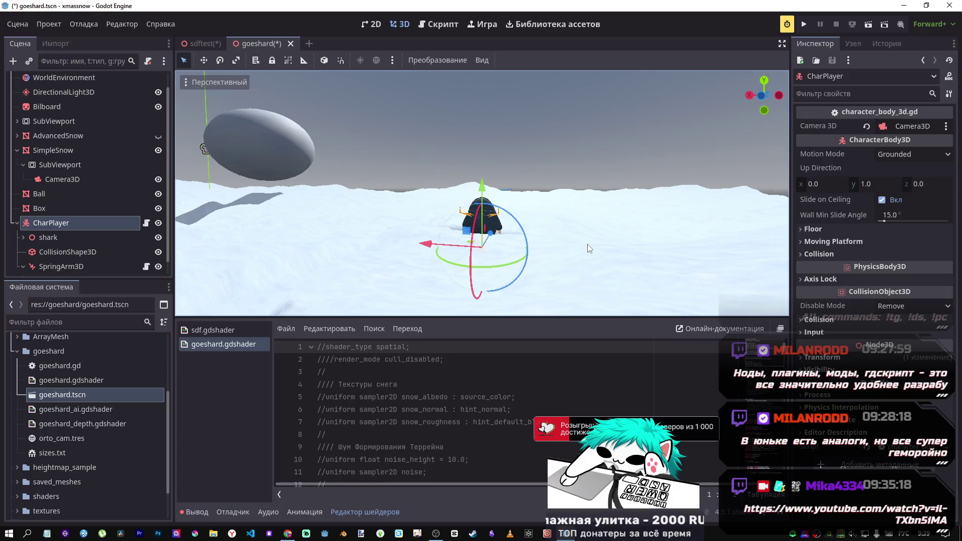
Select CharPlayer and slide the penguin left across the snow, pressing a trail
{"action": "left_click", "coordinate": [56, 165]}
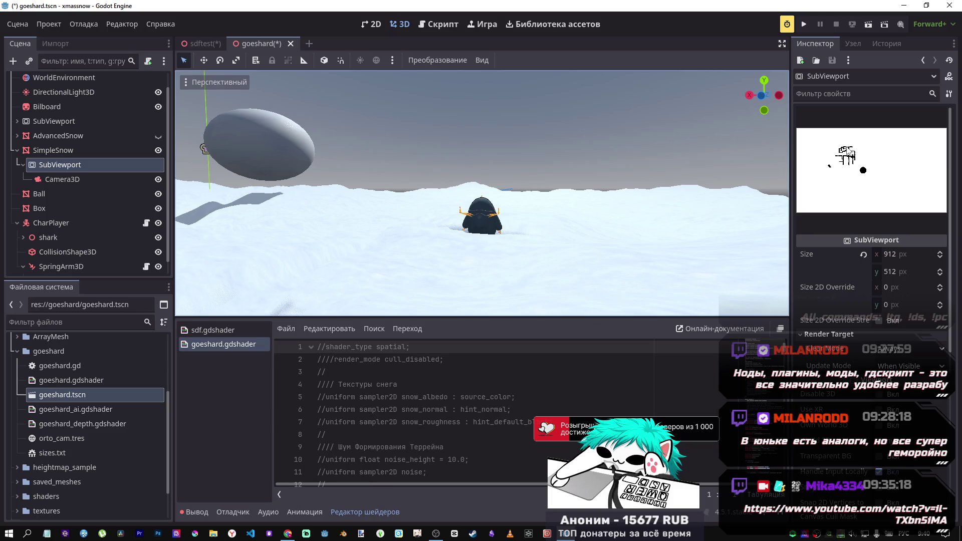
{"action": "mouse_move", "coordinate": [553, 196]}
{"action": "left_mouse_down"}
{"action": "mouse_move", "coordinate": [459, 230]}
{"action": "mouse_move", "coordinate": [396, 211]}
{"action": "left_mouse_up"}
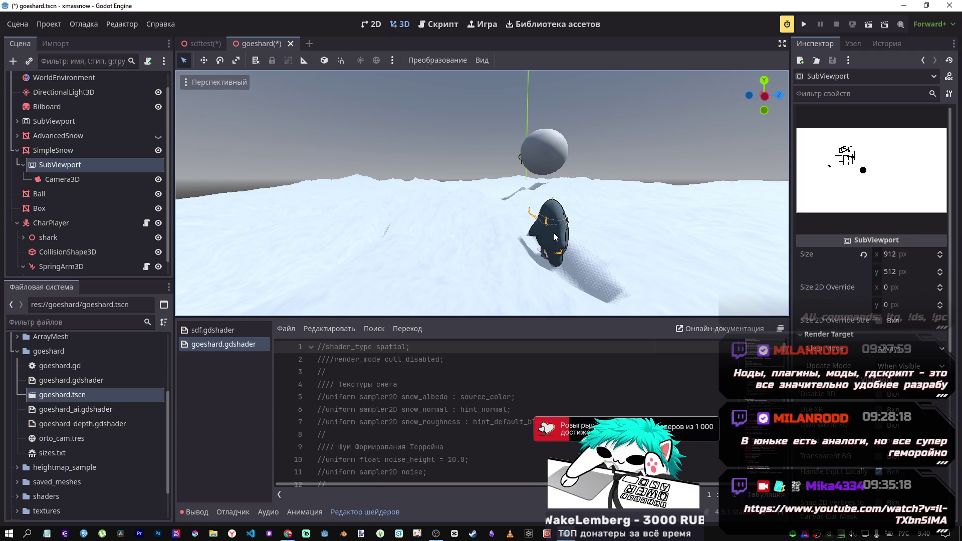
{"action": "left_click", "coordinate": [59, 224]}
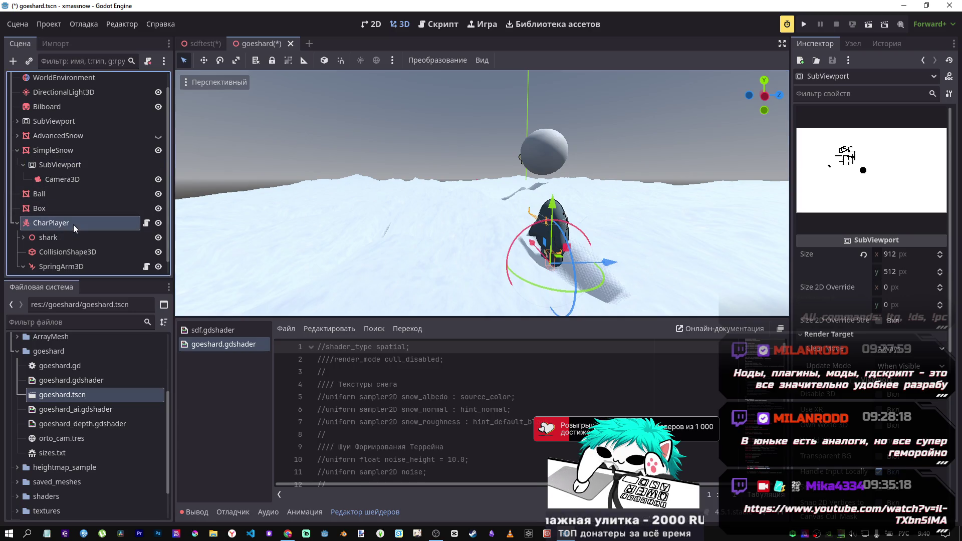
{"action": "mouse_move", "coordinate": [602, 260]}
{"action": "left_mouse_down"}
{"action": "mouse_move", "coordinate": [654, 261]}
{"action": "mouse_move", "coordinate": [509, 254]}
{"action": "mouse_move", "coordinate": [471, 271]}
{"action": "left_mouse_up"}
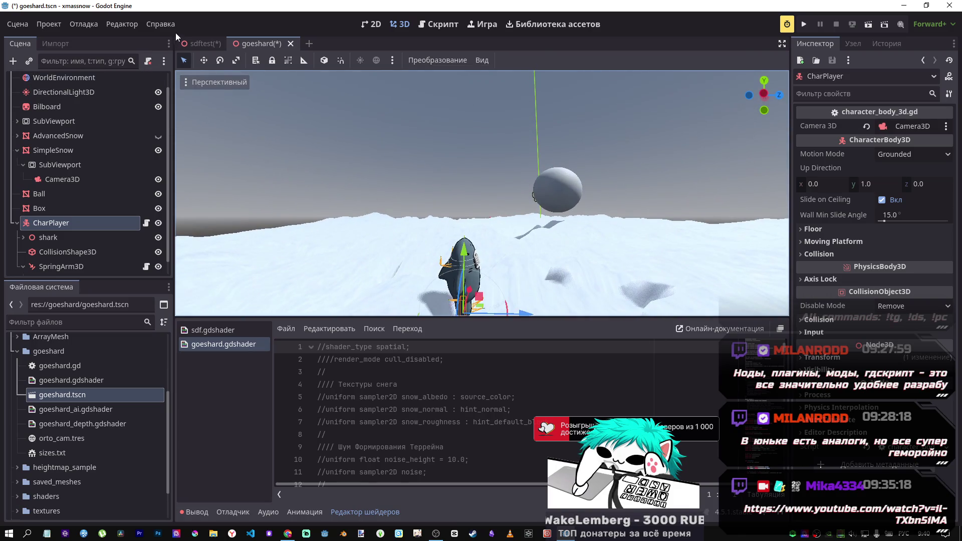
Back in goeshard, move the penguin along Y and X, then frame it with F
{"action": "mouse_move", "coordinate": [188, 44]}
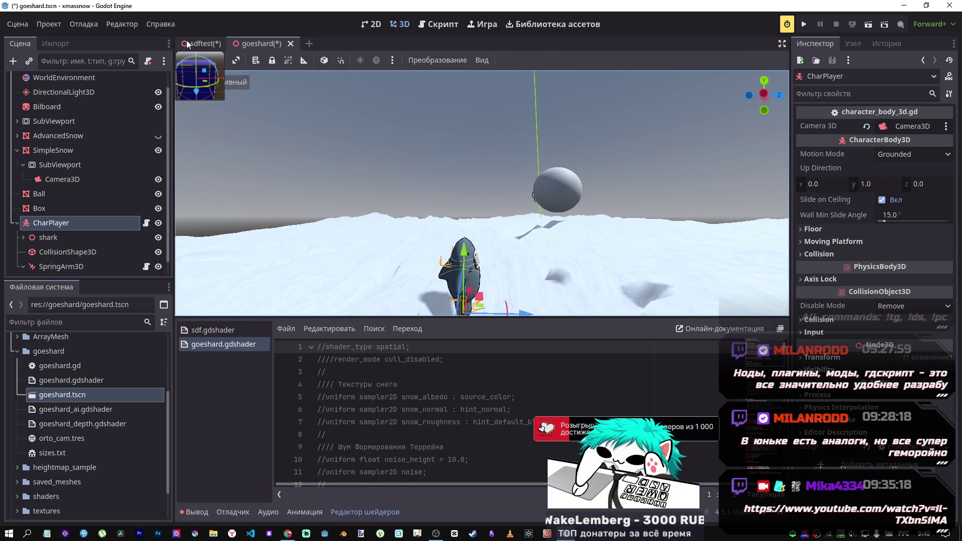
{"action": "left_click", "coordinate": [188, 44]}
{"action": "left_click", "coordinate": [260, 46]}
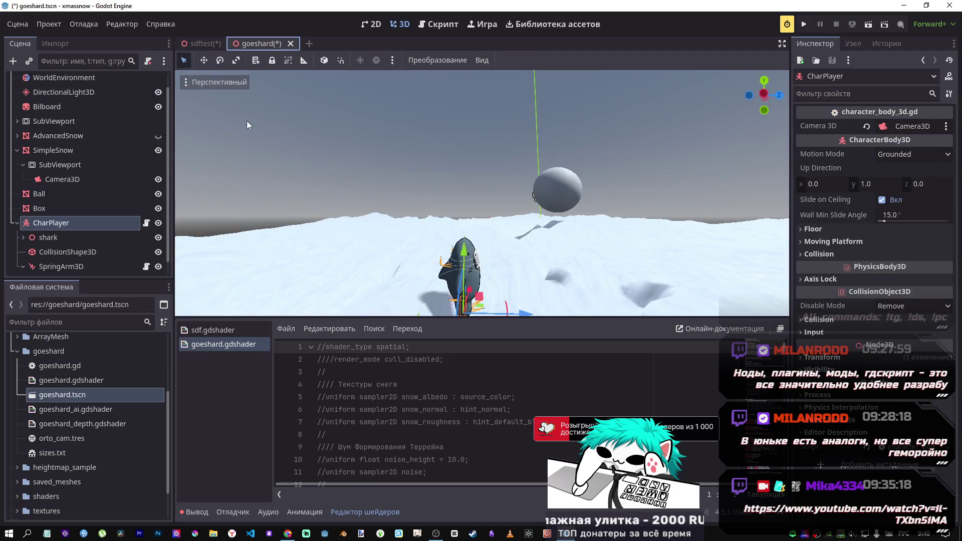
{"action": "mouse_move", "coordinate": [474, 283]}
{"action": "left_mouse_down"}
{"action": "mouse_move", "coordinate": [467, 169]}
{"action": "mouse_move", "coordinate": [466, 235]}
{"action": "left_mouse_up"}
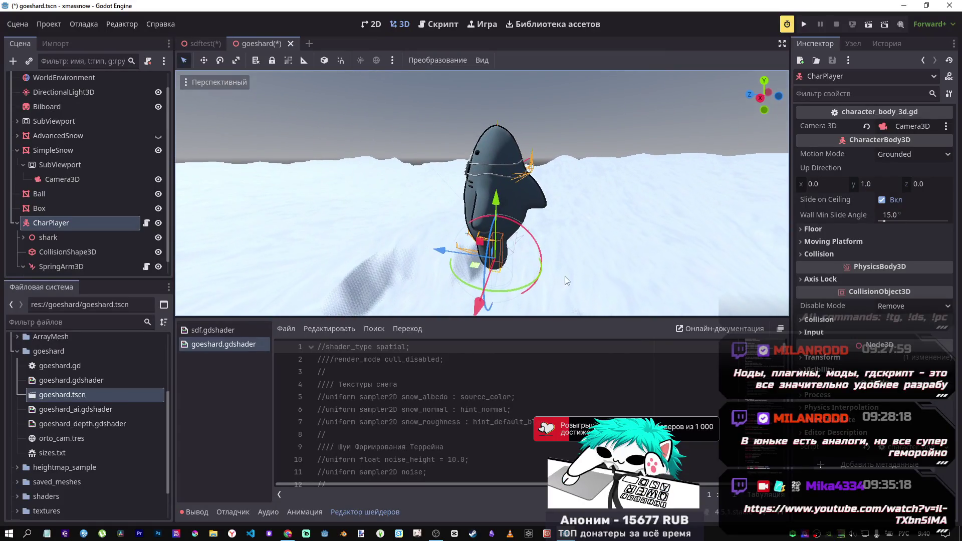
{"action": "left_click_drag", "start_coordinate": [453, 251], "coordinate": [413, 232]}
{"action": "key", "text": "f"}
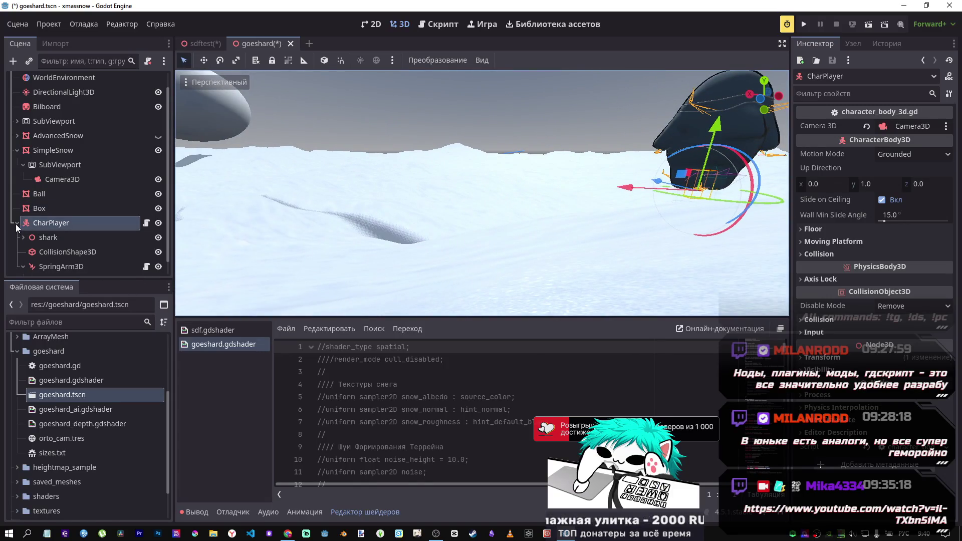
{"action": "left_click", "coordinate": [17, 223]}
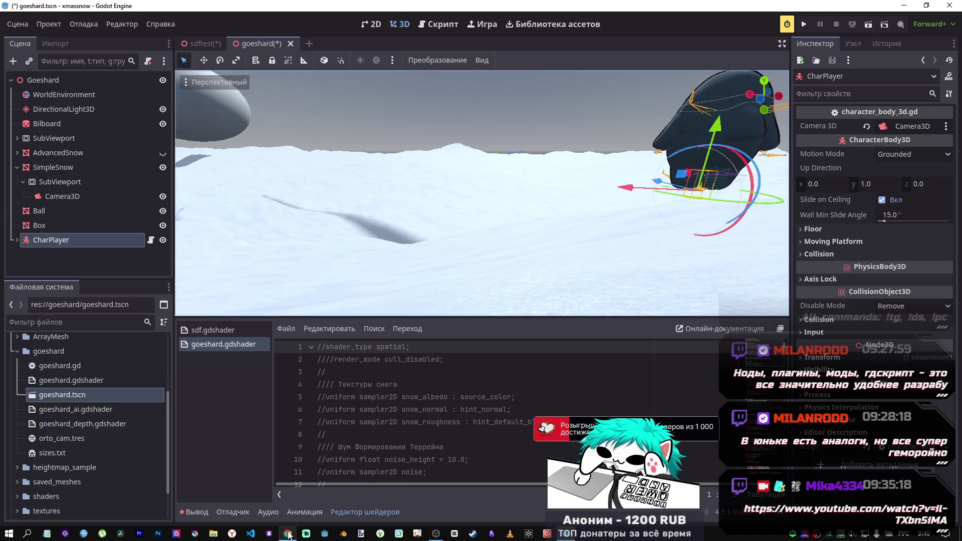
{"action": "mouse_move", "coordinate": [289, 535]}
{"action": "left_click", "coordinate": [285, 492]}
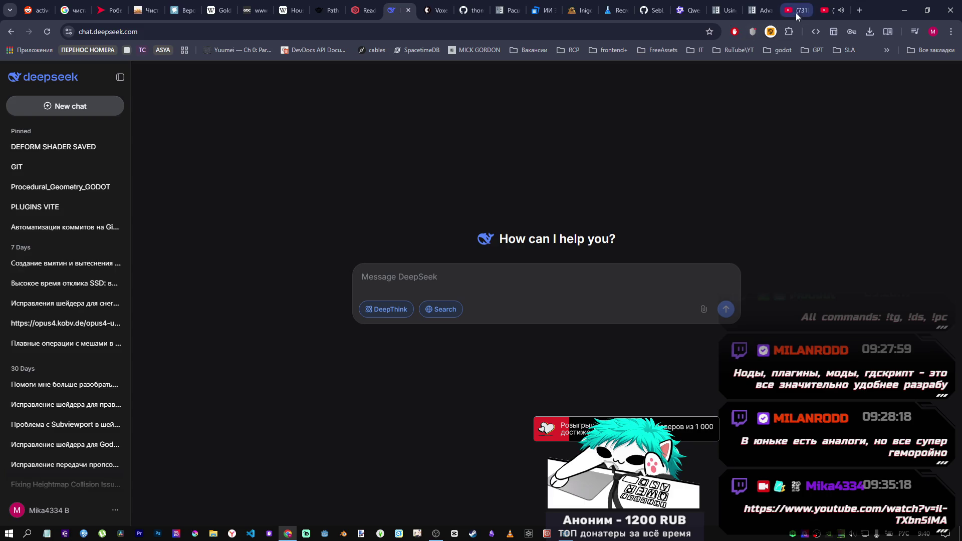
{"action": "left_click", "coordinate": [567, 534]}
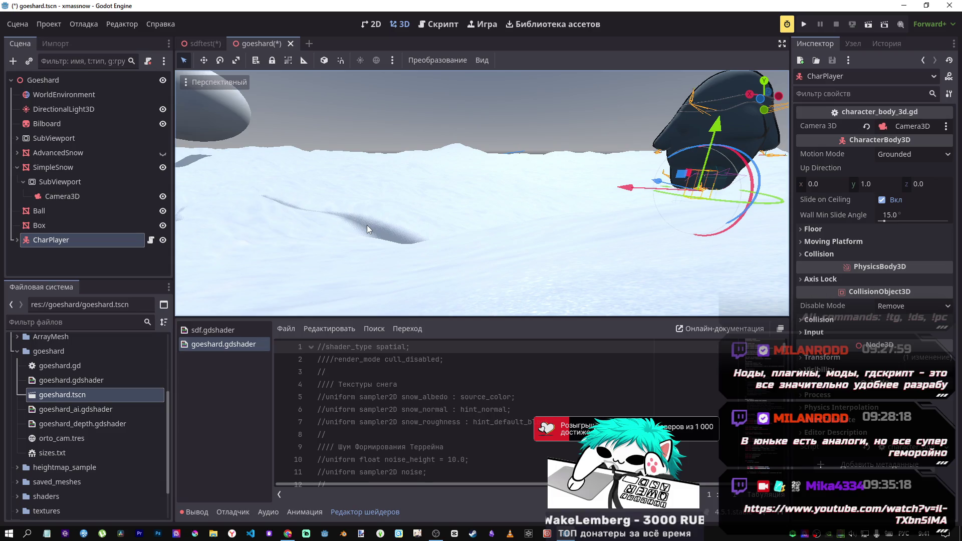
Save the sdftest scene and close its tab
{"action": "right_click", "coordinate": [393, 219]}
{"action": "key", "text": "w"}
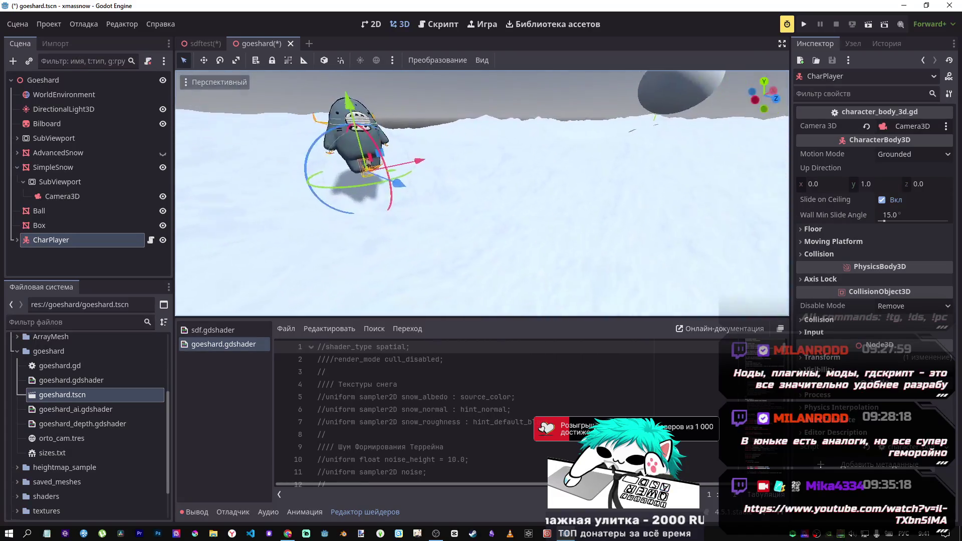
{"action": "key", "text": "s"}
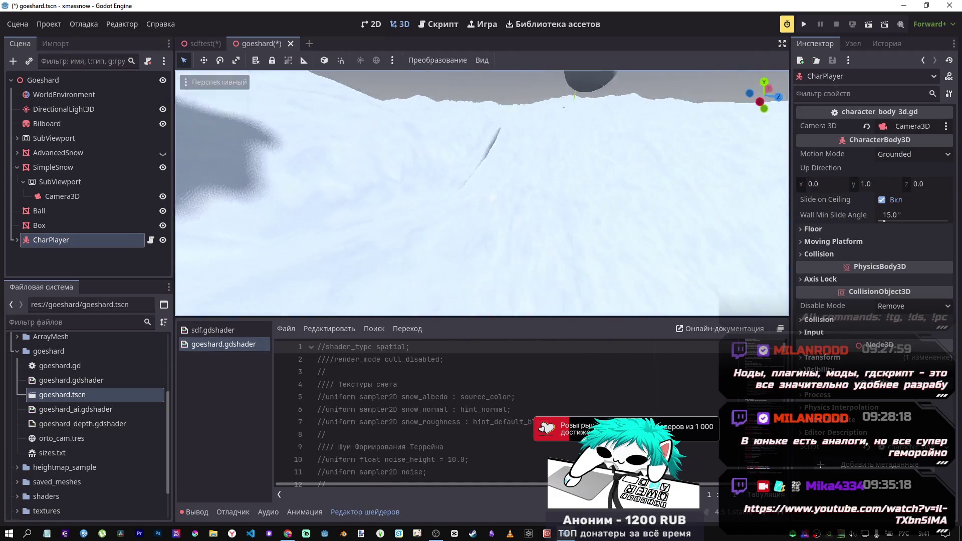
{"action": "key", "text": "s"}
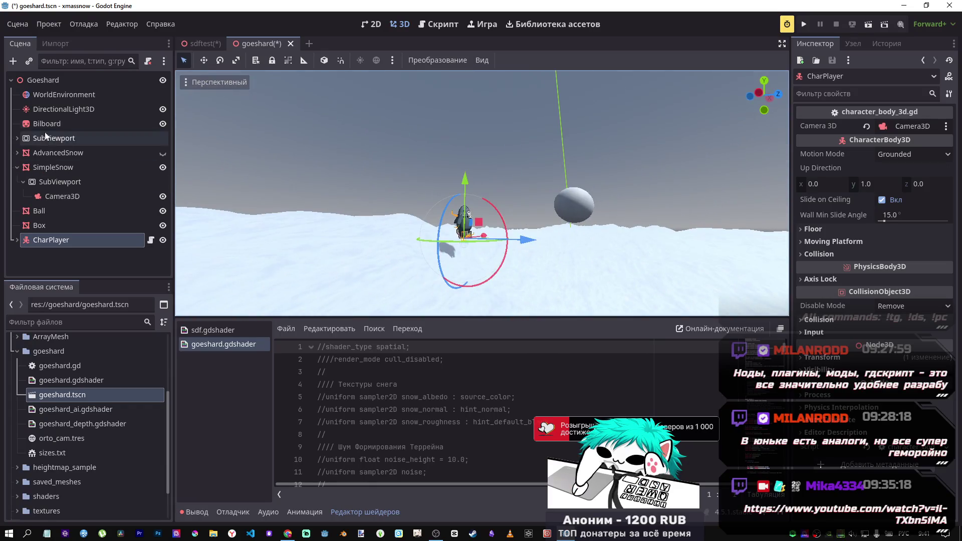
{"action": "left_click", "coordinate": [190, 43]}
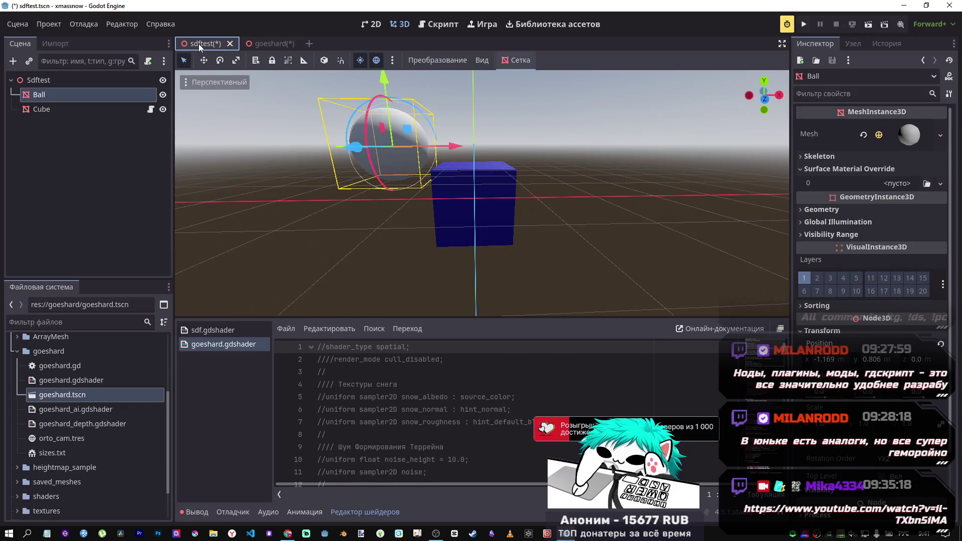
{"action": "middle_click", "coordinate": [199, 43]}
{"action": "key", "text": "Return"}
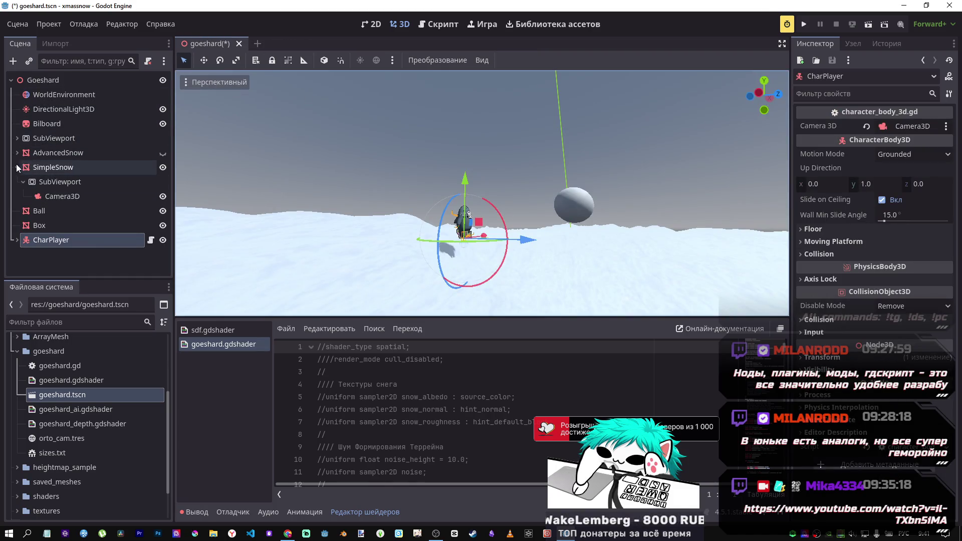
Hide SimpleSnow and CharPlayer and show the flat AdvancedSnow plane
{"action": "left_click", "coordinate": [17, 167]}
{"action": "left_click", "coordinate": [163, 167]}
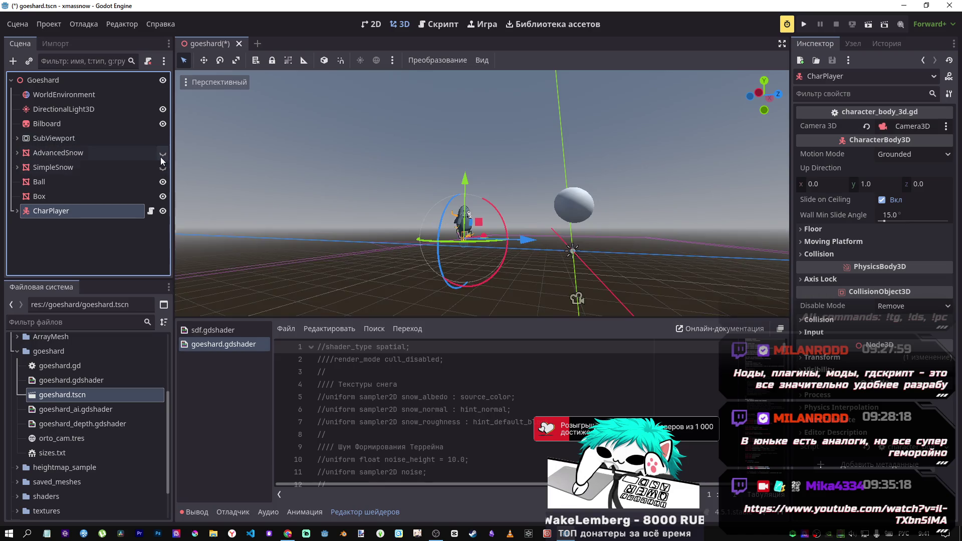
{"action": "left_click", "coordinate": [162, 153]}
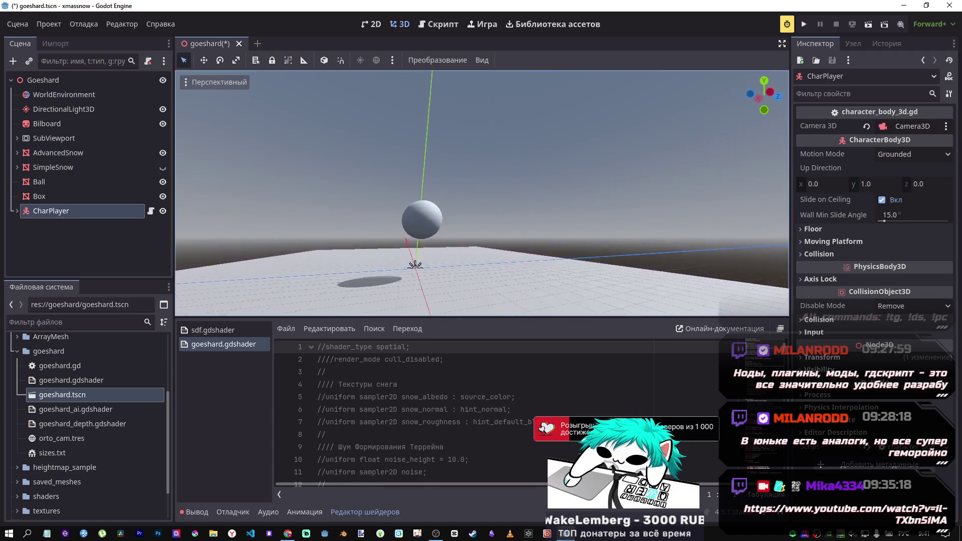
{"action": "left_click", "coordinate": [163, 211]}
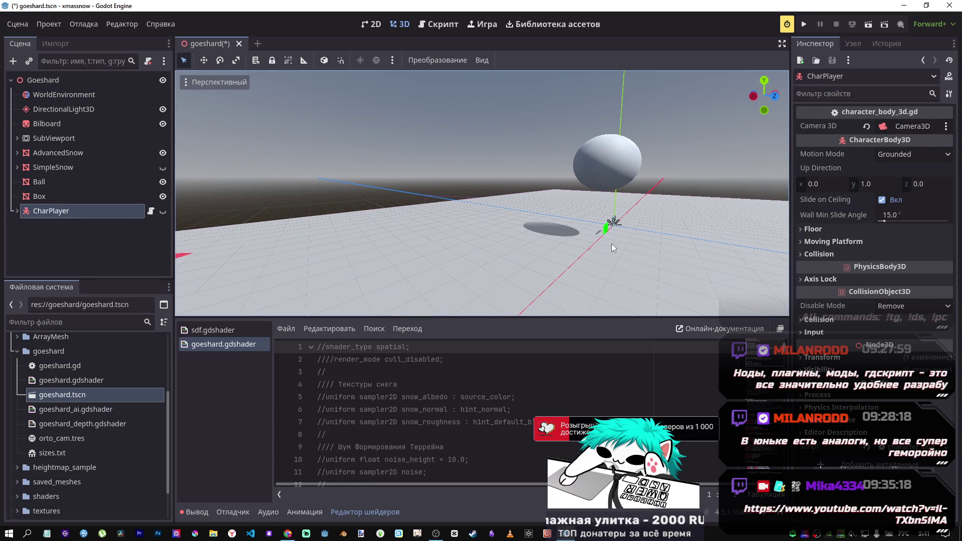
Reset the Ball's position and raise it to a height of 18.764
{"action": "key", "text": "w"}
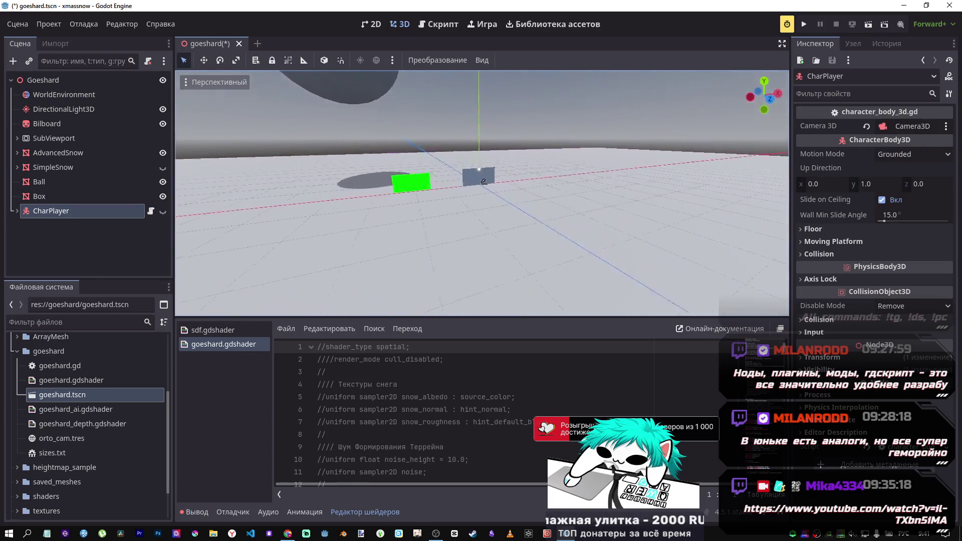
{"action": "key", "text": "s"}
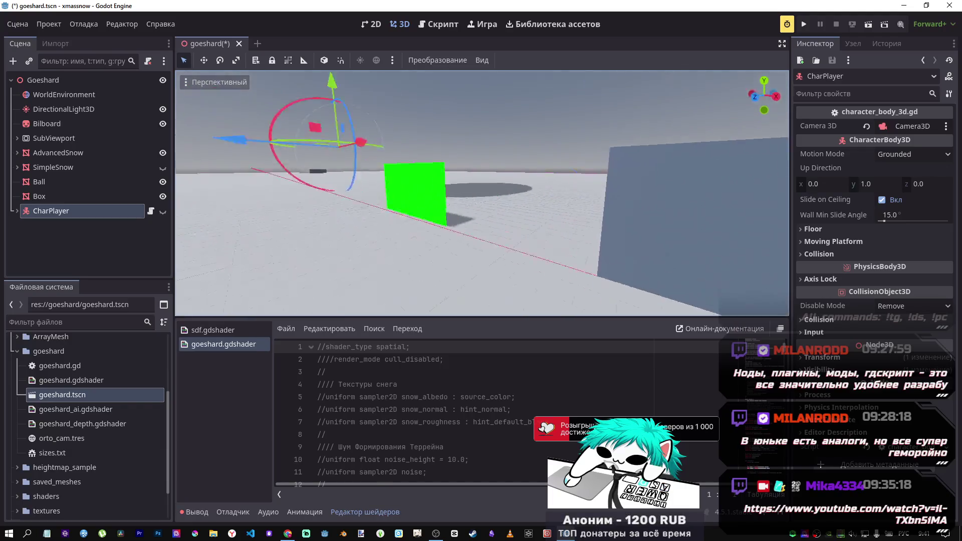
{"action": "key", "text": "s"}
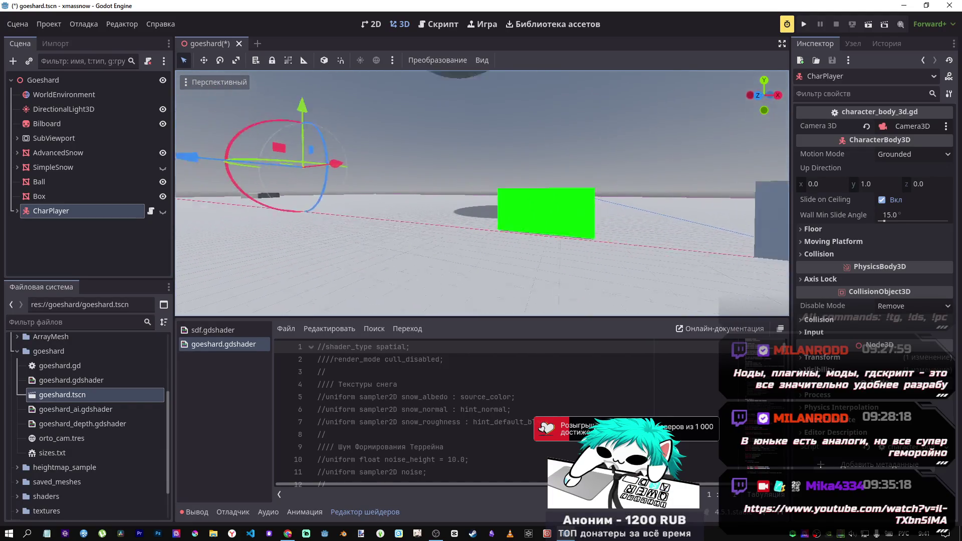
{"action": "left_click", "coordinate": [77, 186]}
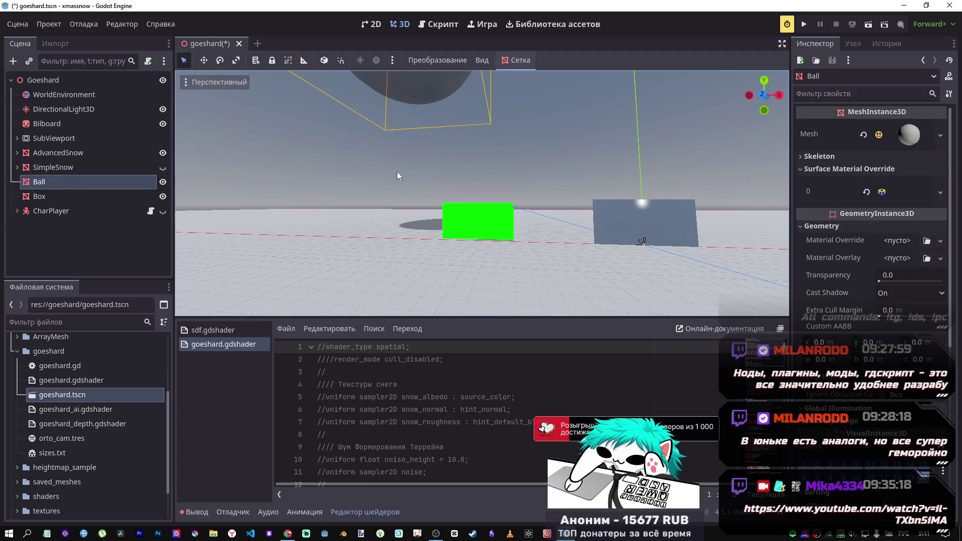
{"action": "left_click", "coordinate": [910, 137]}
{"action": "left_click", "coordinate": [910, 137]}
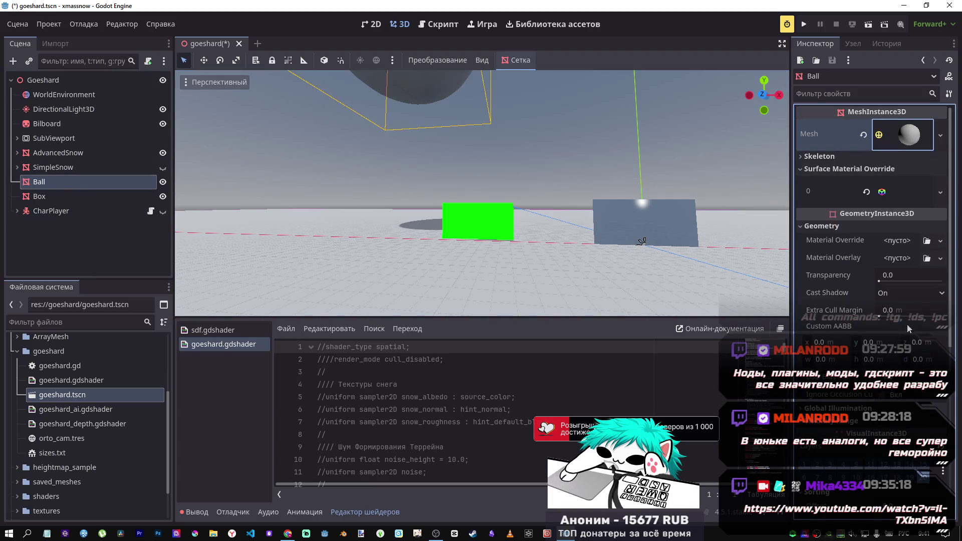
{"action": "scroll", "coordinate": [908, 315], "scroll_direction": "down", "scroll_amount": 5}
{"action": "left_click", "coordinate": [937, 309]}
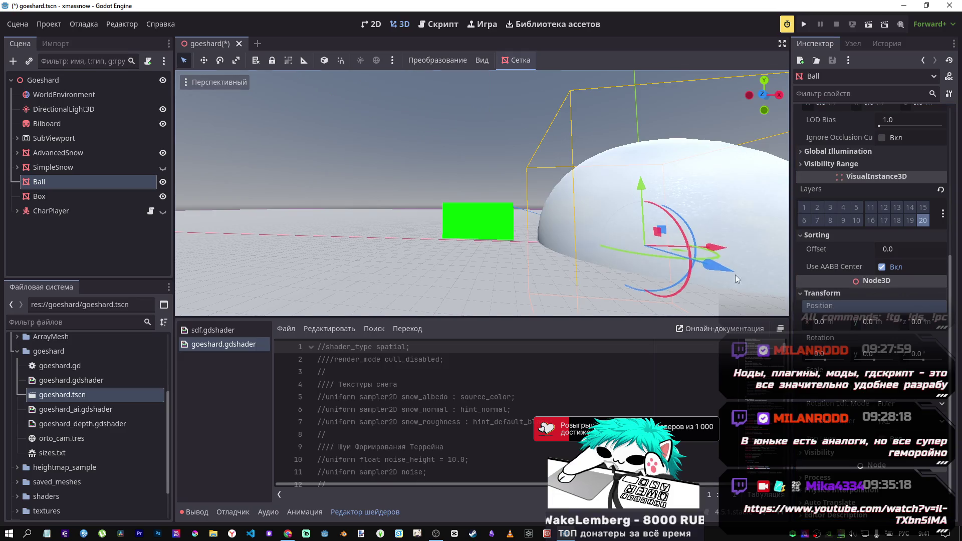
{"action": "left_click_drag", "start_coordinate": [644, 189], "coordinate": [631, 34]}
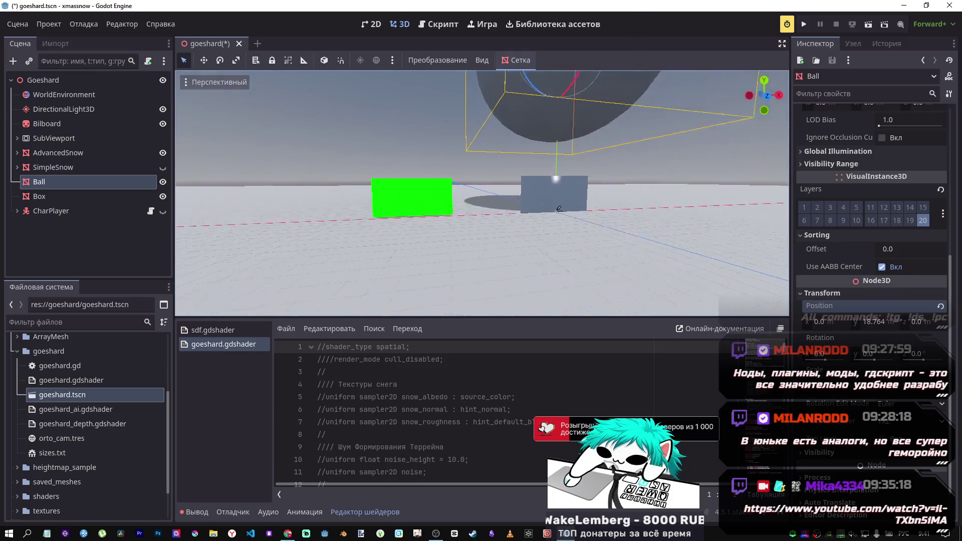
Set the SubViewport camera's Environment background mode to Clear Color
{"action": "left_click", "coordinate": [17, 167]}
{"action": "left_click", "coordinate": [62, 196]}
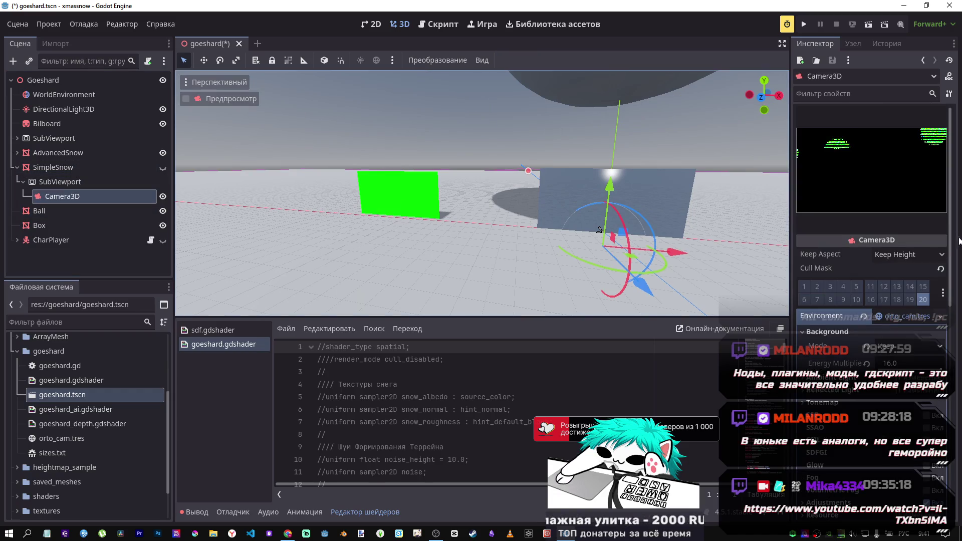
{"action": "left_click", "coordinate": [905, 321]}
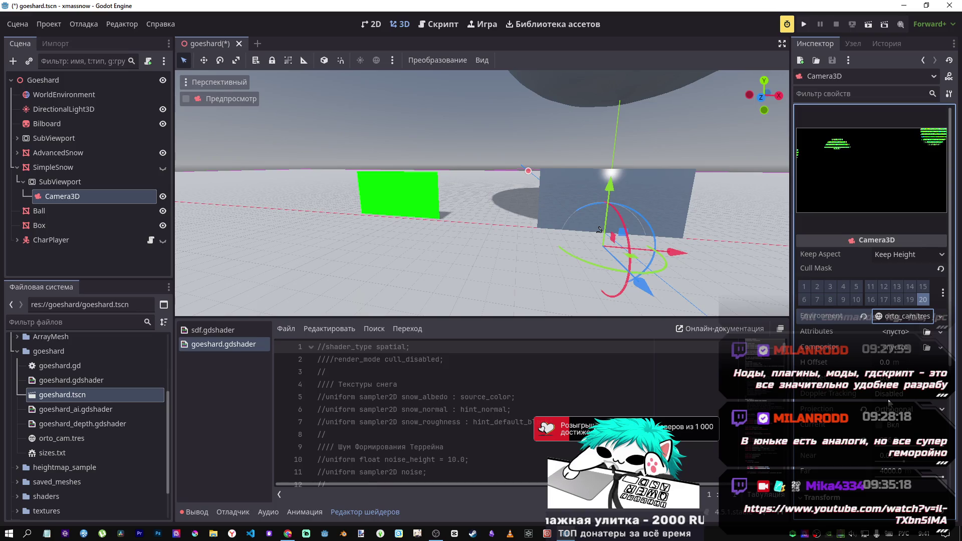
{"action": "left_click", "coordinate": [898, 316]}
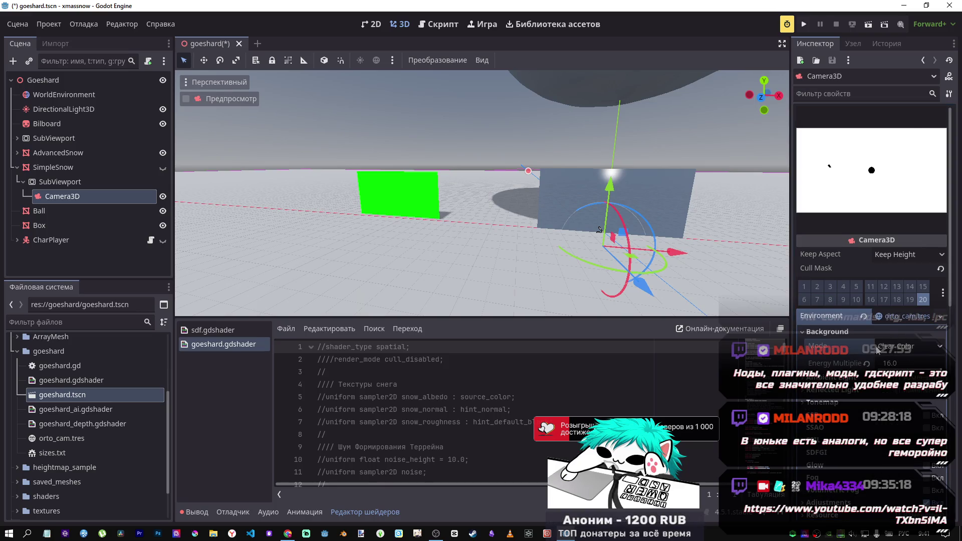
{"action": "left_click", "coordinate": [907, 346]}
{"action": "left_click", "coordinate": [900, 362]}
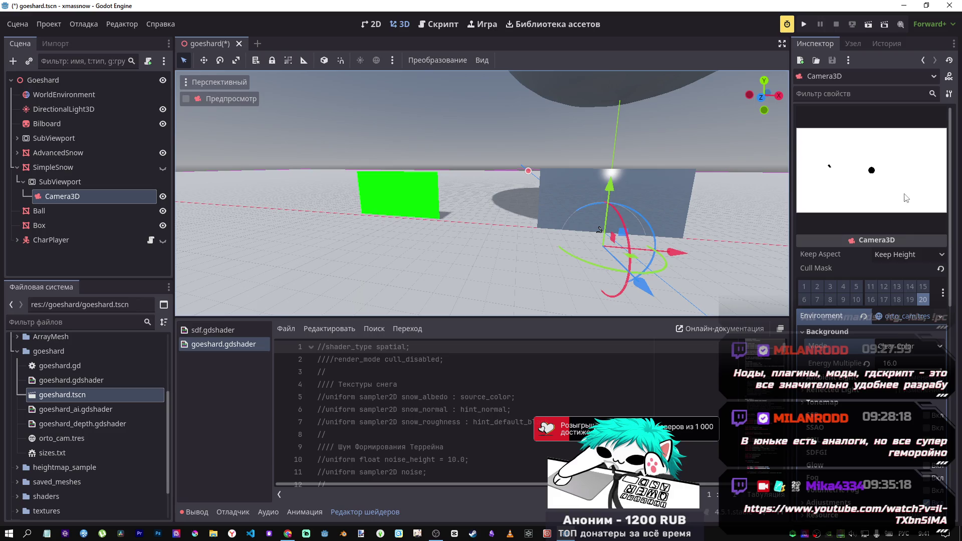
{"action": "left_click", "coordinate": [908, 316]}
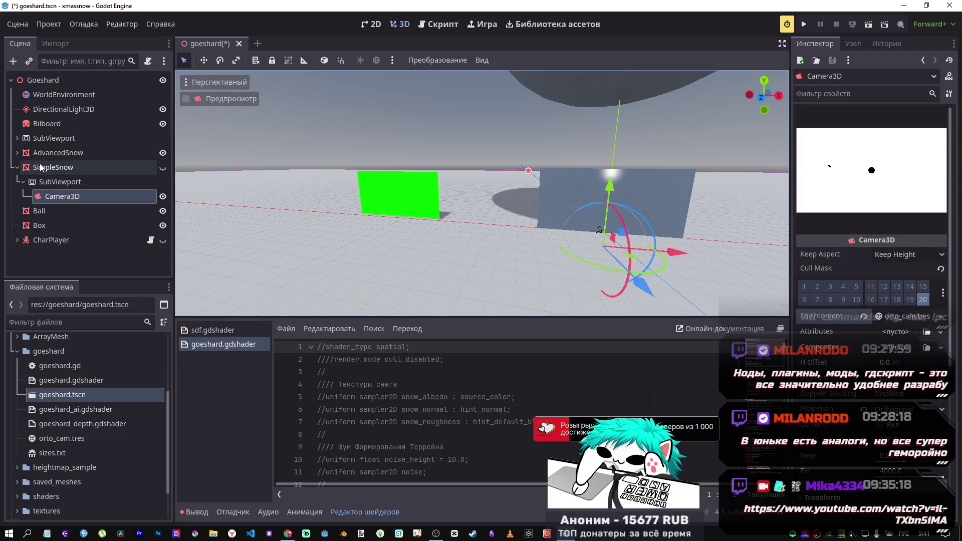
Select the Terrain camera in SubViewport, frame it, and lower it along Y
{"action": "left_click", "coordinate": [17, 167]}
{"action": "left_click", "coordinate": [22, 153]}
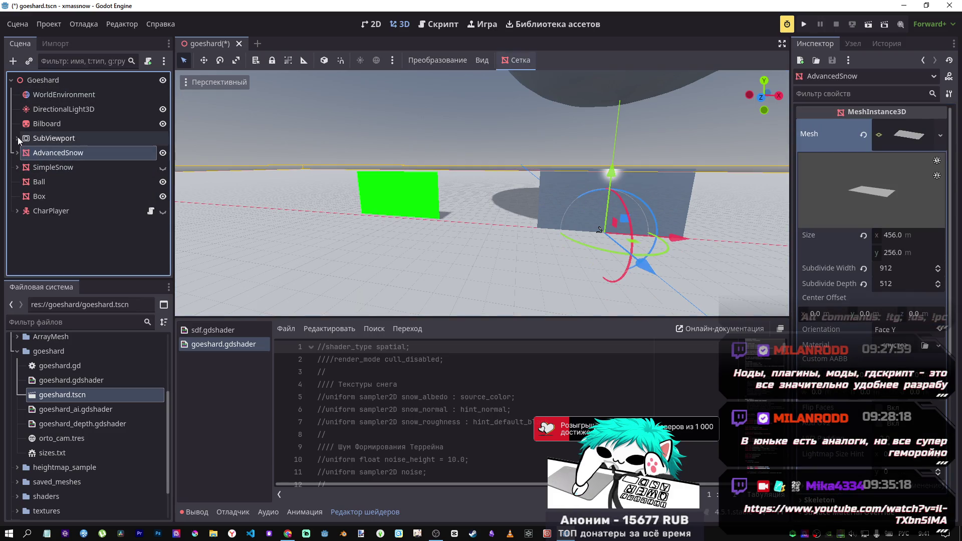
{"action": "left_click", "coordinate": [17, 138]}
{"action": "left_click", "coordinate": [56, 153]}
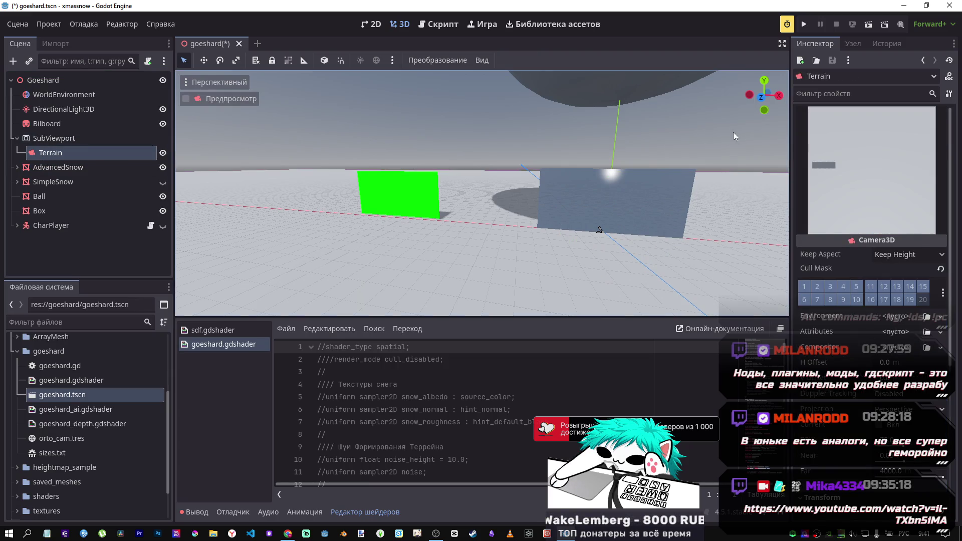
{"action": "key", "text": "f"}
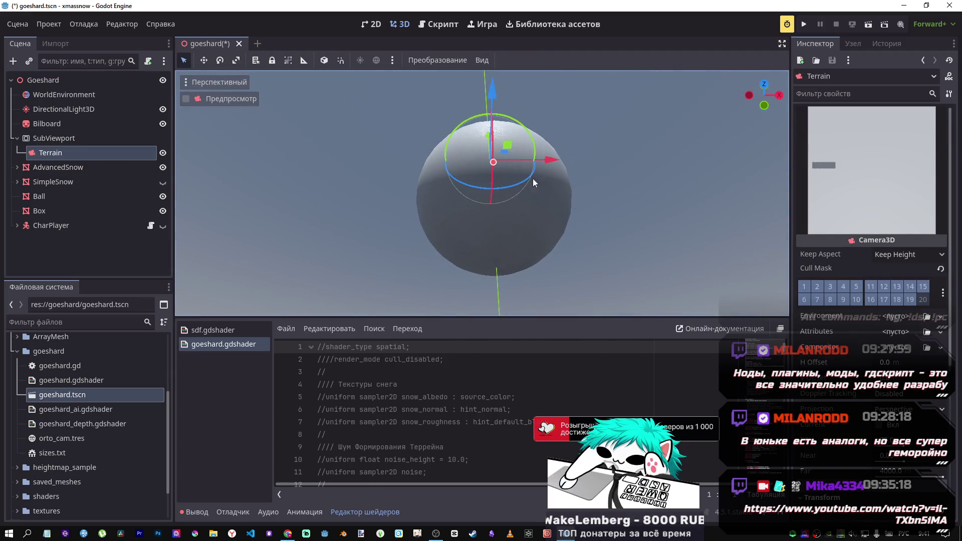
{"action": "mouse_move", "coordinate": [487, 138]}
{"action": "left_mouse_down"}
{"action": "mouse_move", "coordinate": [493, 258]}
{"action": "mouse_move", "coordinate": [482, 181]}
{"action": "left_mouse_up"}
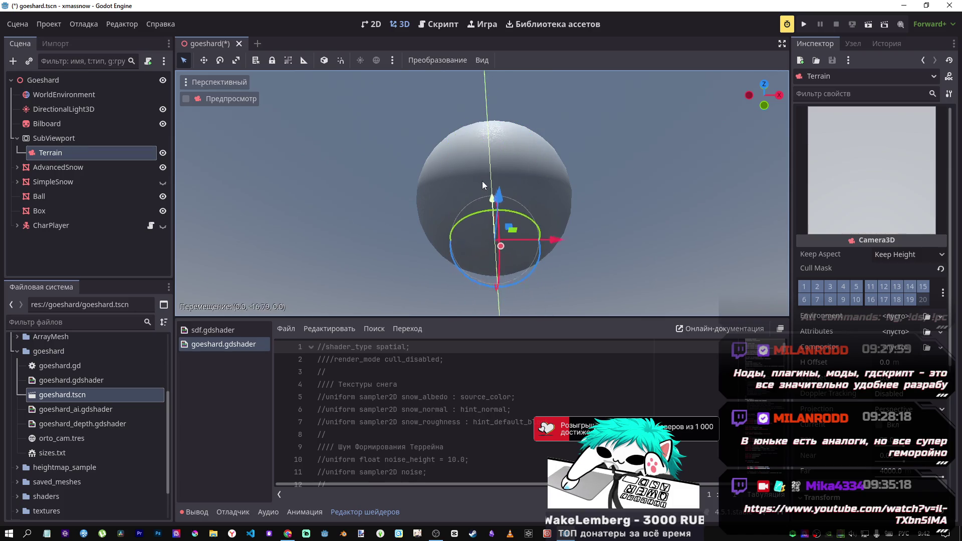
{"action": "scroll", "coordinate": [500, 259], "scroll_direction": "down", "scroll_amount": 5}
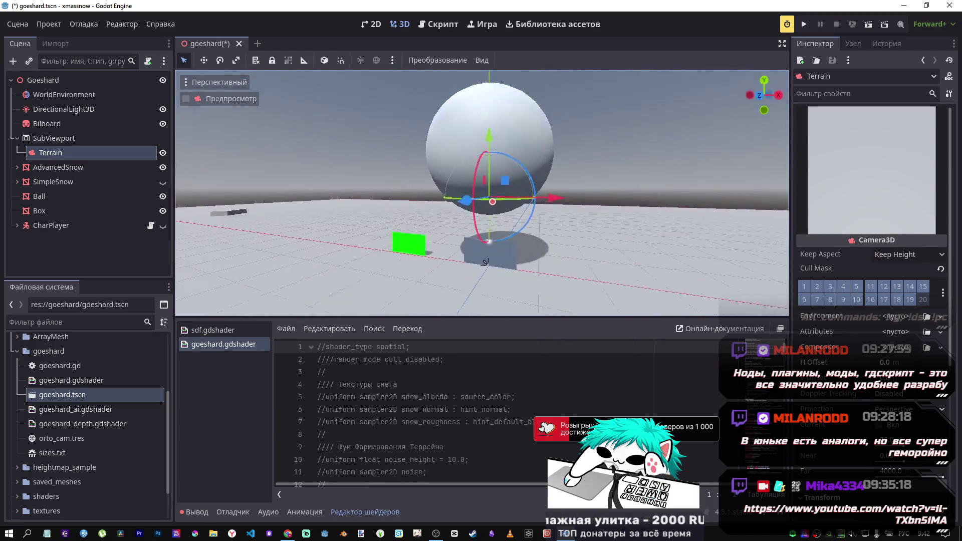
{"action": "left_click_drag", "start_coordinate": [501, 188], "coordinate": [515, 180]}
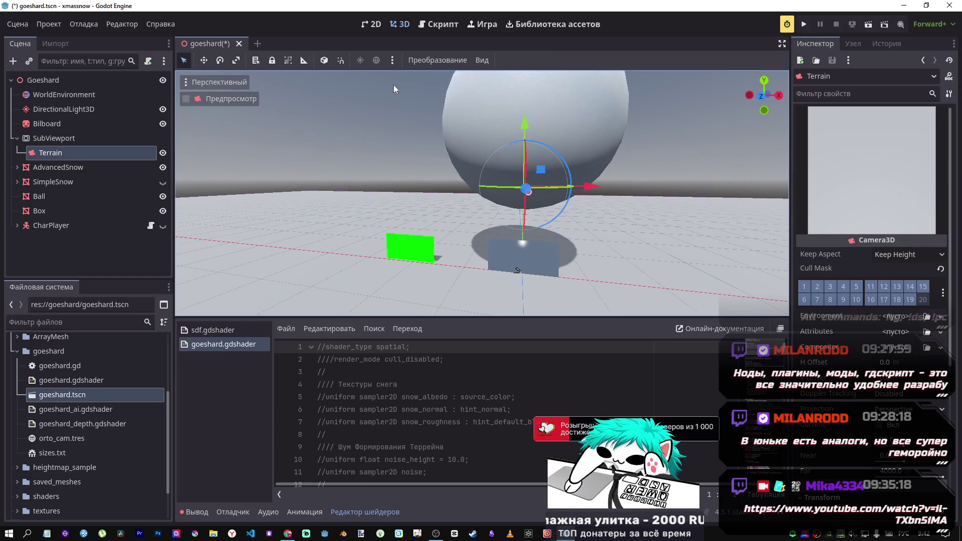
Split the 3D editor into three viewports
{"action": "left_click", "coordinate": [482, 61]}
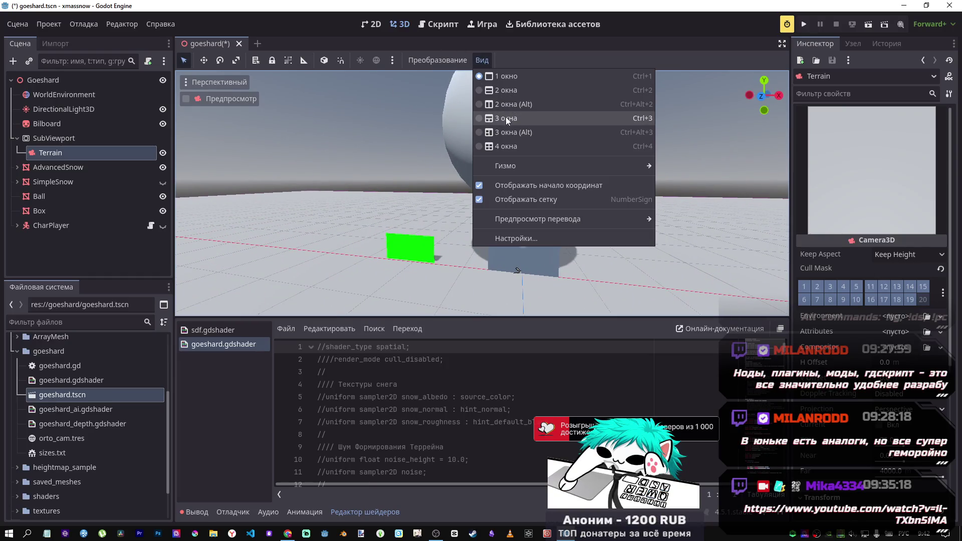
{"action": "left_click", "coordinate": [507, 118]}
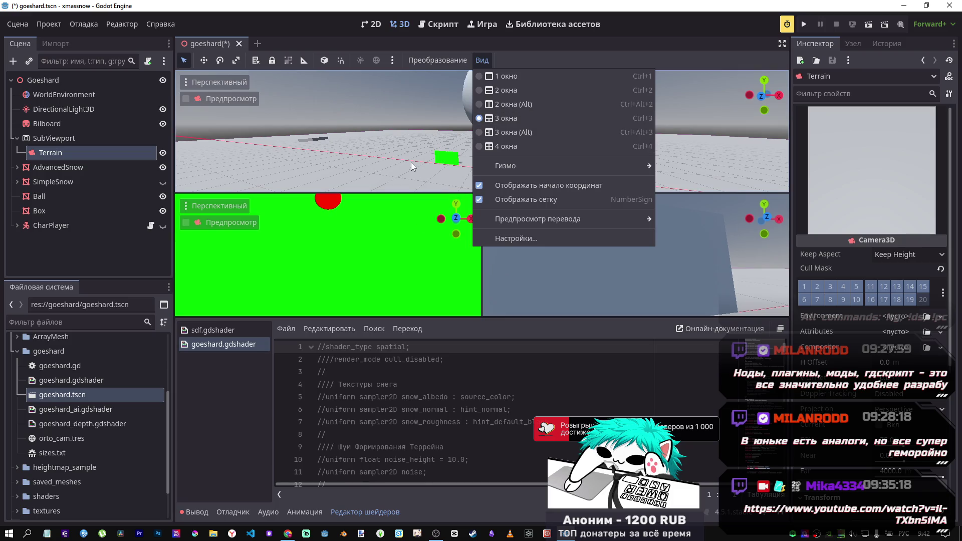
{"action": "left_click", "coordinate": [471, 114]}
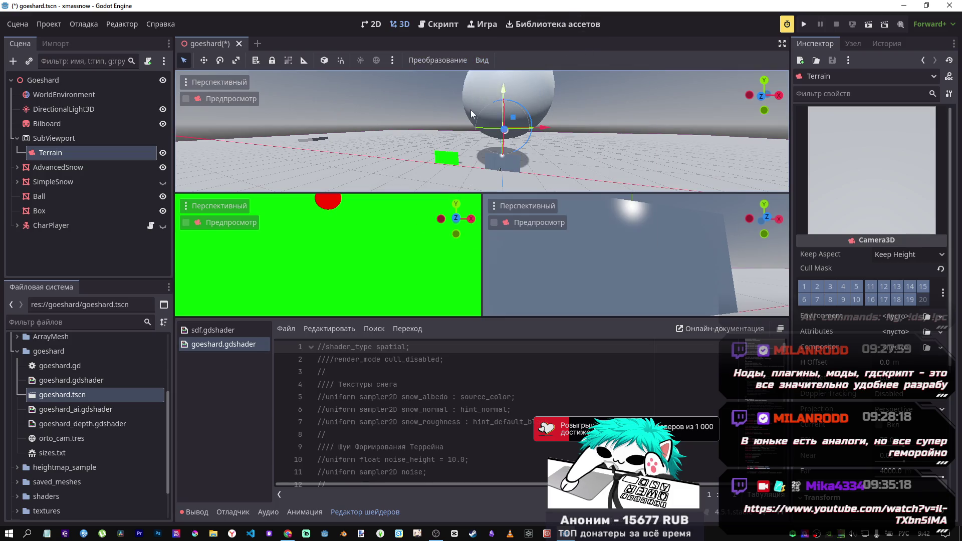
{"action": "left_click", "coordinate": [345, 247]}
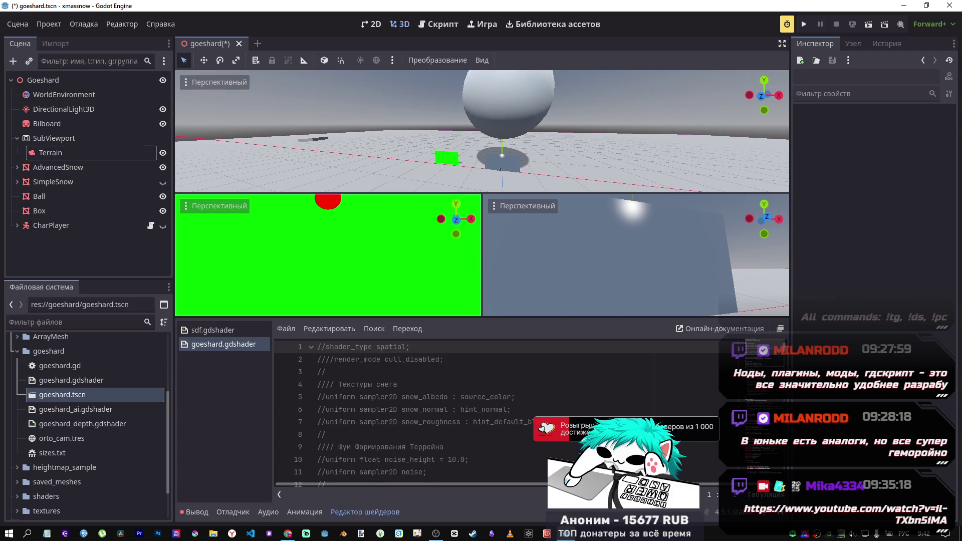
Drag the Ball along its Y axis, ending high above the ground at Y 27.181
{"action": "left_click", "coordinate": [518, 110]}
{"action": "scroll", "coordinate": [501, 164], "scroll_direction": "down", "scroll_amount": 3}
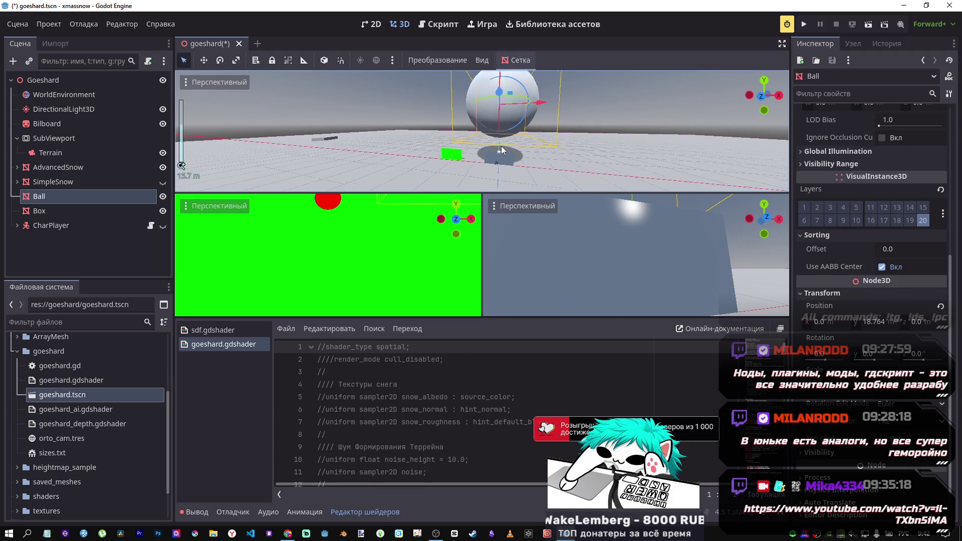
{"action": "mouse_move", "coordinate": [497, 151]}
{"action": "left_mouse_down"}
{"action": "mouse_move", "coordinate": [482, 138]}
{"action": "mouse_move", "coordinate": [470, 251]}
{"action": "mouse_move", "coordinate": [473, 220]}
{"action": "left_mouse_up"}
{"action": "scroll", "coordinate": [483, 135], "scroll_direction": "up", "scroll_amount": 3}
{"action": "scroll", "coordinate": [519, 108], "scroll_direction": "down", "scroll_amount": 2}
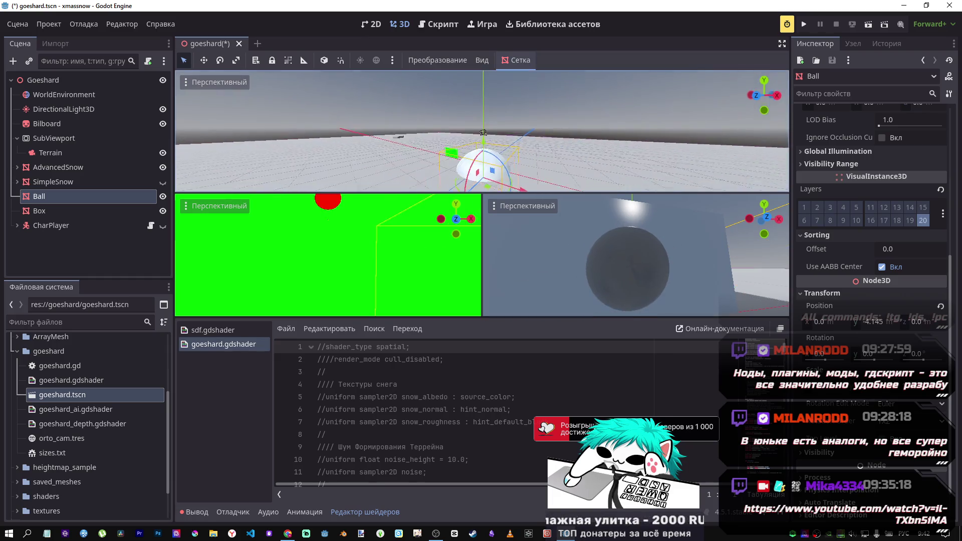
{"action": "mouse_move", "coordinate": [475, 107]}
{"action": "left_mouse_down"}
{"action": "mouse_move", "coordinate": [476, 131]}
{"action": "mouse_move", "coordinate": [483, 82]}
{"action": "mouse_move", "coordinate": [491, 154]}
{"action": "mouse_move", "coordinate": [495, 101]}
{"action": "mouse_move", "coordinate": [482, 130]}
{"action": "left_mouse_up"}
{"action": "mouse_move", "coordinate": [468, 98]}
{"action": "left_mouse_down"}
{"action": "mouse_move", "coordinate": [466, 147]}
{"action": "mouse_move", "coordinate": [474, 44]}
{"action": "left_mouse_up"}
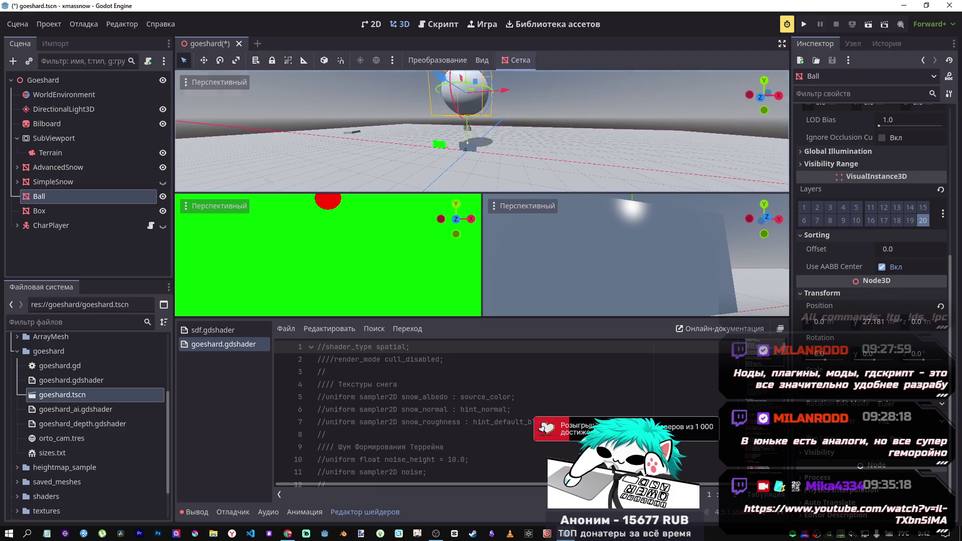
{"action": "left_click_drag", "start_coordinate": [567, 144], "coordinate": [567, 145]}
{"action": "left_click_drag", "start_coordinate": [631, 251], "coordinate": [635, 246]}
Hide DirectionalLight3D, then check the Terrain camera and Bilboard sprite nodes
{"action": "left_click", "coordinate": [60, 109]}
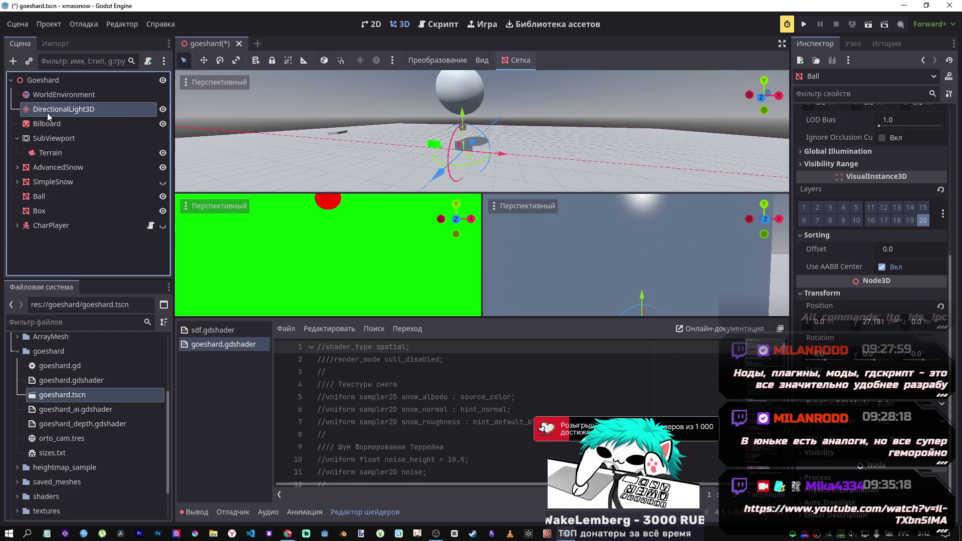
{"action": "left_click", "coordinate": [161, 109]}
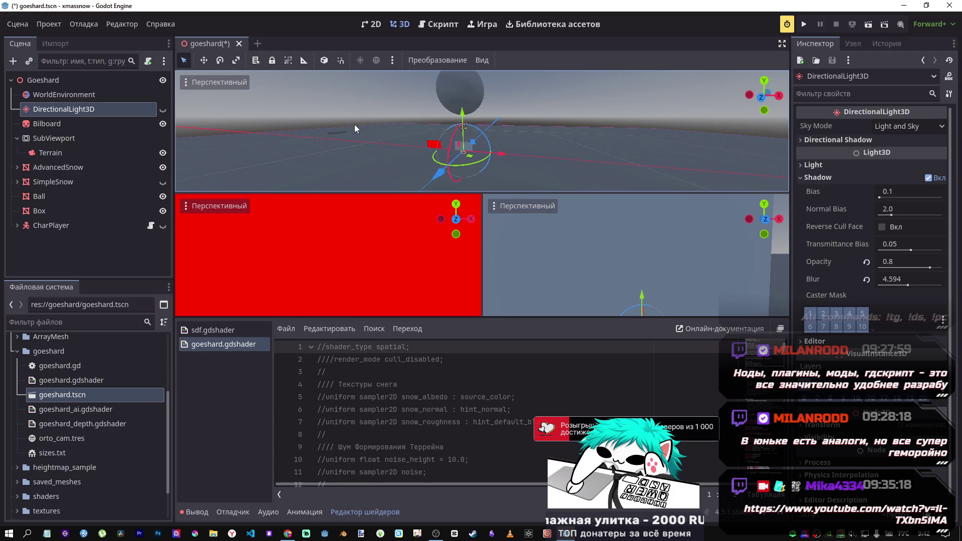
{"action": "mouse_move", "coordinate": [399, 146]}
{"action": "left_mouse_down"}
{"action": "mouse_move", "coordinate": [381, 147]}
{"action": "mouse_move", "coordinate": [473, 108]}
{"action": "left_mouse_up"}
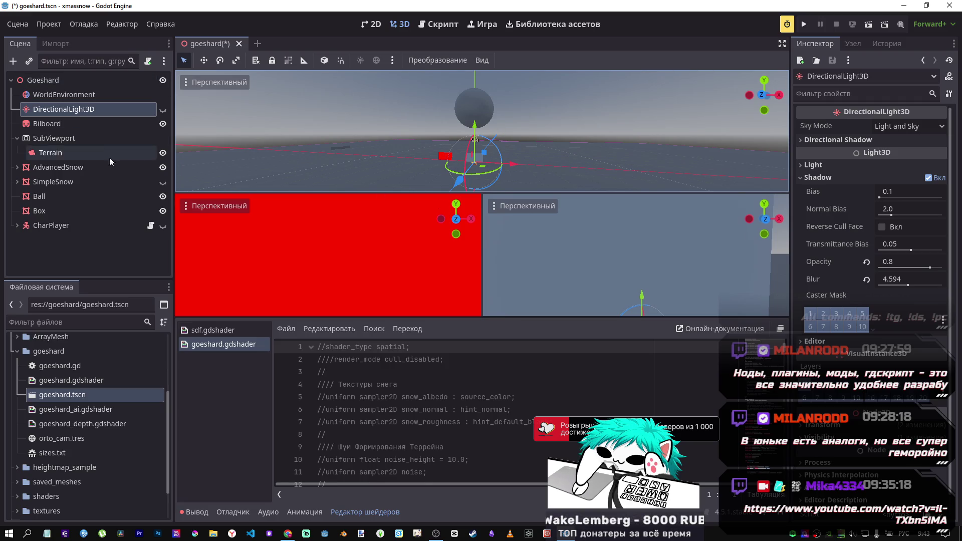
{"action": "left_click", "coordinate": [71, 154]}
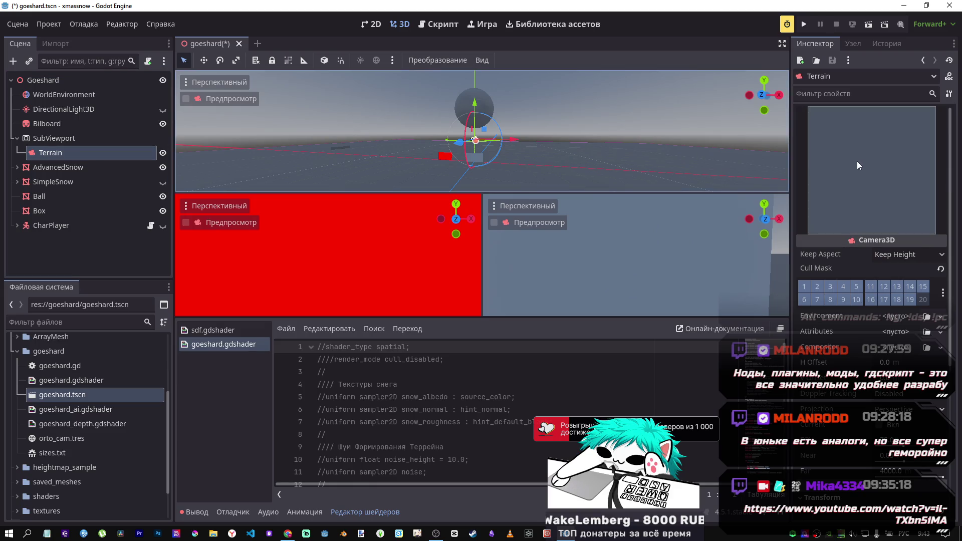
{"action": "left_click", "coordinate": [77, 125]}
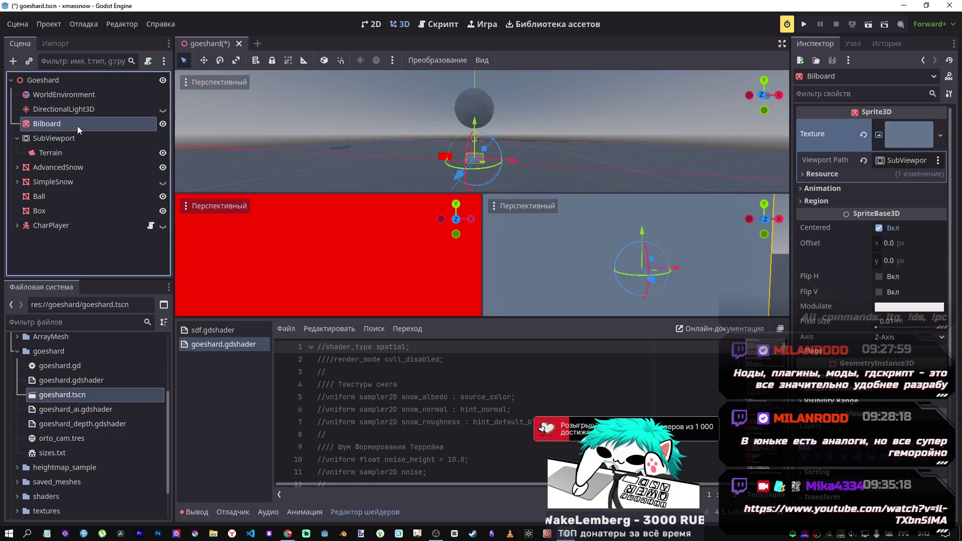
{"action": "left_click", "coordinate": [78, 151]}
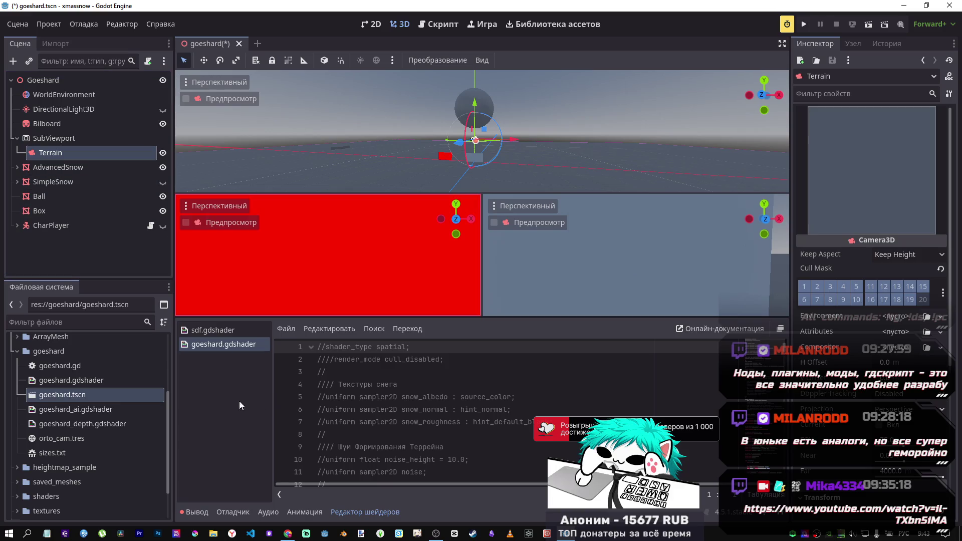
Save the scene, close sdf.gdshader, and read through goeshard_ai.gdshader
{"action": "scroll", "coordinate": [76, 371], "scroll_direction": "up", "scroll_amount": 1}
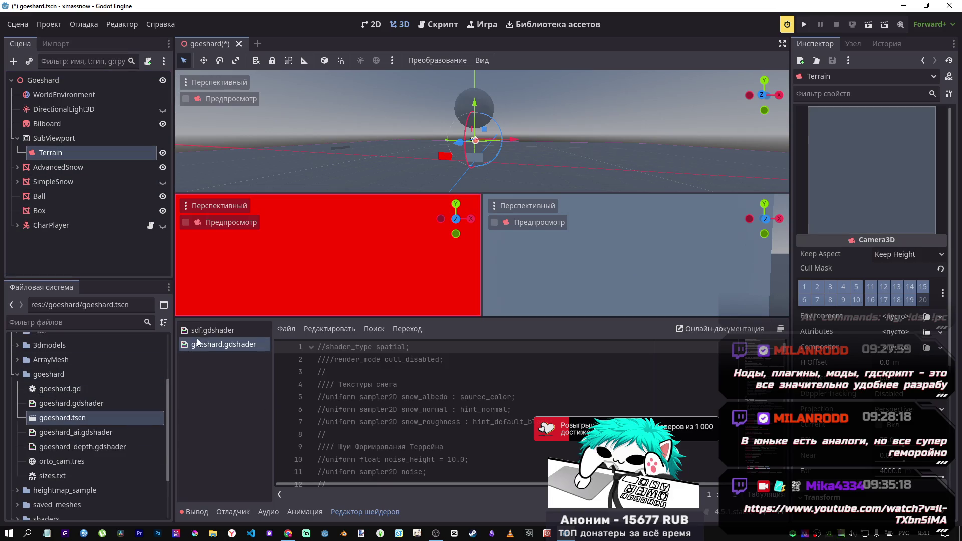
{"action": "middle_click", "coordinate": [200, 332]}
{"action": "key", "text": "ctrl+s"}
{"action": "left_click", "coordinate": [120, 432]}
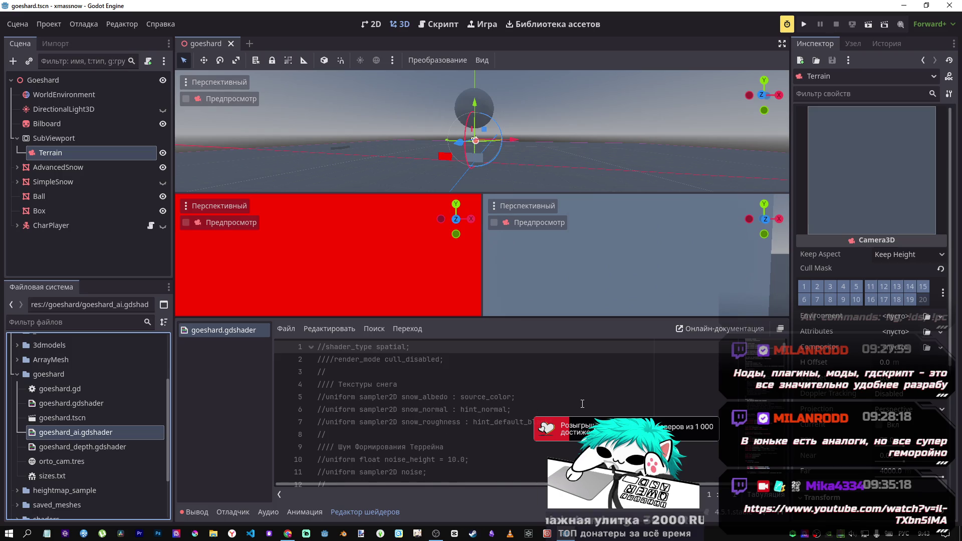
{"action": "scroll", "coordinate": [381, 401], "scroll_direction": "down", "scroll_amount": 5}
{"action": "scroll", "coordinate": [374, 375], "scroll_direction": "down", "scroll_amount": 12}
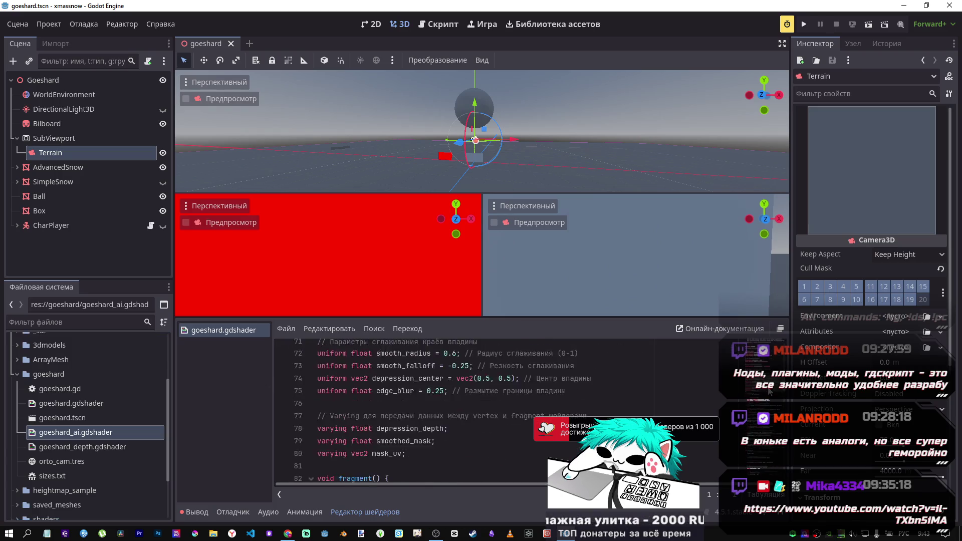
{"action": "scroll", "coordinate": [533, 390], "scroll_direction": "down", "scroll_amount": 4}
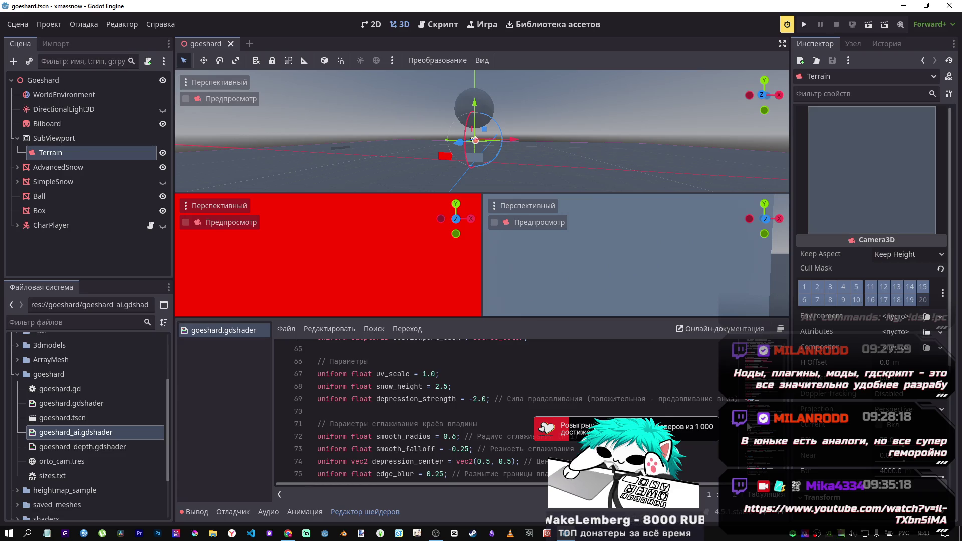
{"action": "scroll", "coordinate": [762, 401], "scroll_direction": "down", "scroll_amount": 8}
{"action": "scroll", "coordinate": [762, 399], "scroll_direction": "down", "scroll_amount": 4}
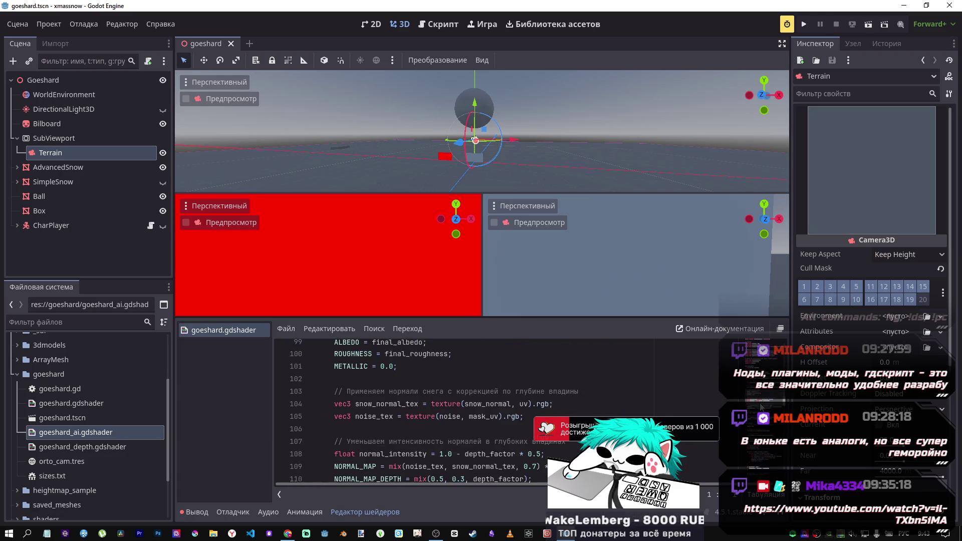
{"action": "scroll", "coordinate": [763, 401], "scroll_direction": "up", "scroll_amount": 3}
{"action": "scroll", "coordinate": [762, 401], "scroll_direction": "up", "scroll_amount": 3}
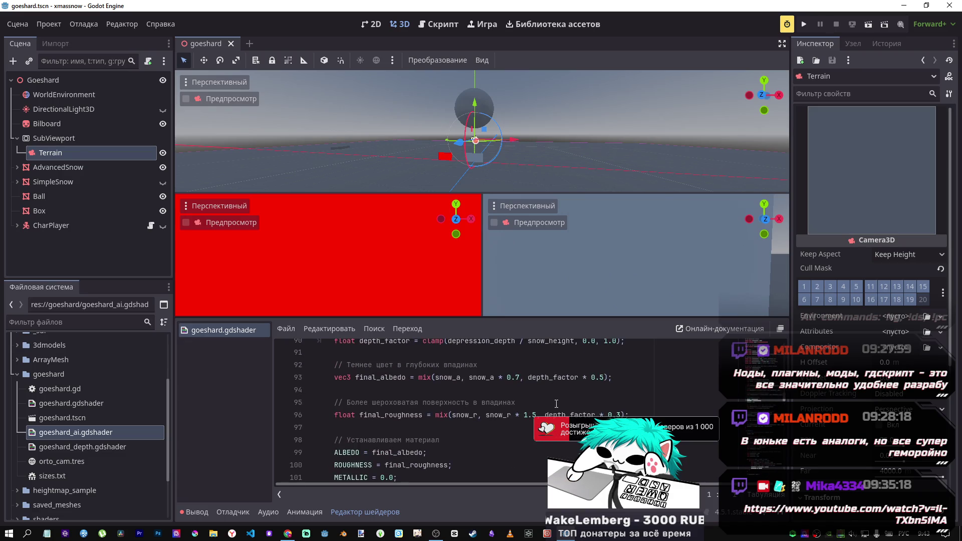
{"action": "scroll", "coordinate": [473, 409], "scroll_direction": "down", "scroll_amount": 5}
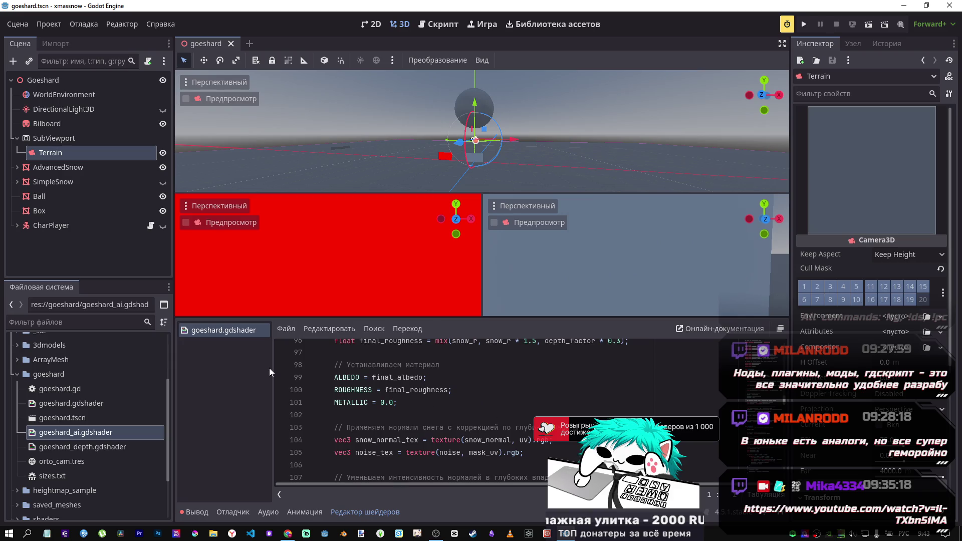
Open goeshard_depth.gdshader, close goeshard.gdshader, and bring up the DeepSeek chat
{"action": "double_click", "coordinate": [89, 444]}
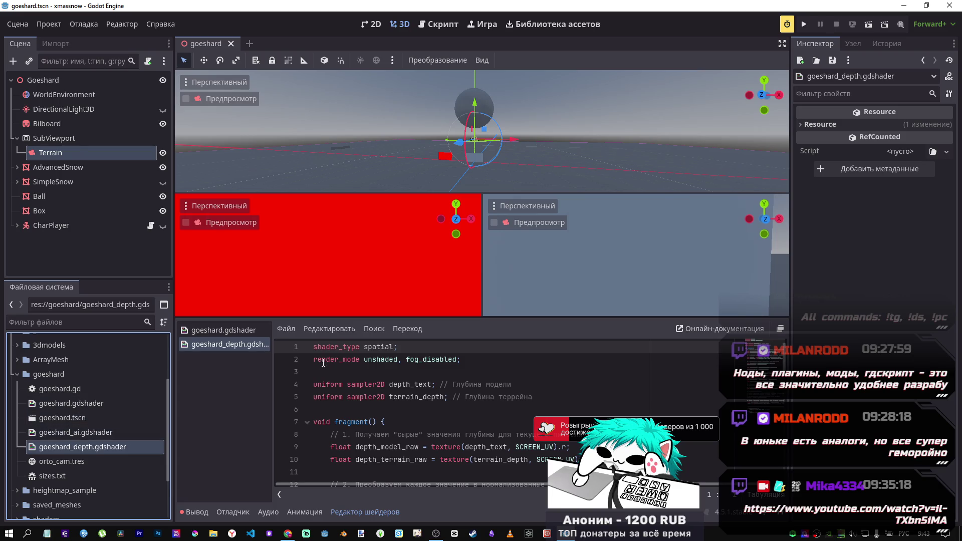
{"action": "middle_click", "coordinate": [220, 332]}
{"action": "scroll", "coordinate": [351, 401], "scroll_direction": "down", "scroll_amount": 5}
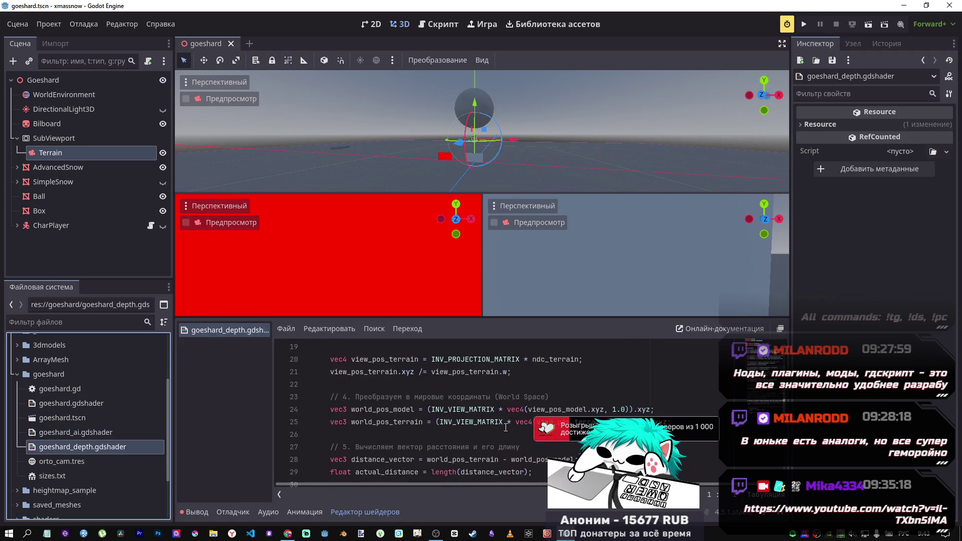
{"action": "scroll", "coordinate": [720, 412], "scroll_direction": "down", "scroll_amount": 9}
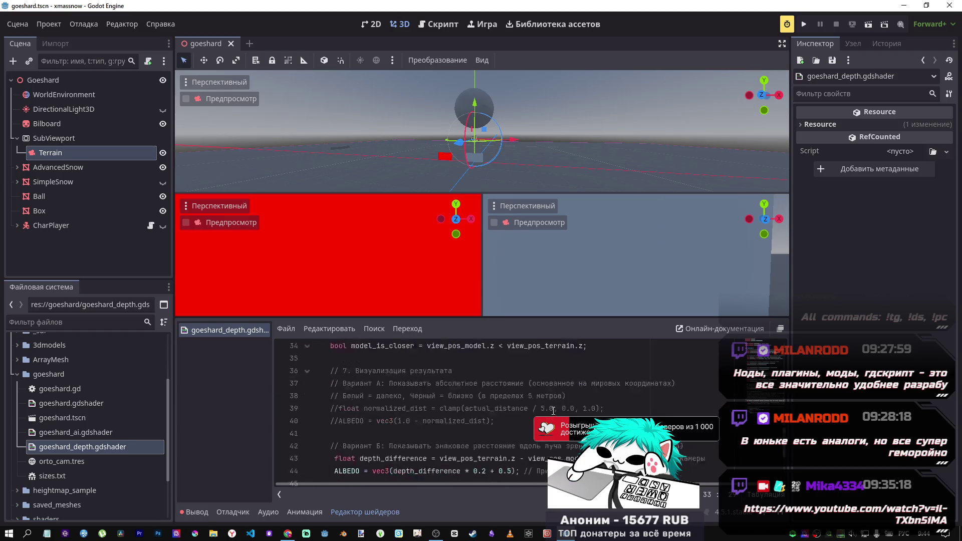
{"action": "scroll", "coordinate": [720, 412], "scroll_direction": "up", "scroll_amount": 15}
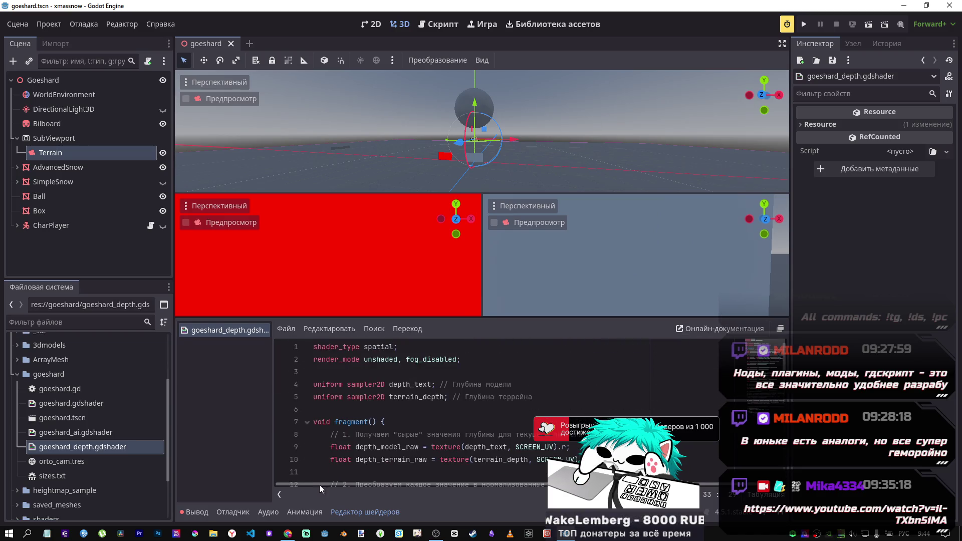
{"action": "mouse_move", "coordinate": [290, 538]}
{"action": "left_click", "coordinate": [314, 460]}
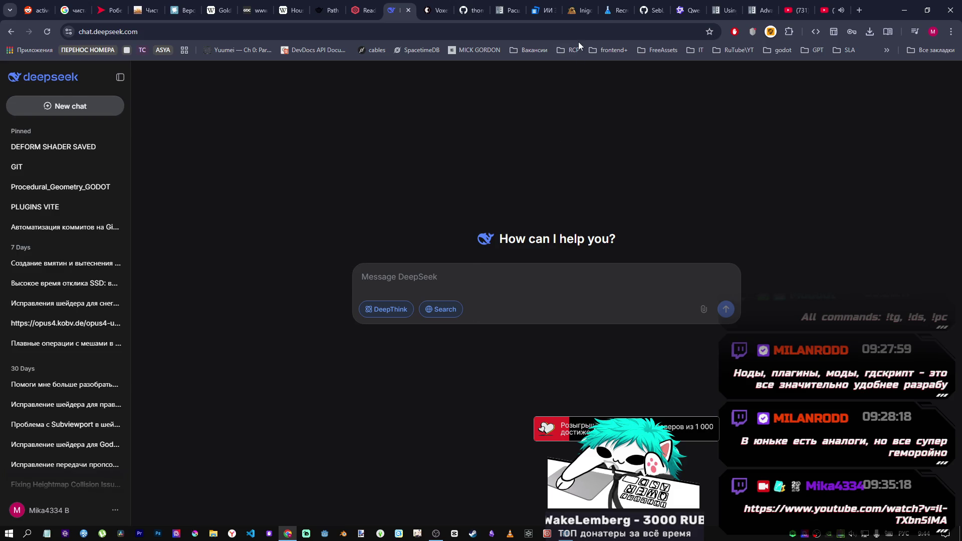
Read through the xor SDFs article, then navigate to the iquilezles.org /articles index
{"action": "left_click", "coordinate": [580, 11]}
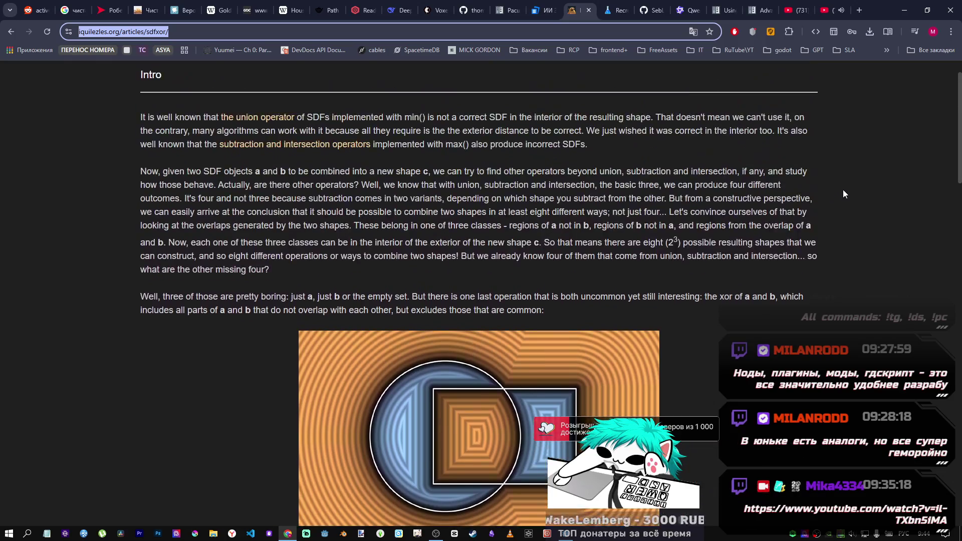
{"action": "scroll", "coordinate": [843, 194], "scroll_direction": "up", "scroll_amount": 1}
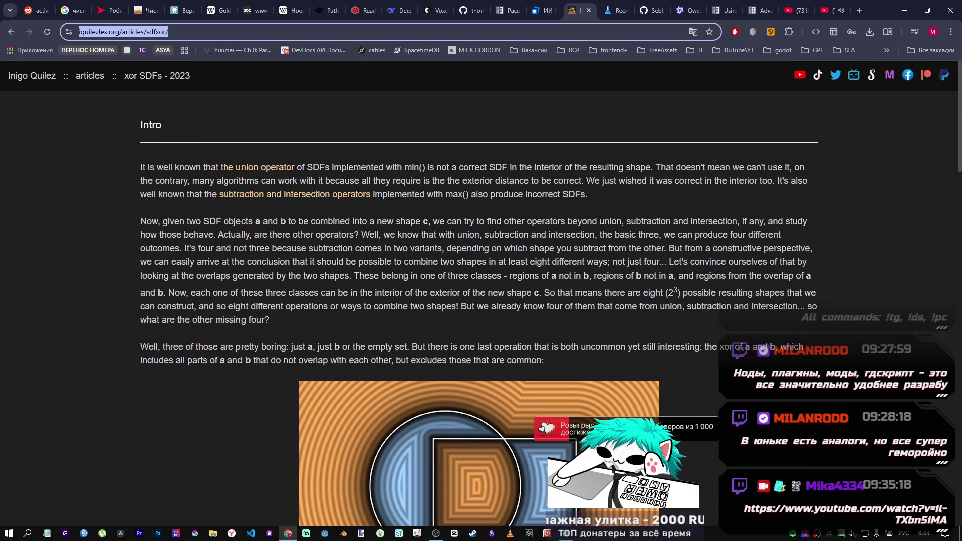
{"action": "scroll", "coordinate": [648, 230], "scroll_direction": "down", "scroll_amount": 13}
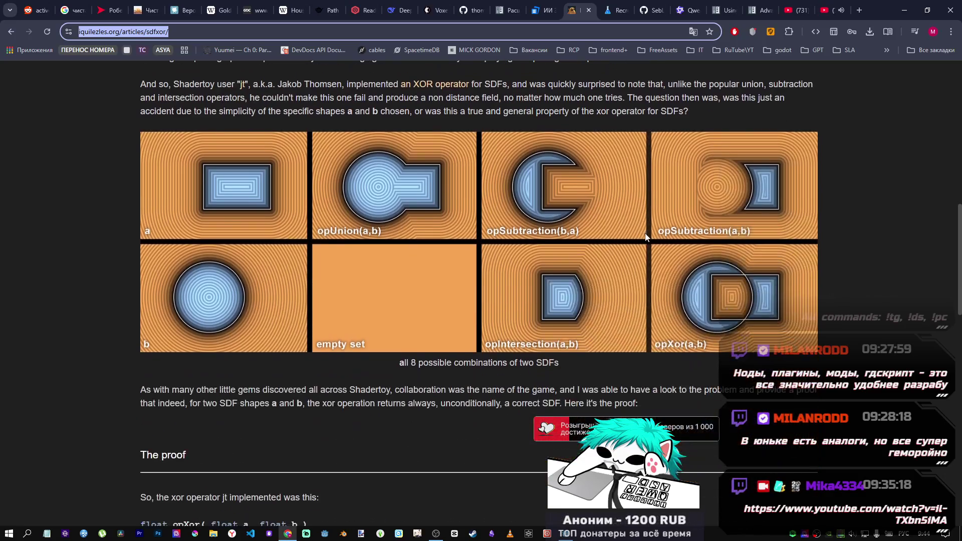
{"action": "scroll", "coordinate": [641, 235], "scroll_direction": "down", "scroll_amount": 1}
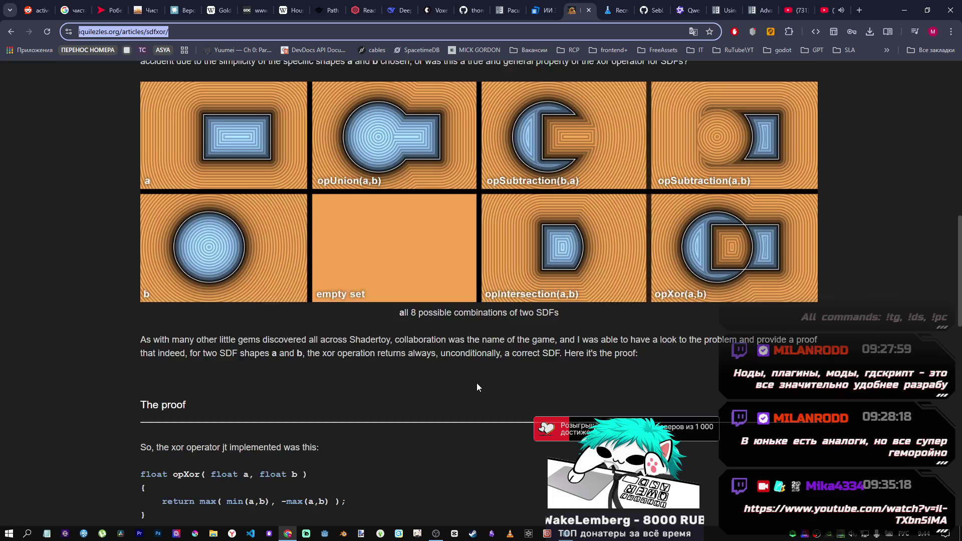
{"action": "scroll", "coordinate": [404, 367], "scroll_direction": "down", "scroll_amount": 4}
{"action": "scroll", "coordinate": [332, 355], "scroll_direction": "up", "scroll_amount": 10}
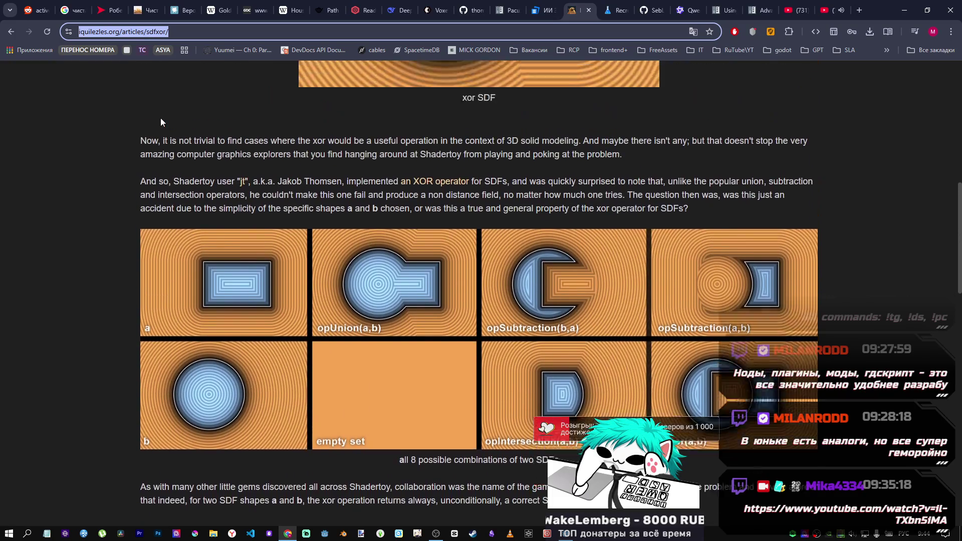
{"action": "scroll", "coordinate": [161, 120], "scroll_direction": "up", "scroll_amount": 7}
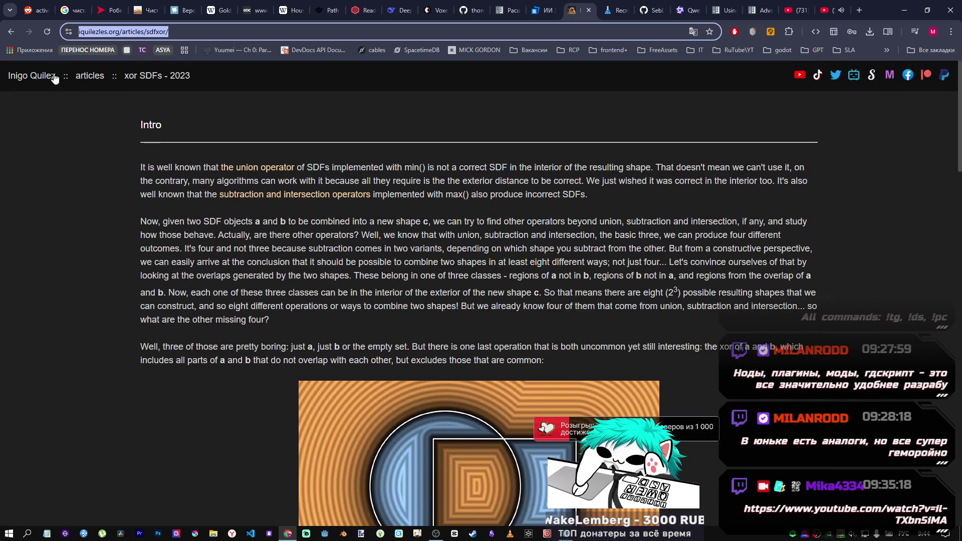
{"action": "key", "text": "Return"}
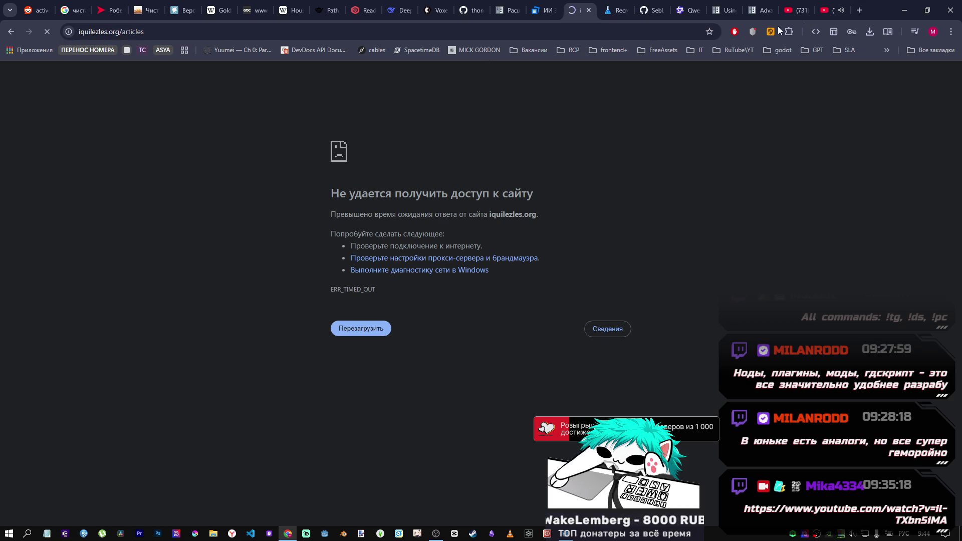
Retry loading the iquilezles.org articles index after the timeout error
{"action": "left_click", "coordinate": [255, 35]}
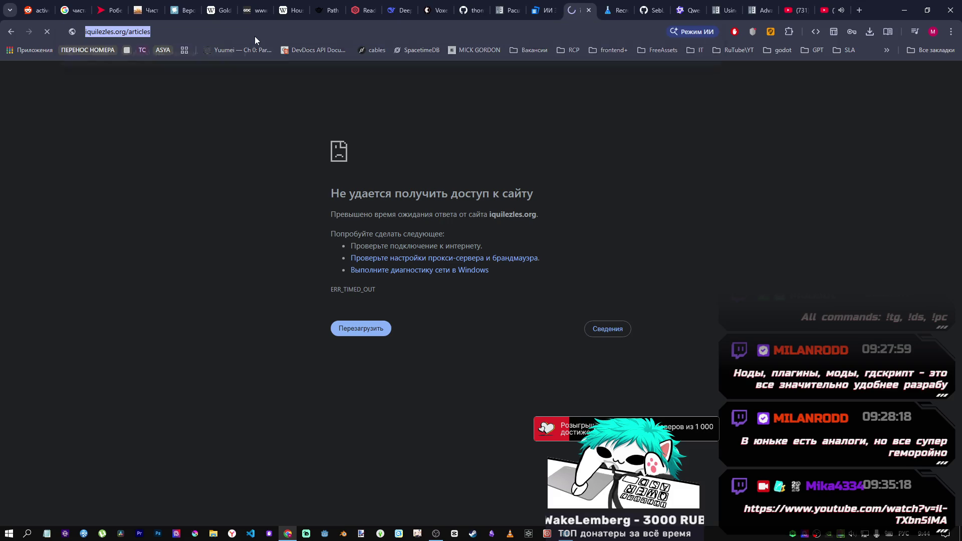
{"action": "left_click", "coordinate": [817, 18]}
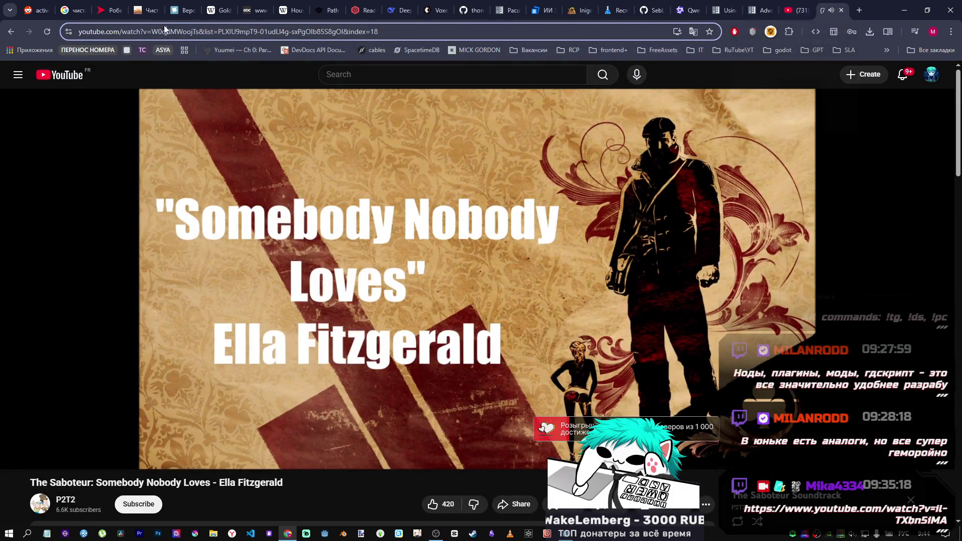
{"action": "key", "text": "ctrl+Tab"}
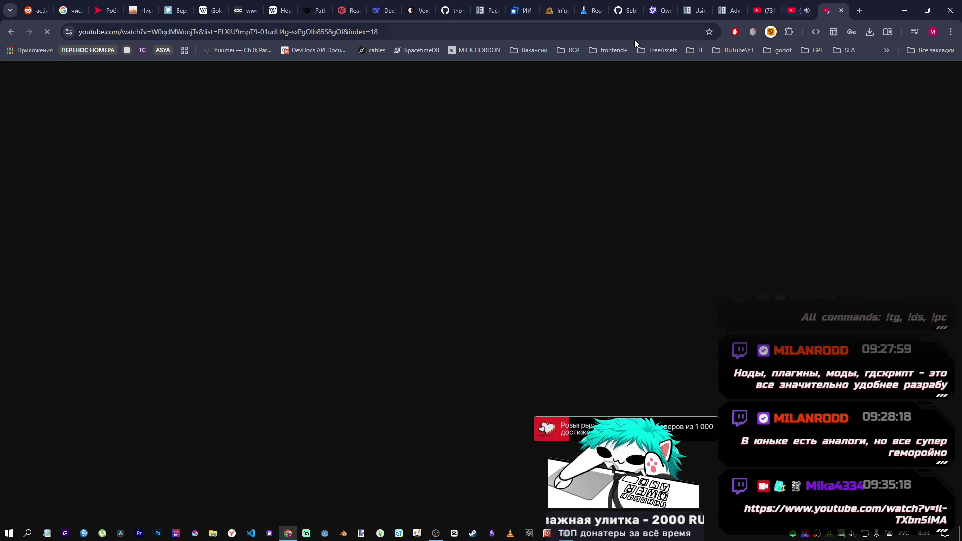
{"action": "left_click", "coordinate": [494, 32]}
{"action": "left_click", "coordinate": [494, 32]}
{"action": "key", "text": "Return"}
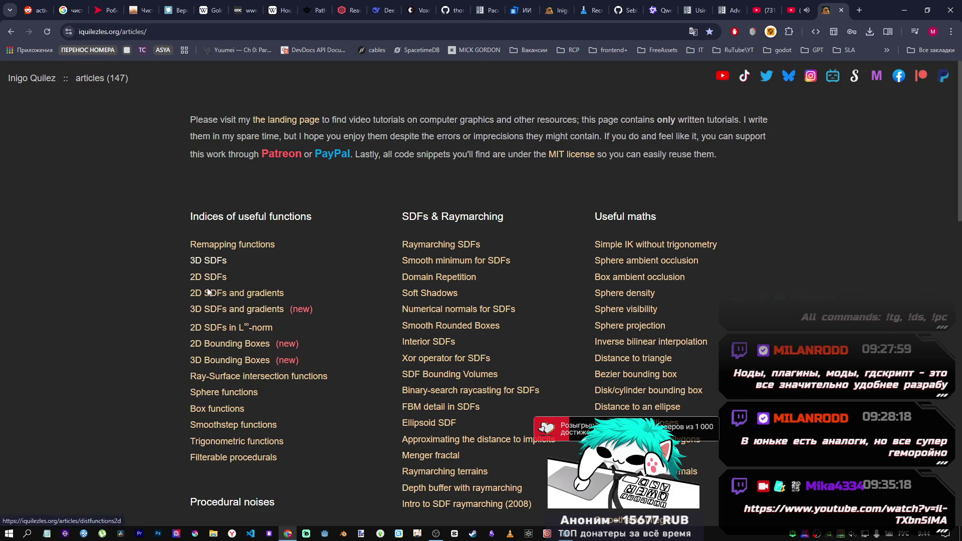
Open the 3D SDFs and gradients article and scroll through its primitives
{"action": "left_click", "coordinate": [224, 316]}
{"action": "scroll", "coordinate": [314, 314], "scroll_direction": "down", "scroll_amount": 7}
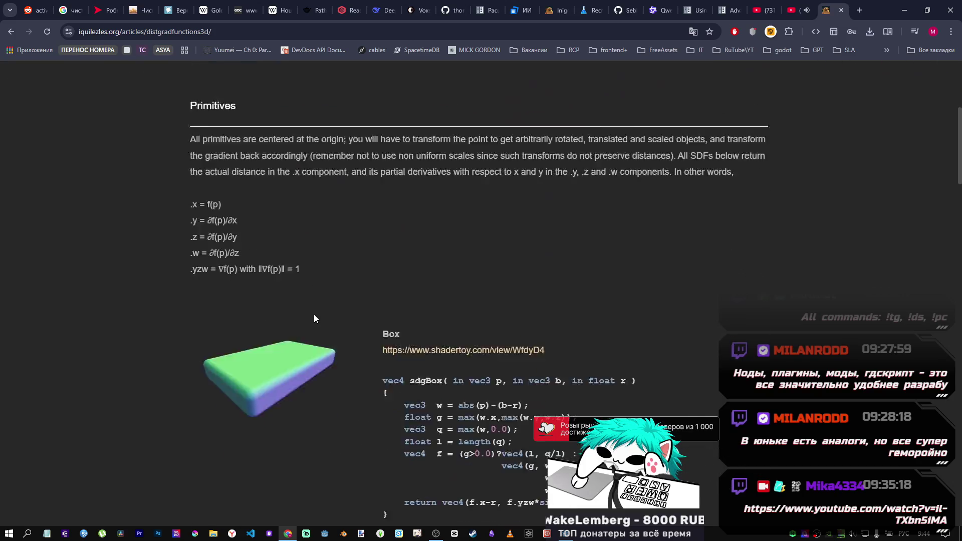
{"action": "scroll", "coordinate": [315, 319], "scroll_direction": "down", "scroll_amount": 20}
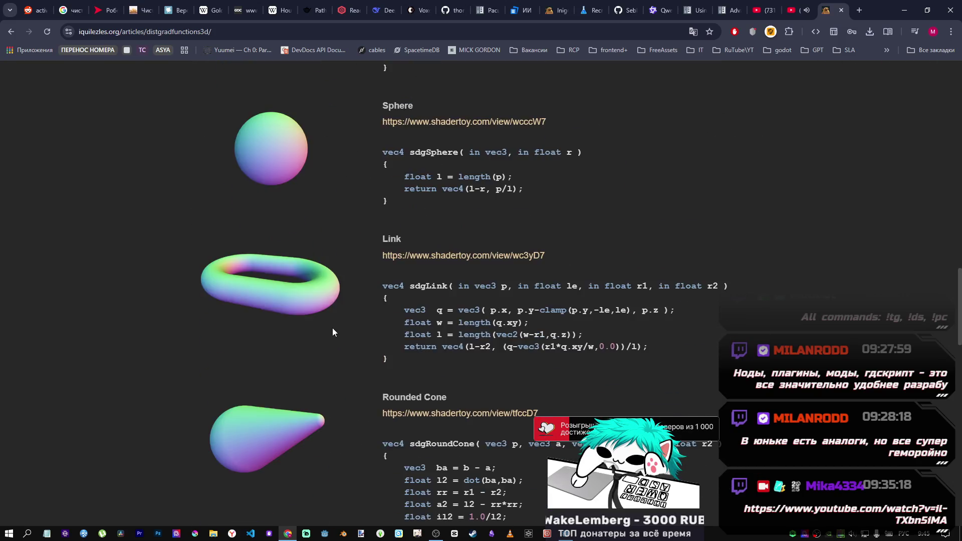
{"action": "scroll", "coordinate": [332, 329], "scroll_direction": "down", "scroll_amount": 5}
{"action": "scroll", "coordinate": [345, 307], "scroll_direction": "down", "scroll_amount": 11}
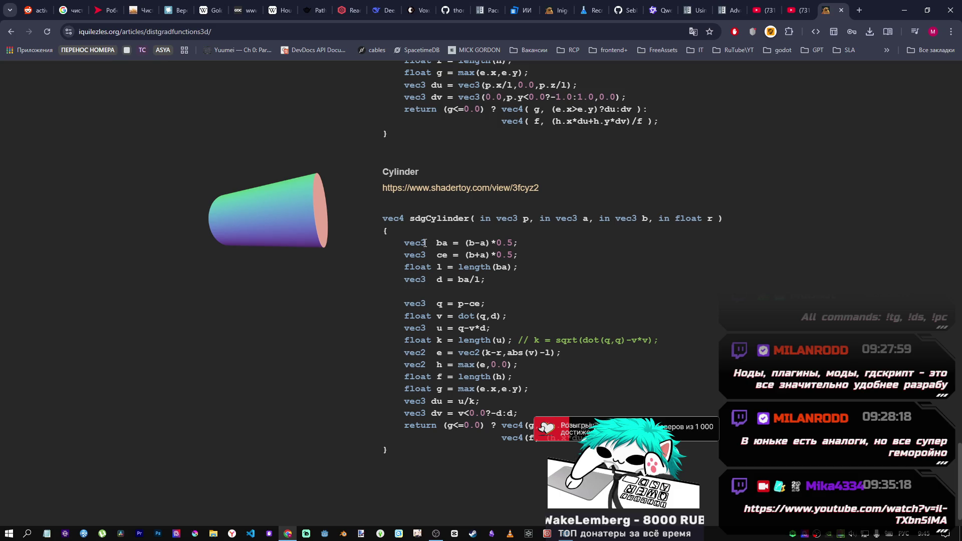
{"action": "scroll", "coordinate": [423, 237], "scroll_direction": "up", "scroll_amount": 10}
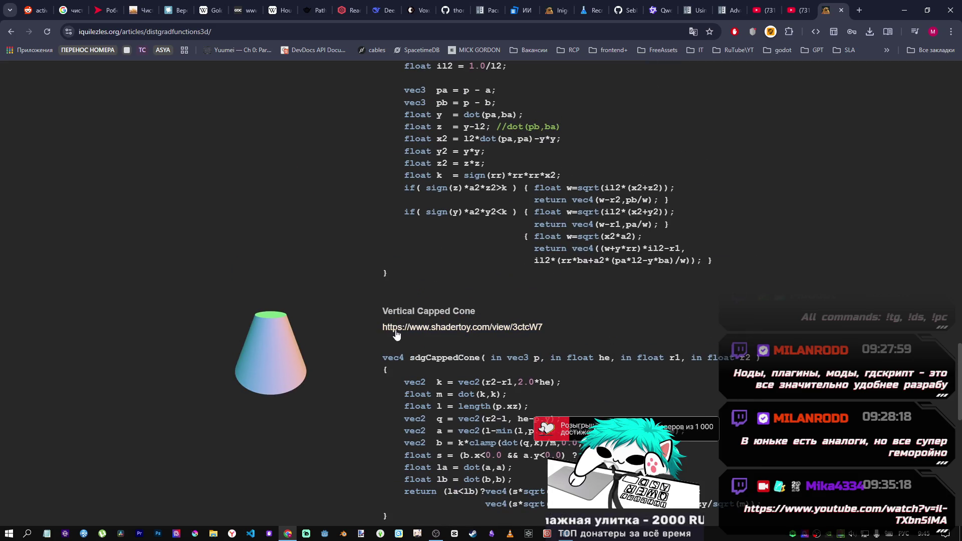
{"action": "scroll", "coordinate": [411, 335], "scroll_direction": "up", "scroll_amount": 15}
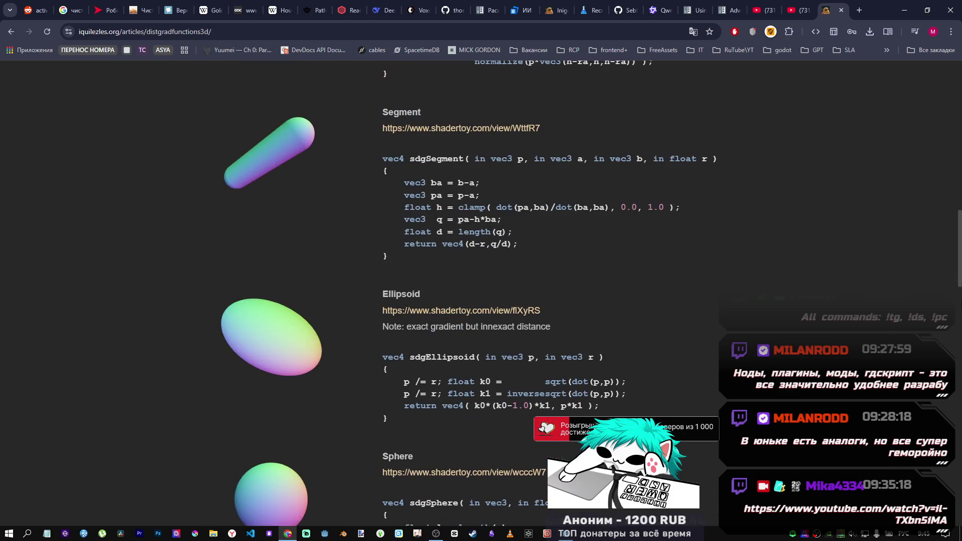
{"action": "scroll", "coordinate": [961, 276], "scroll_direction": "up", "scroll_amount": 11}
{"action": "scroll", "coordinate": [450, 217], "scroll_direction": "down", "scroll_amount": 3}
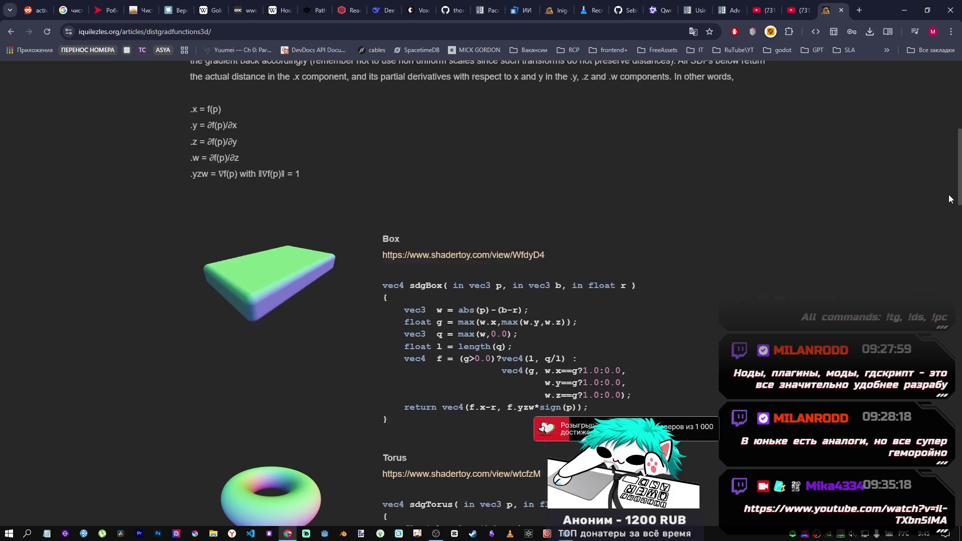
Highlight the sdgBox code, move the article's tab further left, and return to the top
{"action": "left_click_drag", "start_coordinate": [457, 283], "coordinate": [561, 368]}
{"action": "left_click", "coordinate": [561, 367]}
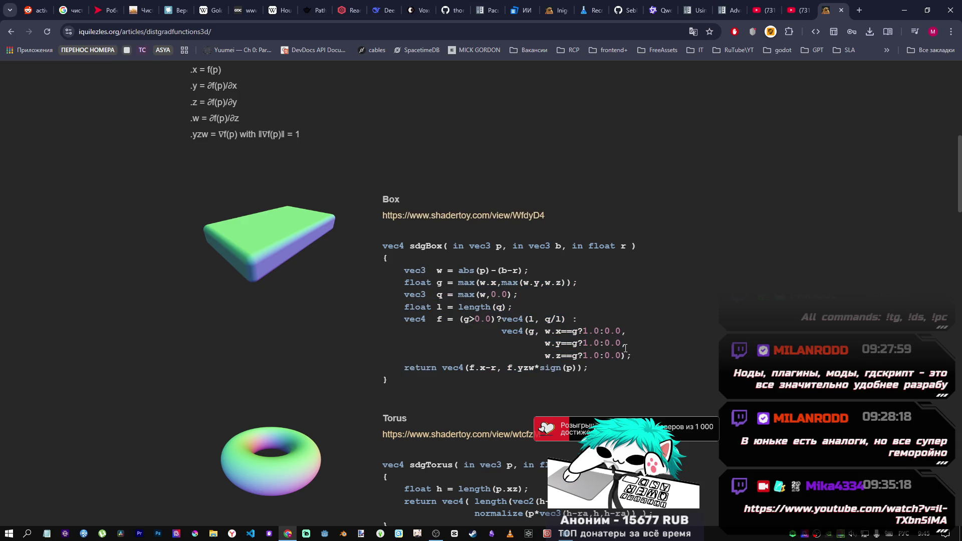
{"action": "left_click_drag", "start_coordinate": [826, 12], "coordinate": [583, 14]}
{"action": "scroll", "coordinate": [537, 127], "scroll_direction": "up", "scroll_amount": 9}
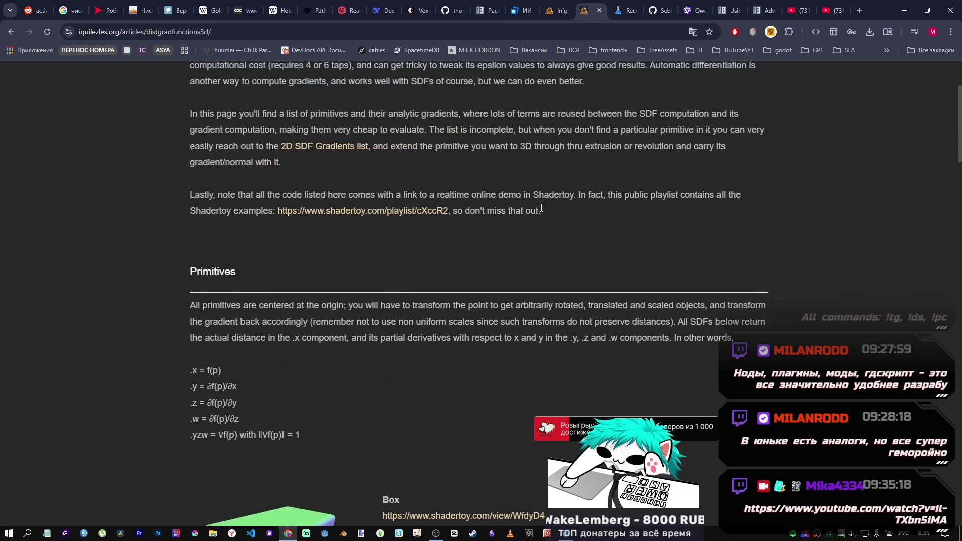
Go back to the articles index via the breadcrumb and scroll its list
{"action": "left_click", "coordinate": [91, 79]}
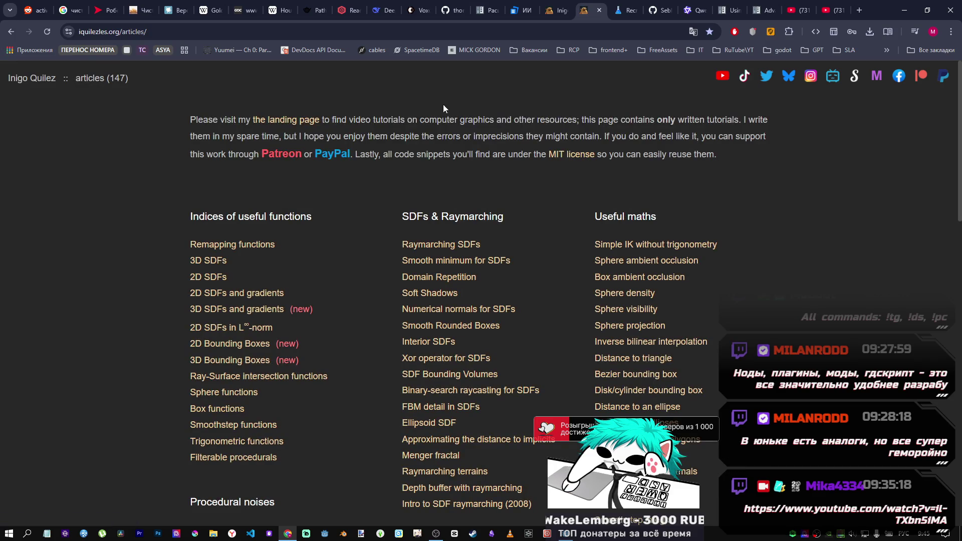
{"action": "scroll", "coordinate": [234, 314], "scroll_direction": "down", "scroll_amount": 3}
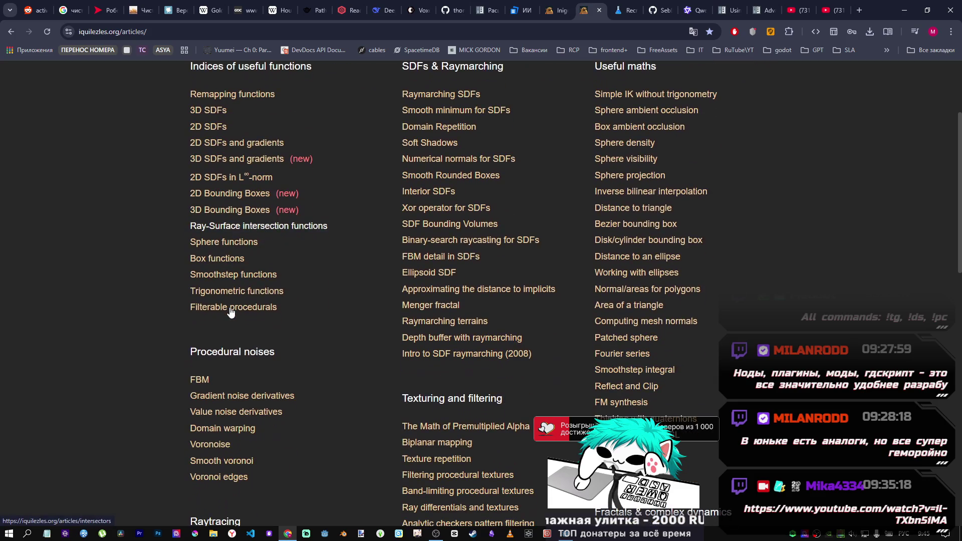
{"action": "scroll", "coordinate": [241, 308], "scroll_direction": "up", "scroll_amount": 1}
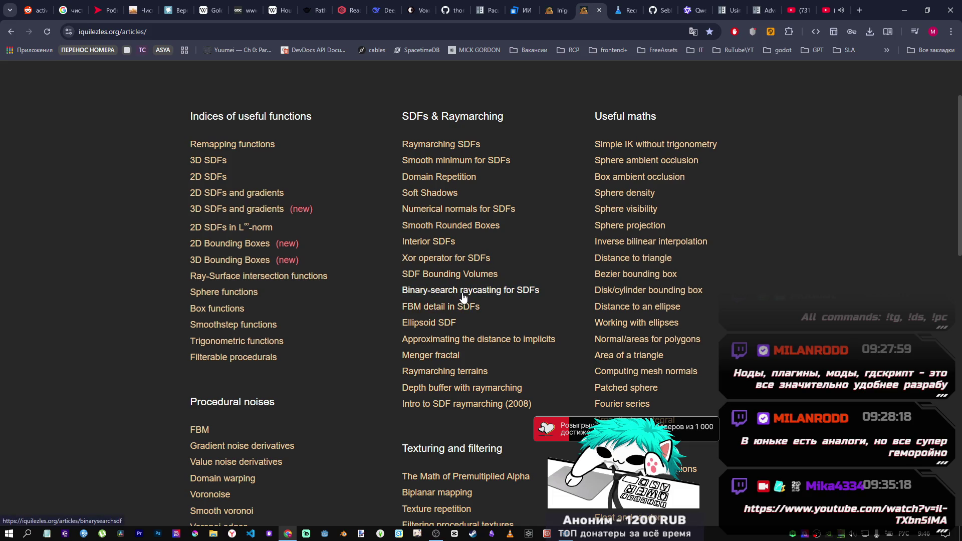
{"action": "left_click", "coordinate": [501, 296]}
{"action": "scroll", "coordinate": [353, 323], "scroll_direction": "down", "scroll_amount": 2}
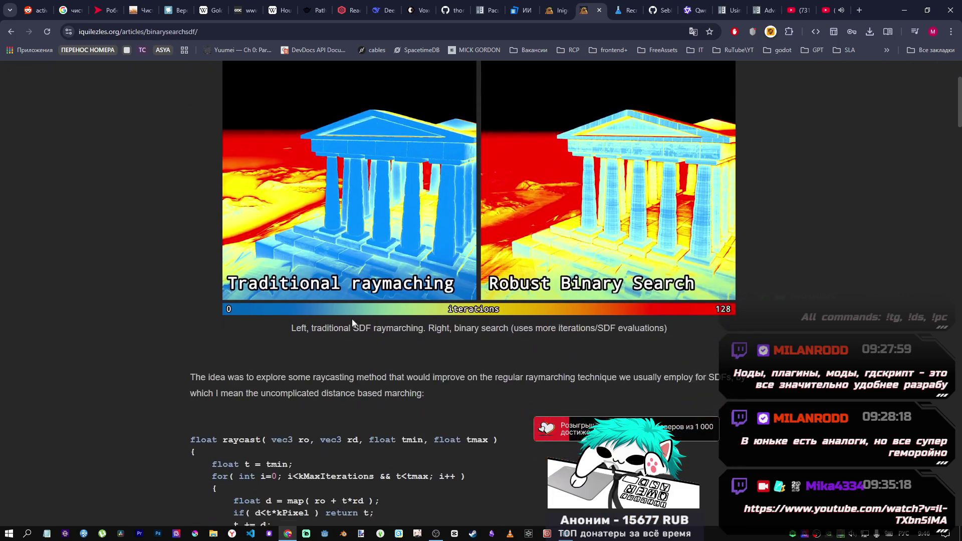
{"action": "scroll", "coordinate": [353, 322], "scroll_direction": "down", "scroll_amount": 3}
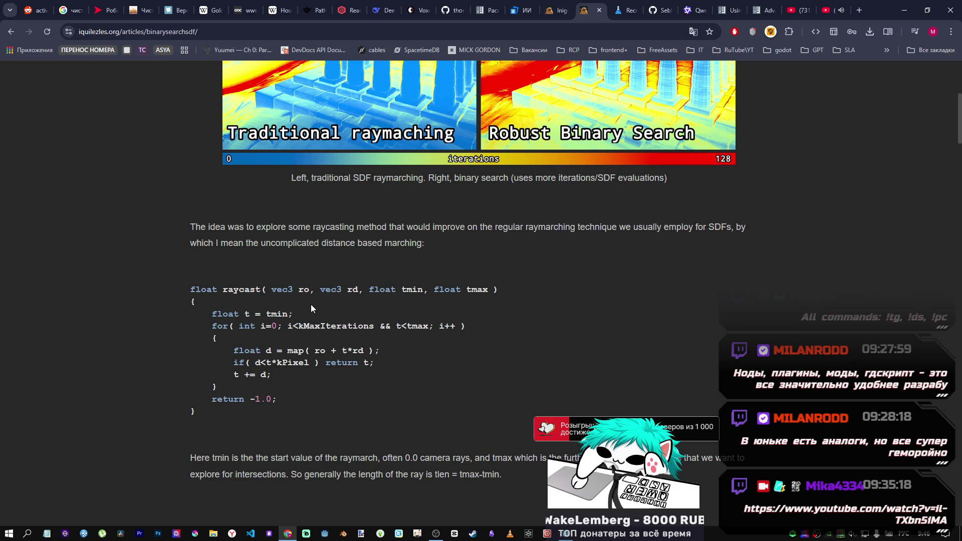
{"action": "scroll", "coordinate": [263, 254], "scroll_direction": "down", "scroll_amount": 10}
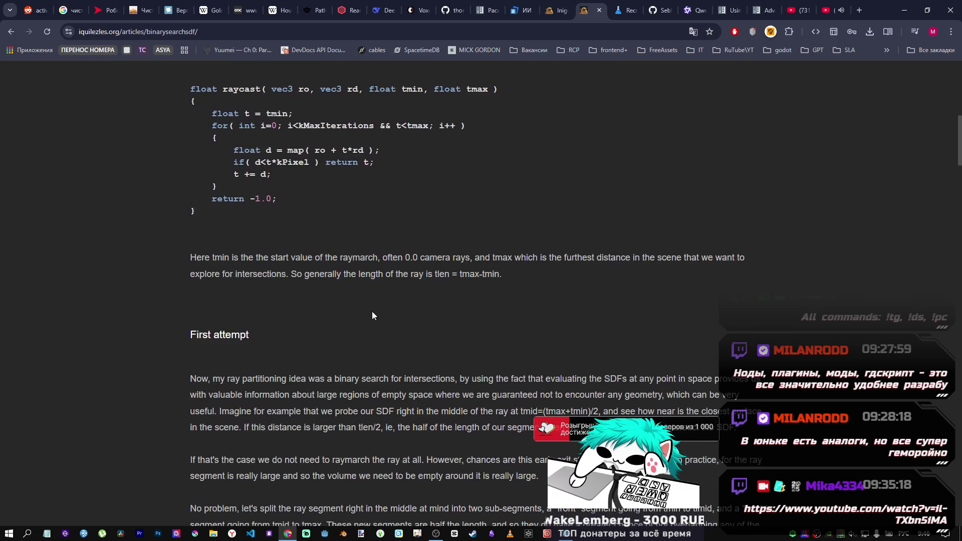
{"action": "scroll", "coordinate": [374, 313], "scroll_direction": "down", "scroll_amount": 20}
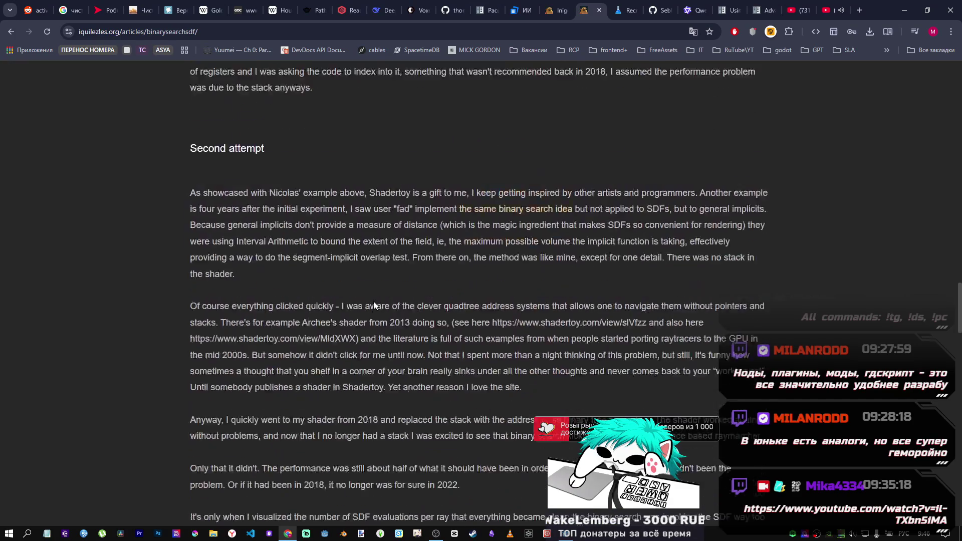
{"action": "scroll", "coordinate": [389, 303], "scroll_direction": "down", "scroll_amount": 5}
{"action": "scroll", "coordinate": [361, 278], "scroll_direction": "down", "scroll_amount": 9}
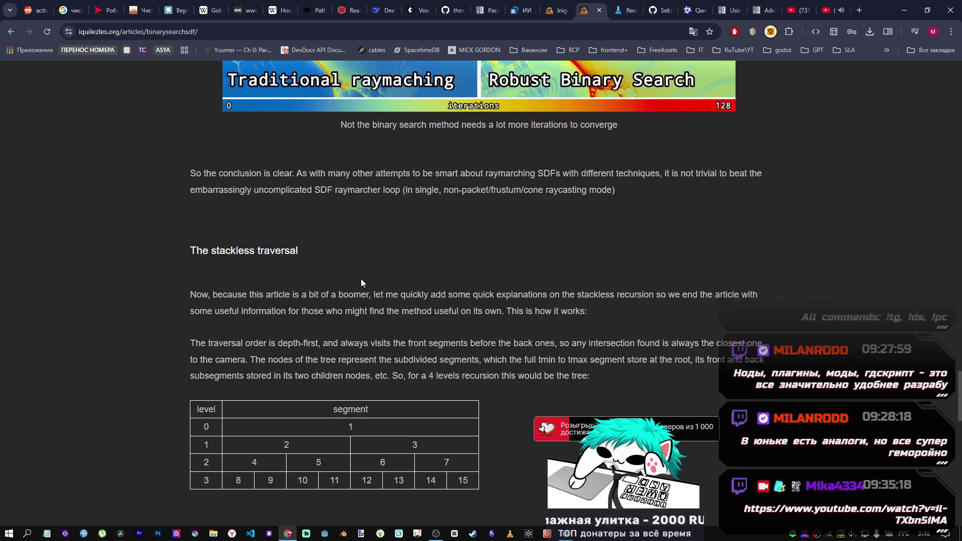
{"action": "scroll", "coordinate": [361, 278], "scroll_direction": "up", "scroll_amount": 12}
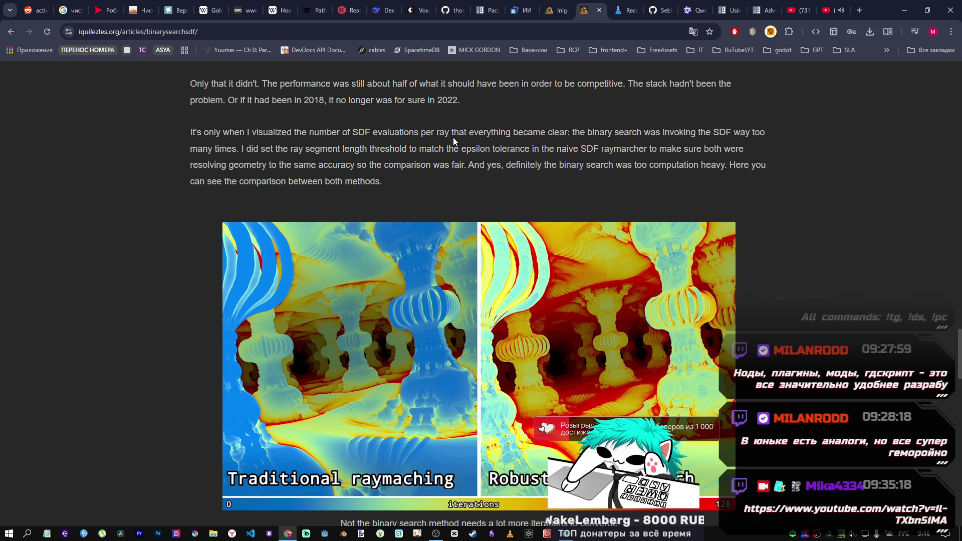
{"action": "scroll", "coordinate": [844, 359], "scroll_direction": "down", "scroll_amount": 15}
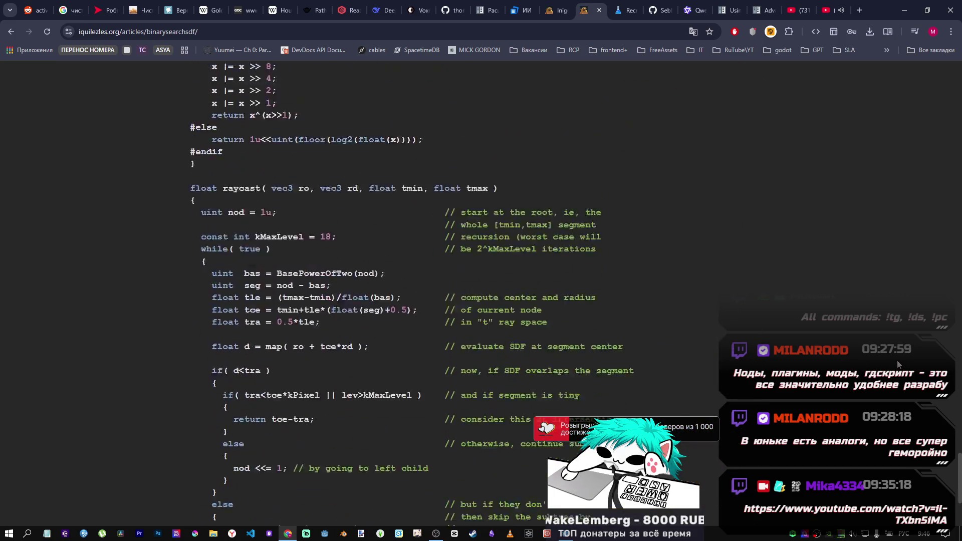
{"action": "scroll", "coordinate": [361, 317], "scroll_direction": "up", "scroll_amount": 9}
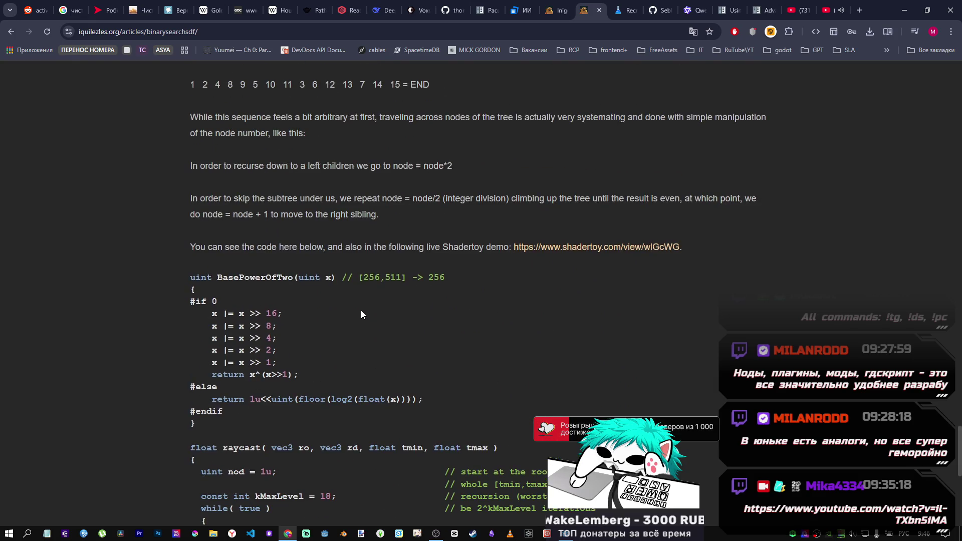
{"action": "scroll", "coordinate": [421, 293], "scroll_direction": "up", "scroll_amount": 15}
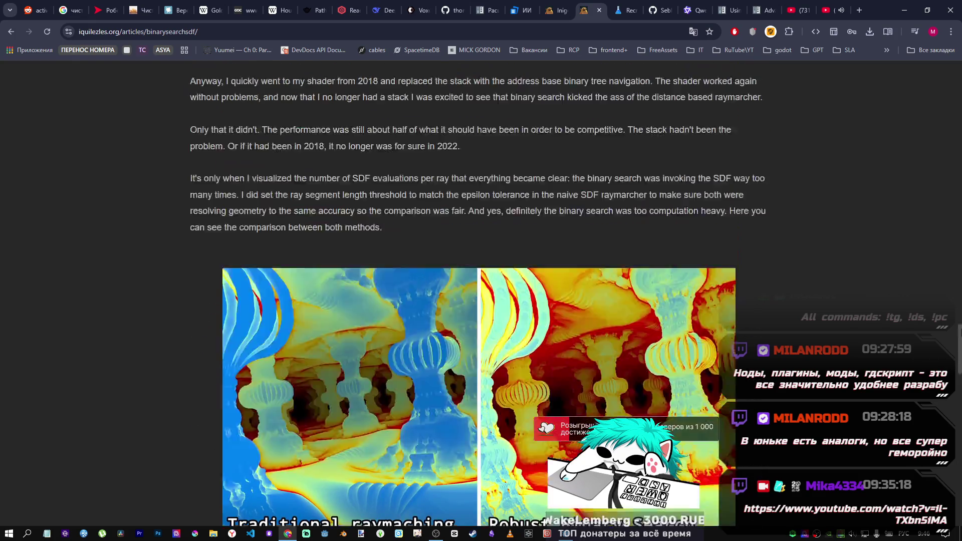
{"action": "scroll", "coordinate": [949, 161], "scroll_direction": "up", "scroll_amount": 10}
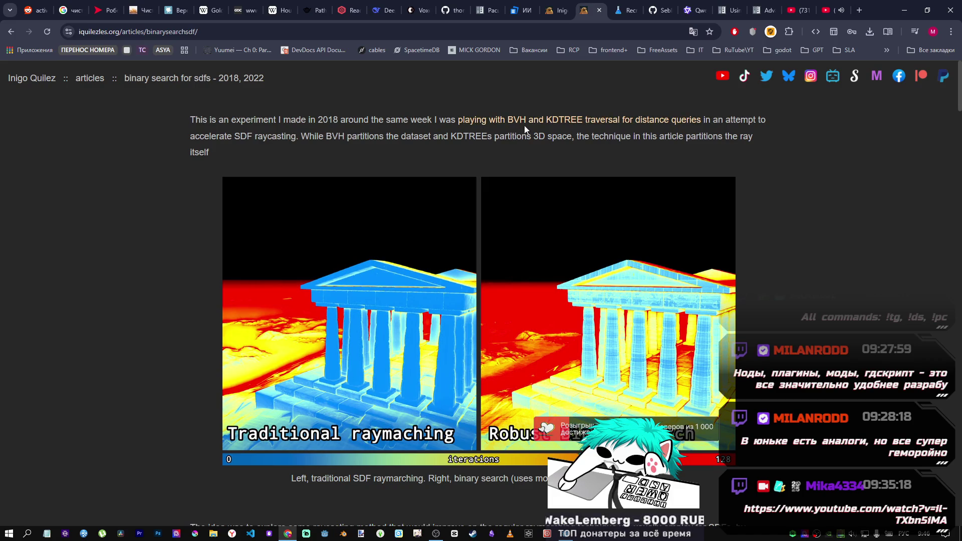
Return to the iquilezles.org articles index and scroll down to the Raytracing, Lighting, Voxels and Rendering fractals lists
{"action": "left_click", "coordinate": [11, 32]}
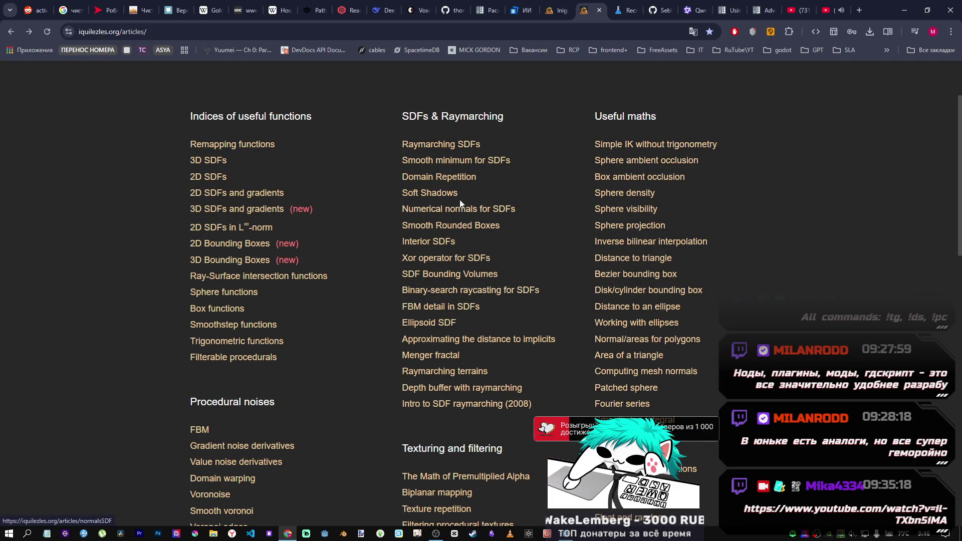
{"action": "scroll", "coordinate": [308, 331], "scroll_direction": "down", "scroll_amount": 2}
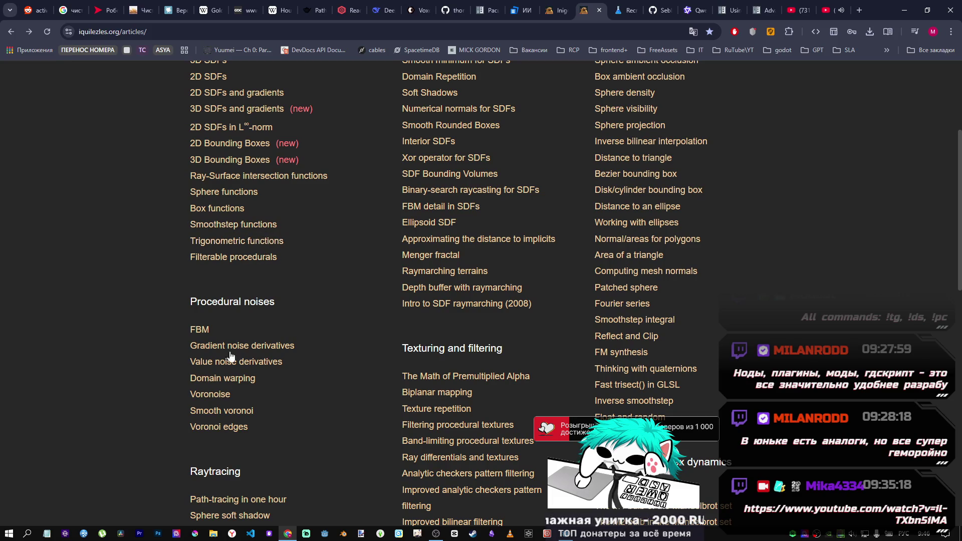
{"action": "scroll", "coordinate": [275, 396], "scroll_direction": "down", "scroll_amount": 1}
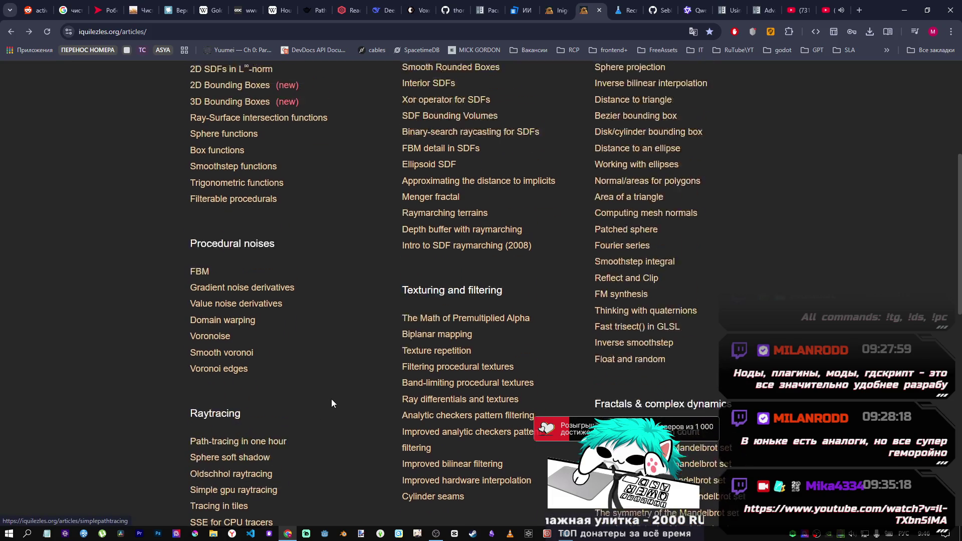
{"action": "scroll", "coordinate": [332, 403], "scroll_direction": "up", "scroll_amount": 3}
{"action": "scroll", "coordinate": [457, 436], "scroll_direction": "down", "scroll_amount": 4}
{"action": "scroll", "coordinate": [351, 418], "scroll_direction": "down", "scroll_amount": 2}
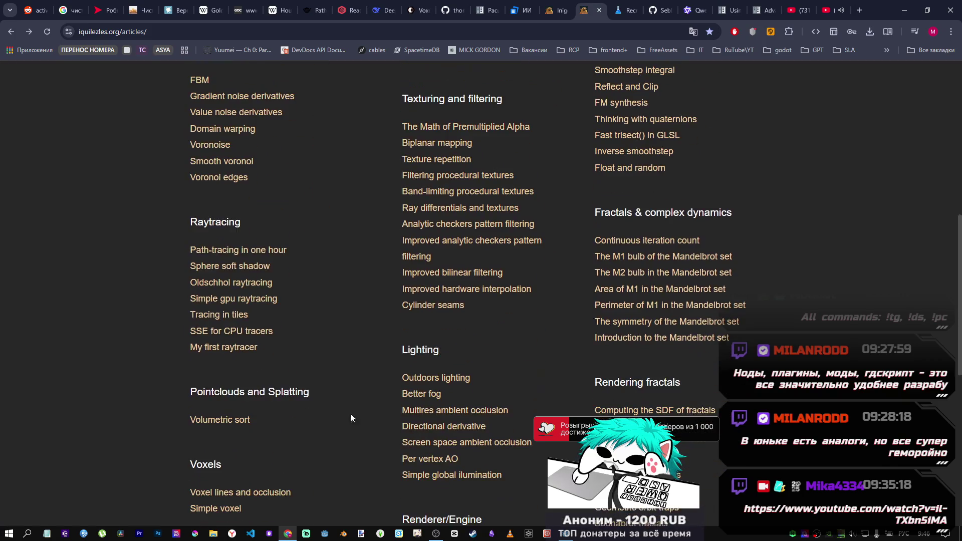
{"action": "scroll", "coordinate": [246, 446], "scroll_direction": "down", "scroll_amount": 1}
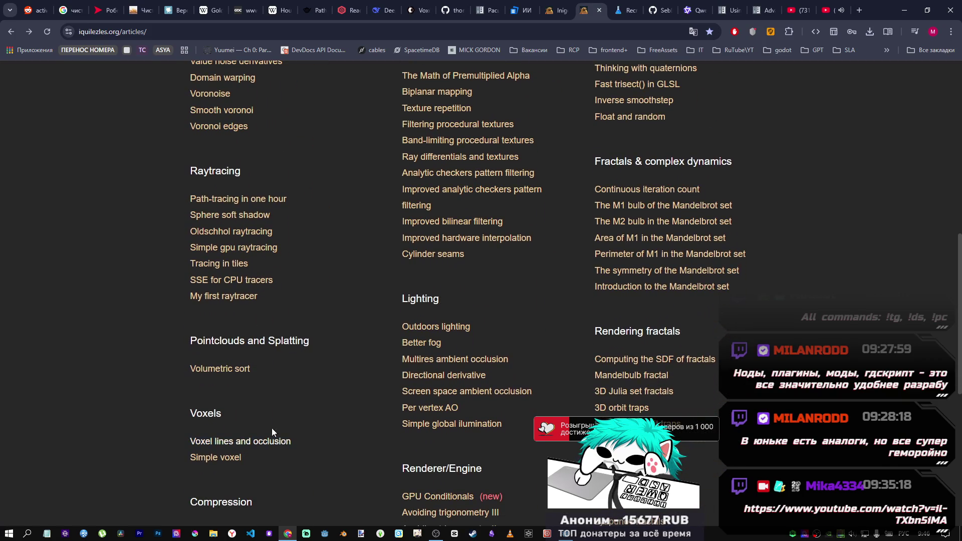
{"action": "scroll", "coordinate": [328, 411], "scroll_direction": "down", "scroll_amount": 2}
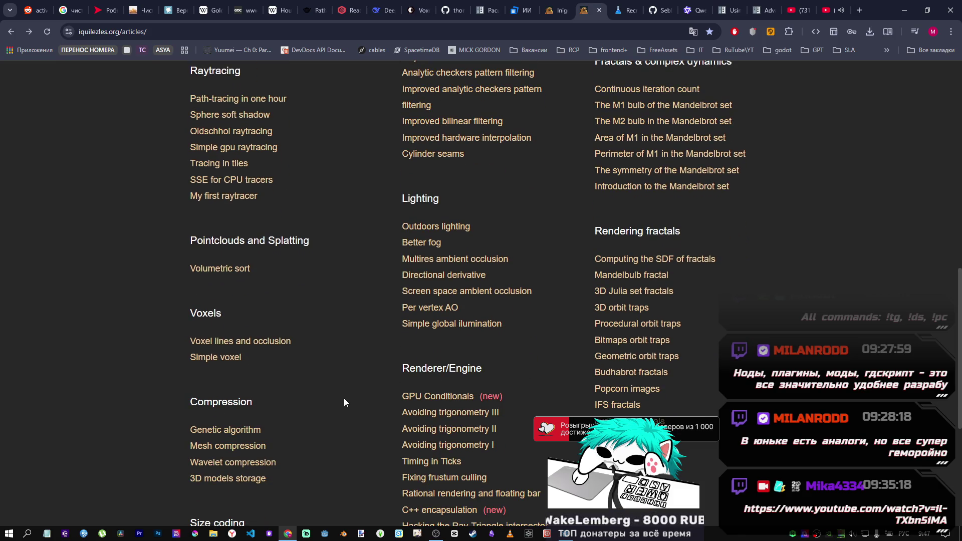
{"action": "left_click", "coordinate": [437, 535]}
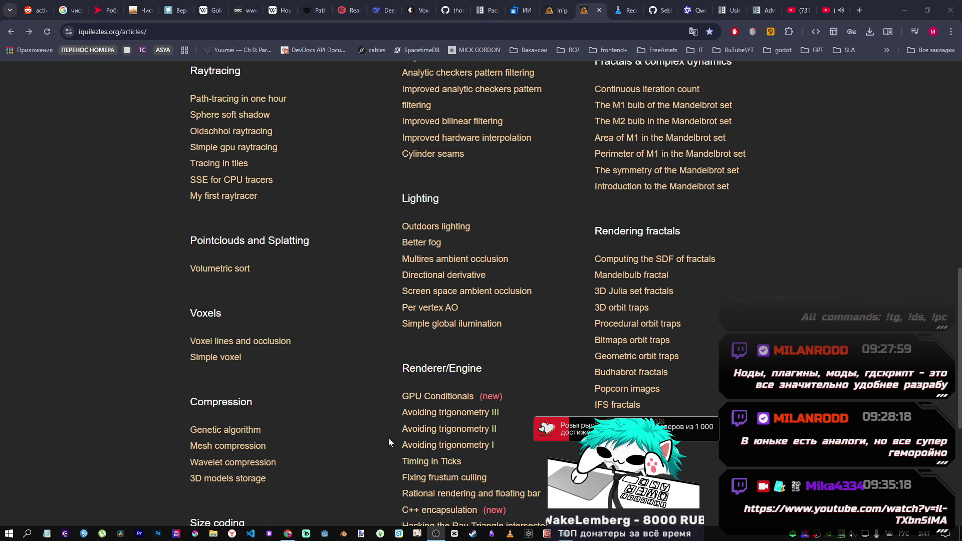
{"action": "left_click", "coordinate": [298, 490]}
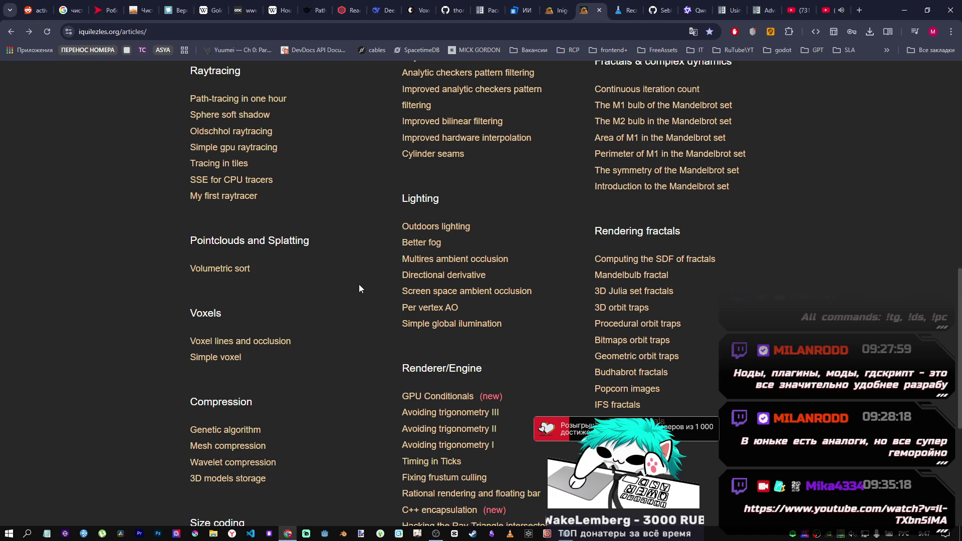
{"action": "scroll", "coordinate": [359, 284], "scroll_direction": "up", "scroll_amount": 2}
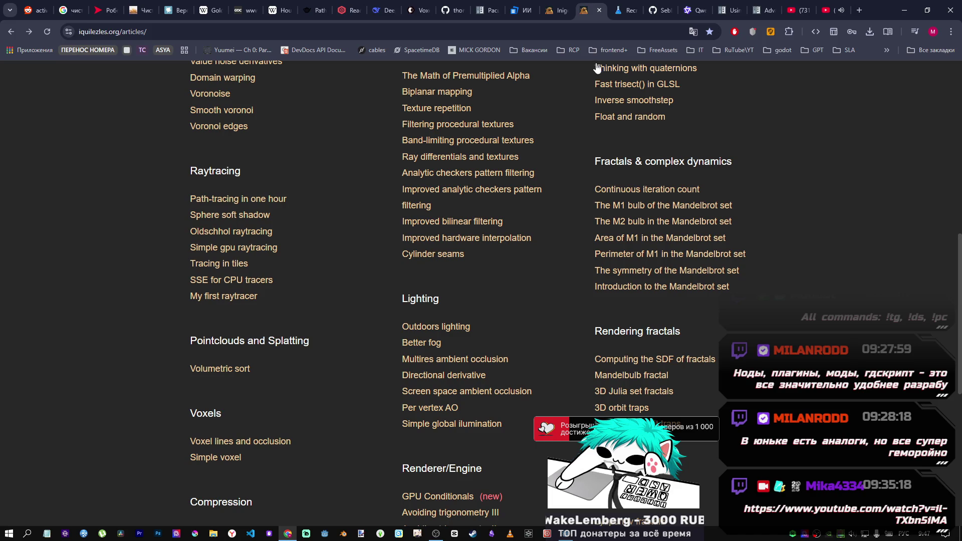
Read the Open3D 0.12.0 Voxelization tutorial down to the voxel carving results with the 50788-voxel grid
{"action": "left_click", "coordinate": [421, 6]}
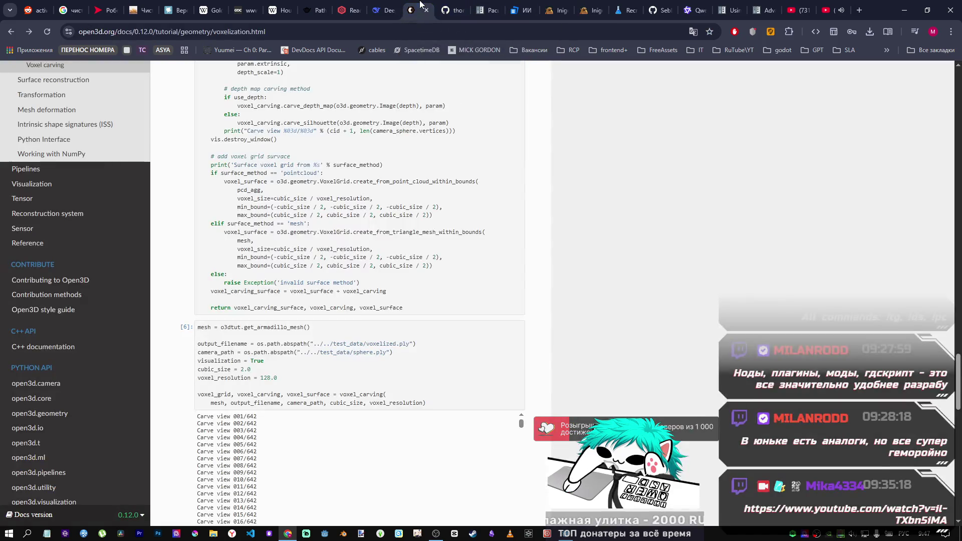
{"action": "scroll", "coordinate": [464, 236], "scroll_direction": "up", "scroll_amount": 15}
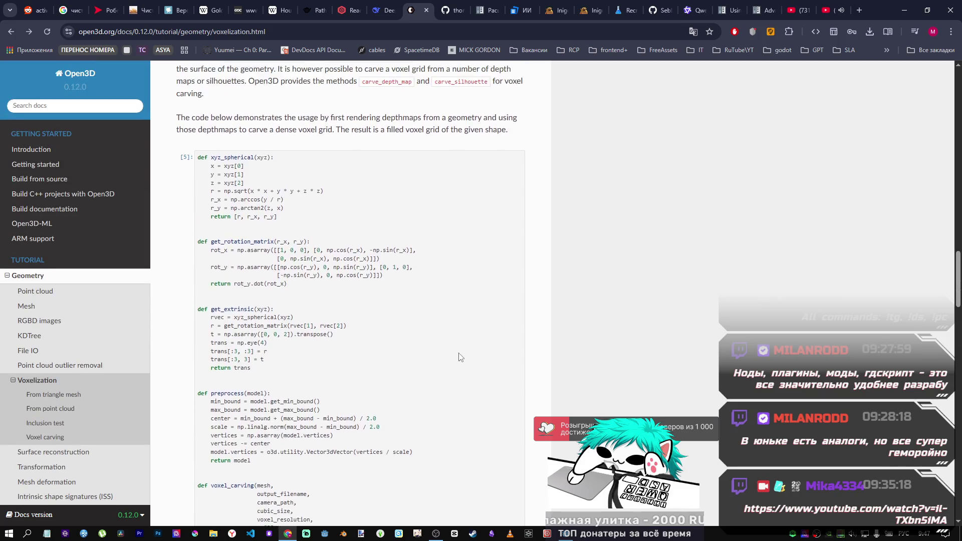
{"action": "scroll", "coordinate": [462, 357], "scroll_direction": "up", "scroll_amount": 10}
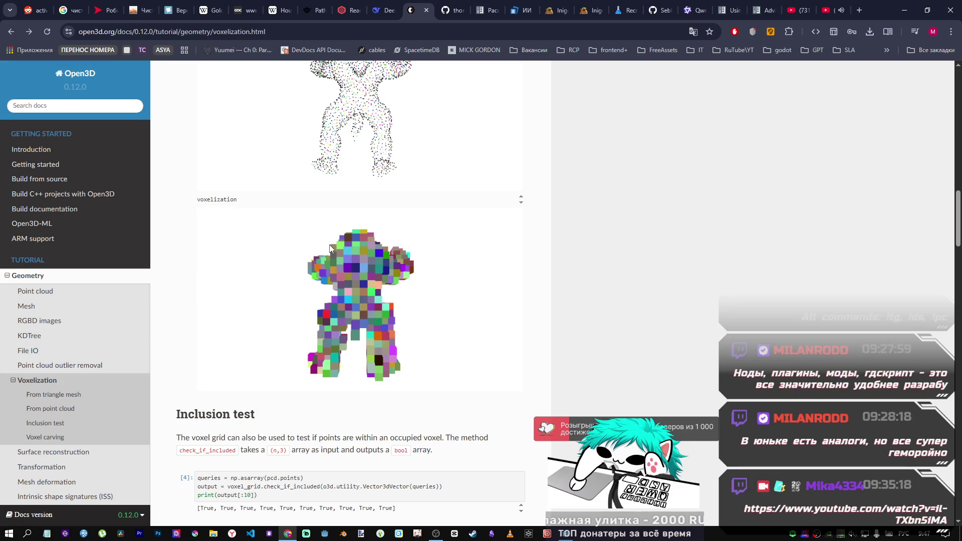
{"action": "scroll", "coordinate": [283, 287], "scroll_direction": "down", "scroll_amount": 15}
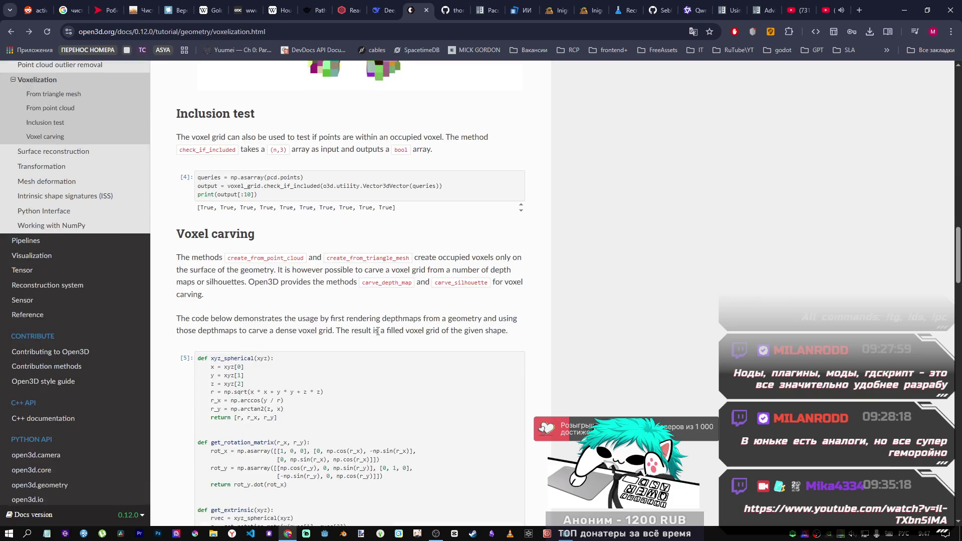
{"action": "mouse_move", "coordinate": [955, 393]}
{"action": "left_mouse_down"}
{"action": "mouse_move", "coordinate": [955, 501]}
{"action": "mouse_move", "coordinate": [948, 428]}
{"action": "left_mouse_up"}
{"action": "scroll", "coordinate": [752, 381], "scroll_direction": "down", "scroll_amount": 10}
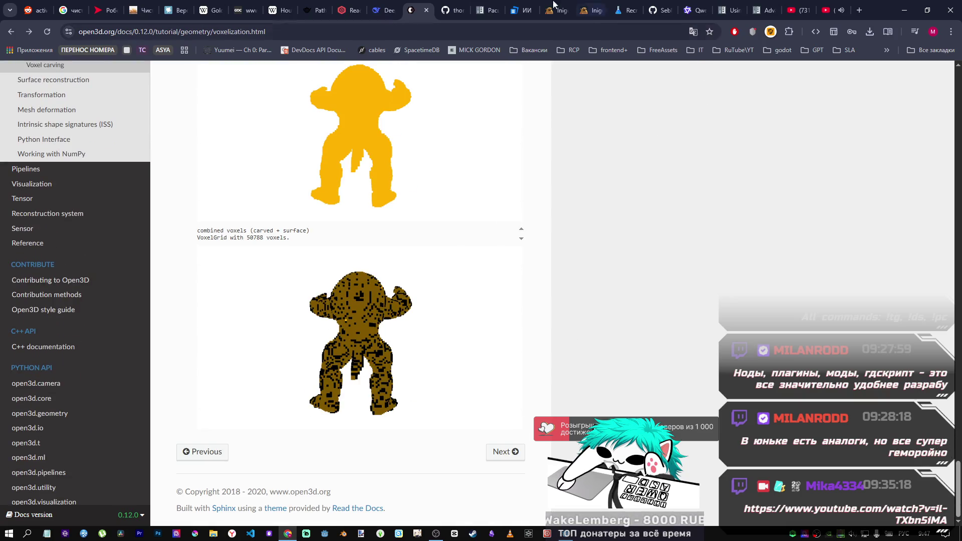
Skim the custom-screen-buffers README's screen-shader example on GitHub before moving to the Game Lab article
{"action": "left_click", "coordinate": [459, 5]}
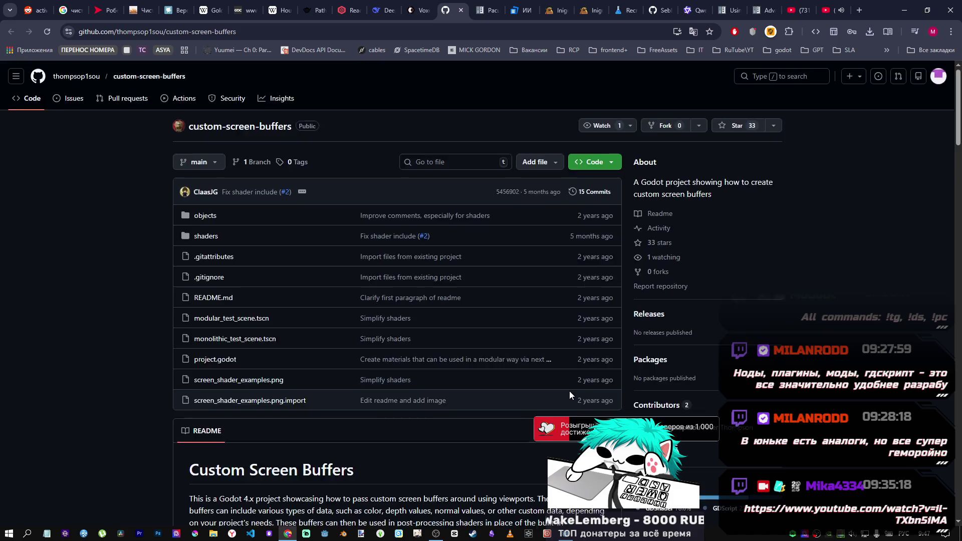
{"action": "scroll", "coordinate": [569, 389], "scroll_direction": "down", "scroll_amount": 10}
{"action": "scroll", "coordinate": [959, 219], "scroll_direction": "down", "scroll_amount": 14}
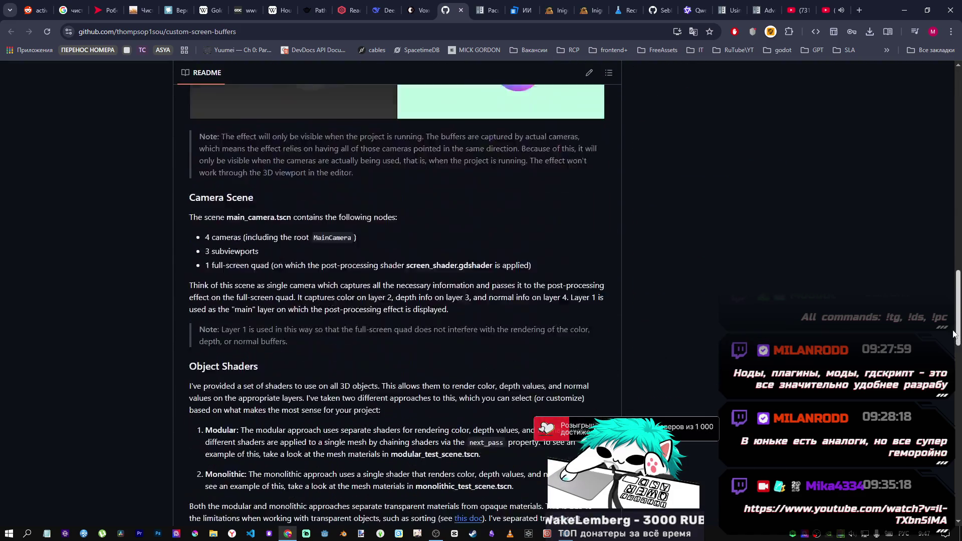
{"action": "scroll", "coordinate": [959, 219], "scroll_direction": "up", "scroll_amount": 7}
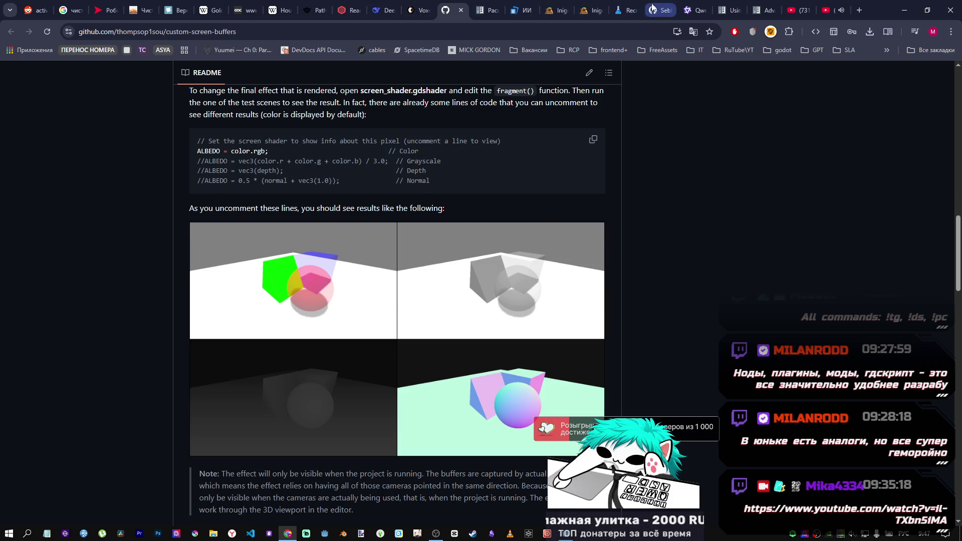
{"action": "left_click", "coordinate": [594, 10]}
Bring up page 2 of the Game Lab snow-deformation article and read its opening part
{"action": "left_click", "coordinate": [624, 8]}
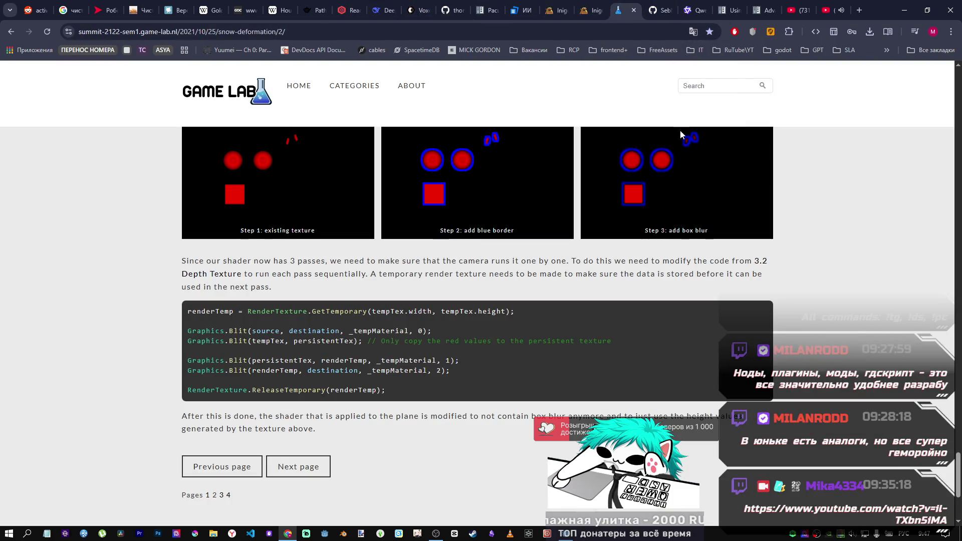
{"action": "scroll", "coordinate": [697, 286], "scroll_direction": "up", "scroll_amount": 15}
{"action": "scroll", "coordinate": [697, 287], "scroll_direction": "down", "scroll_amount": 10}
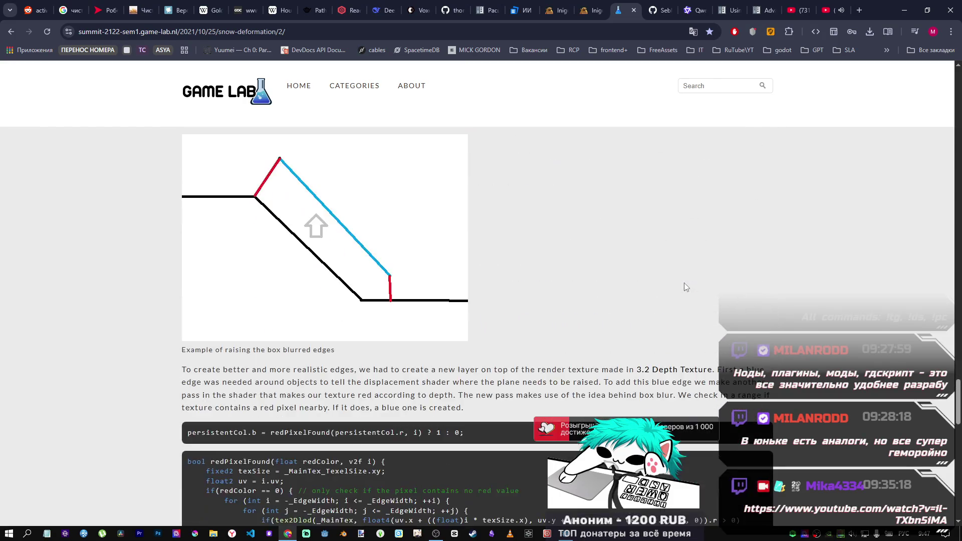
{"action": "scroll", "coordinate": [666, 284], "scroll_direction": "up", "scroll_amount": 18}
{"action": "scroll", "coordinate": [657, 293], "scroll_direction": "up", "scroll_amount": 10}
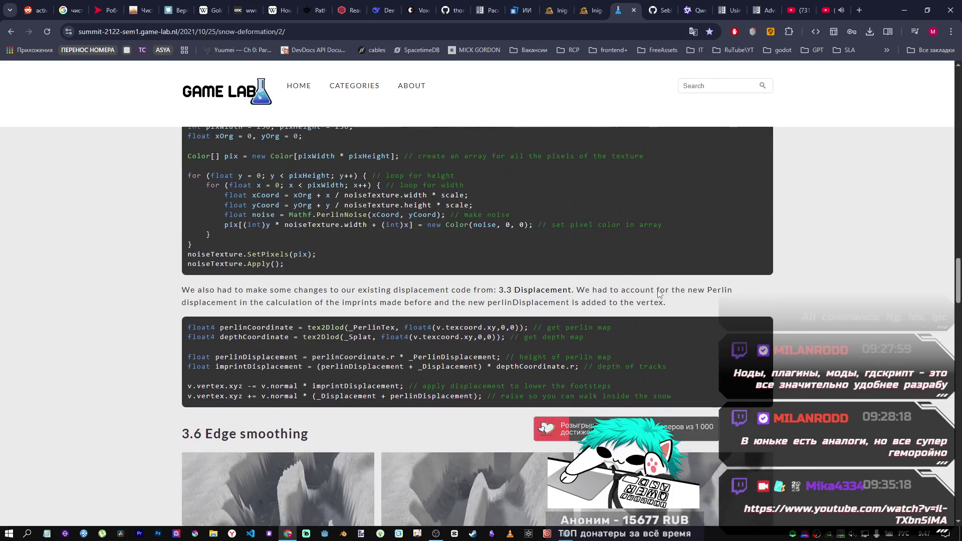
{"action": "scroll", "coordinate": [438, 275], "scroll_direction": "down", "scroll_amount": 5}
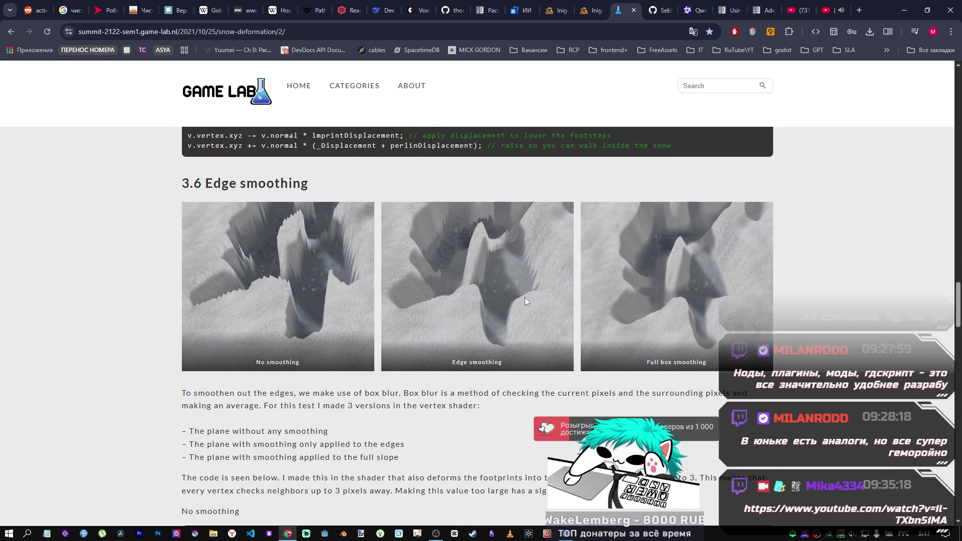
{"action": "scroll", "coordinate": [319, 206], "scroll_direction": "up", "scroll_amount": 2}
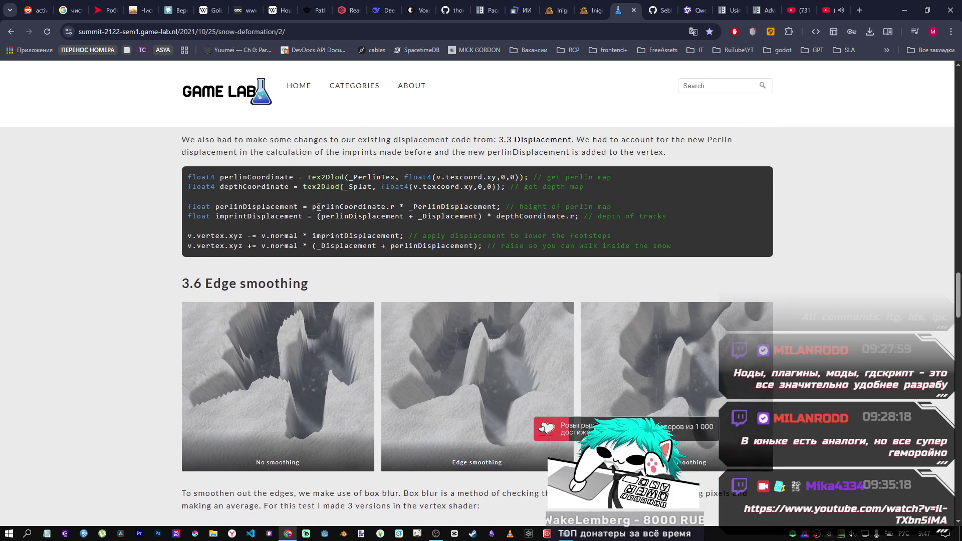
{"action": "scroll", "coordinate": [377, 377], "scroll_direction": "down", "scroll_amount": 15}
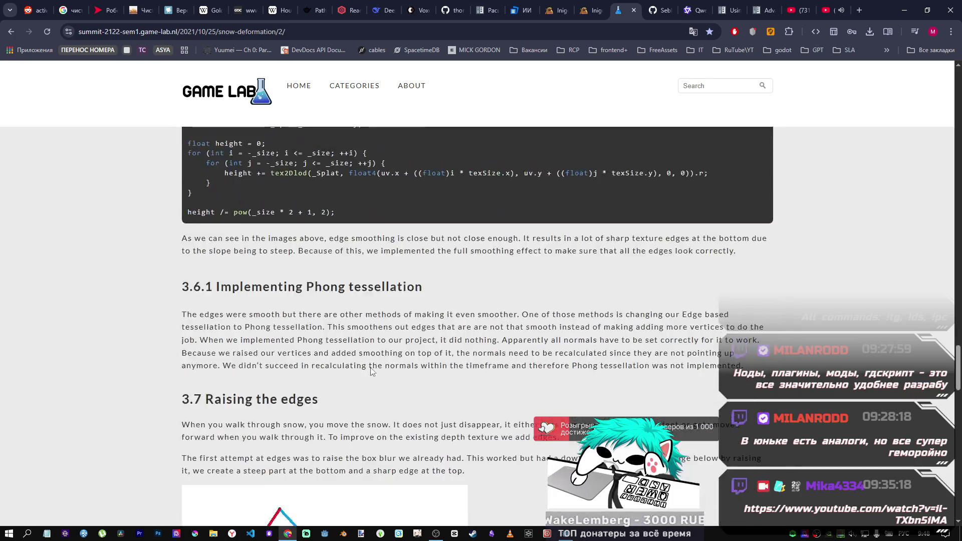
{"action": "scroll", "coordinate": [377, 377], "scroll_direction": "down", "scroll_amount": 10}
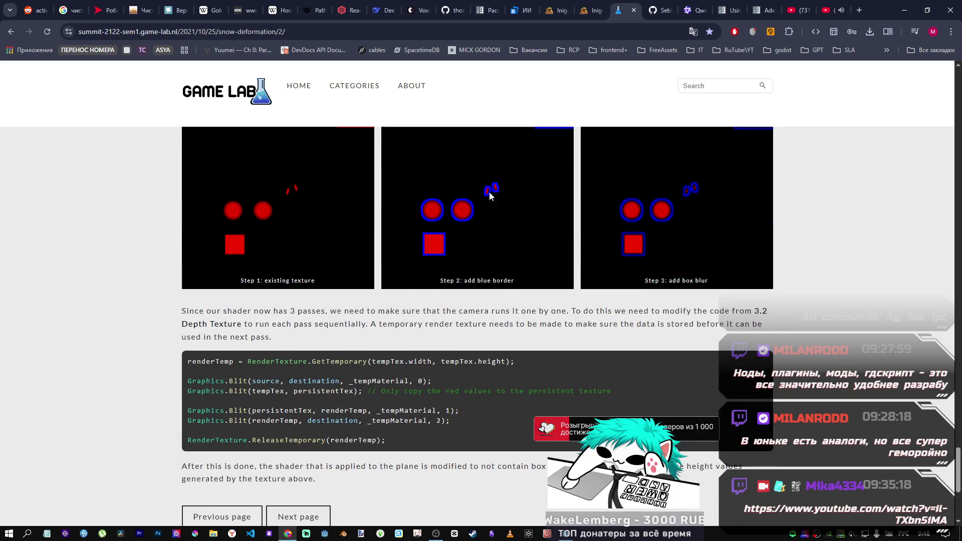
{"action": "scroll", "coordinate": [435, 295], "scroll_direction": "up", "scroll_amount": 4}
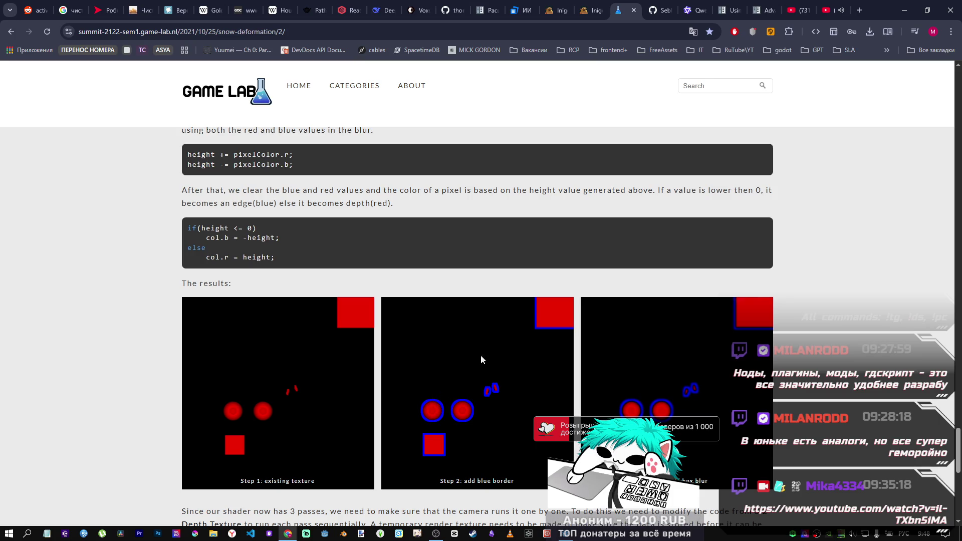
{"action": "scroll", "coordinate": [481, 360], "scroll_direction": "down", "scroll_amount": 4}
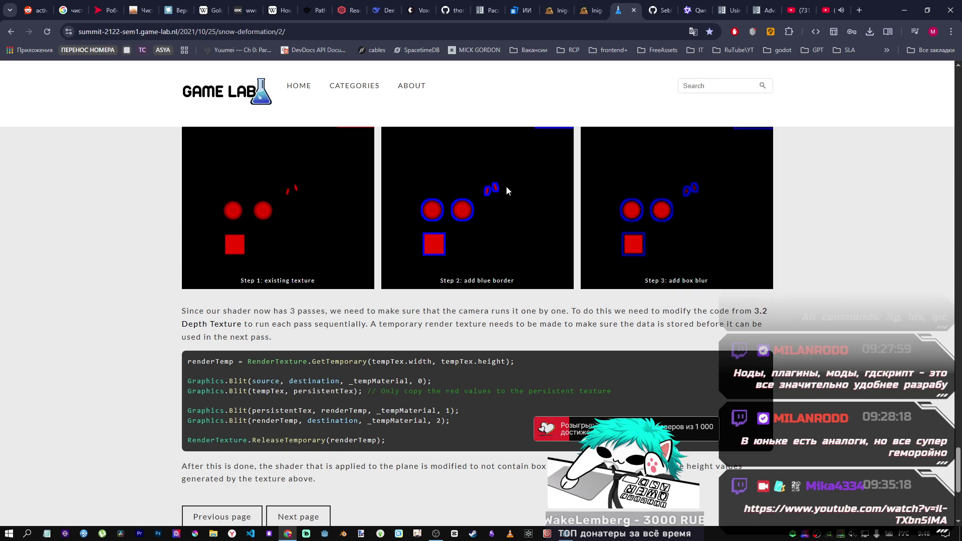
Read on through the three-pass render-texture code and box-blur steps to the page's end
{"action": "scroll", "coordinate": [576, 219], "scroll_direction": "up", "scroll_amount": 3}
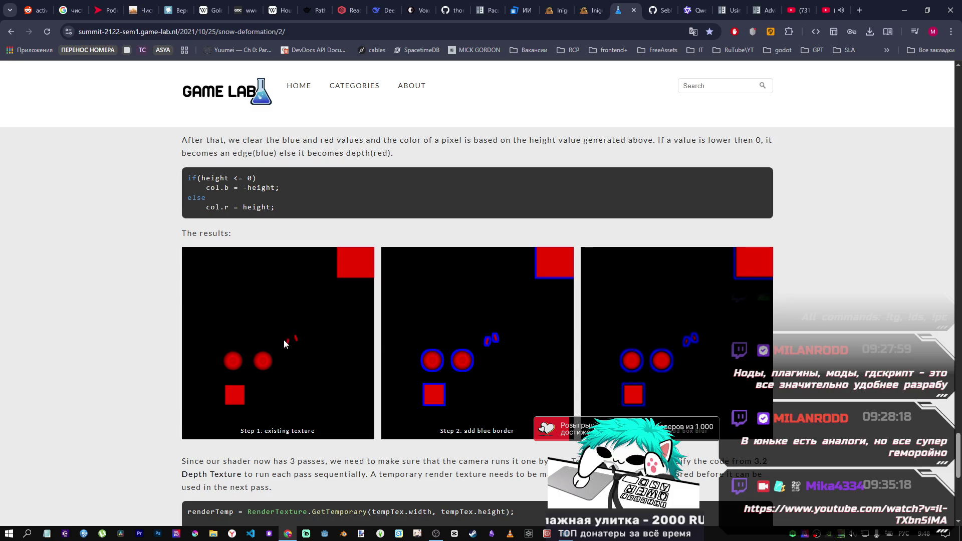
{"action": "scroll", "coordinate": [531, 310], "scroll_direction": "up", "scroll_amount": 12}
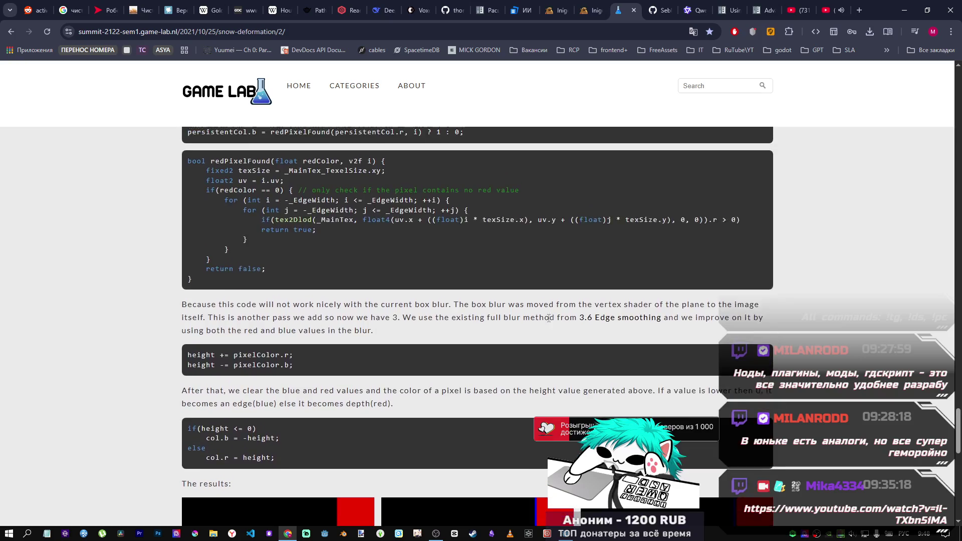
{"action": "scroll", "coordinate": [546, 319], "scroll_direction": "down", "scroll_amount": 4}
{"action": "scroll", "coordinate": [545, 318], "scroll_direction": "down", "scroll_amount": 10}
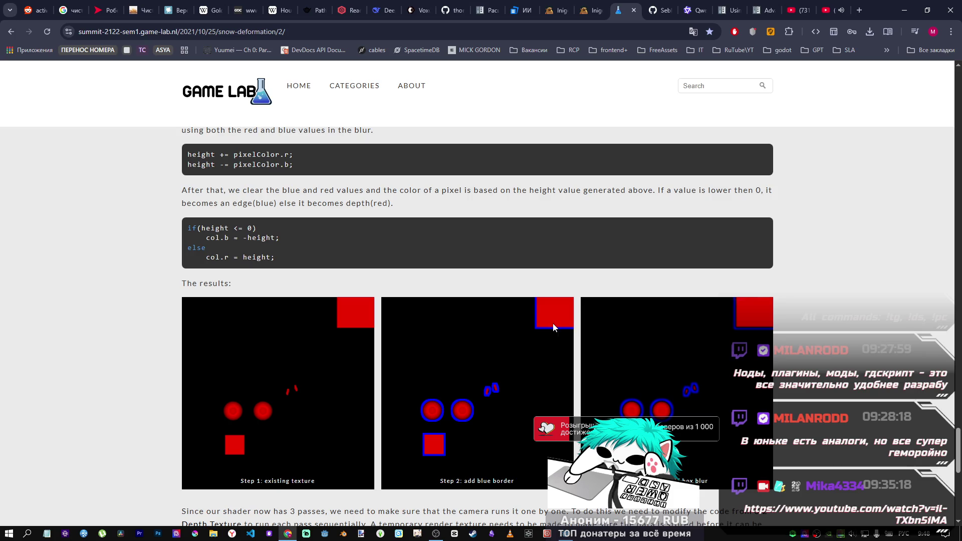
{"action": "scroll", "coordinate": [502, 290], "scroll_direction": "up", "scroll_amount": 10}
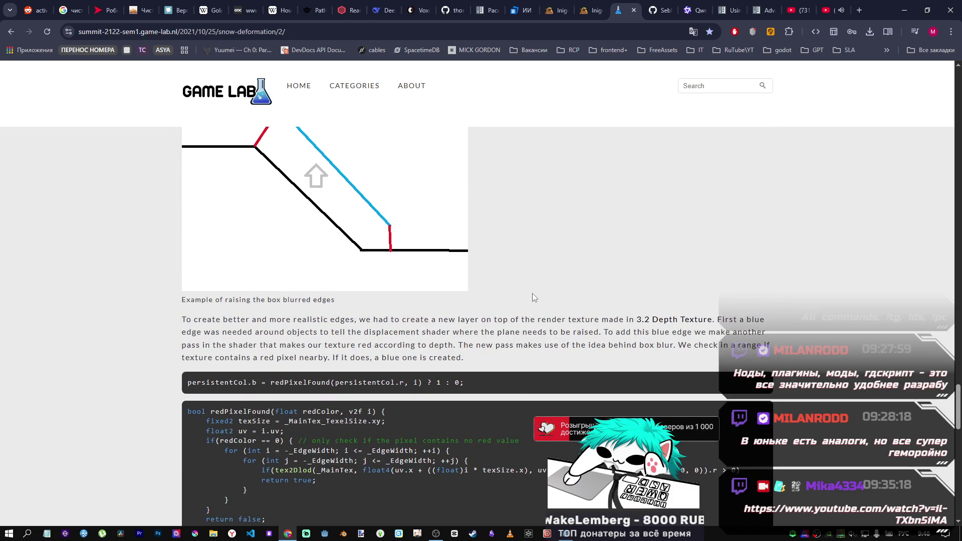
{"action": "scroll", "coordinate": [532, 296], "scroll_direction": "up", "scroll_amount": 10}
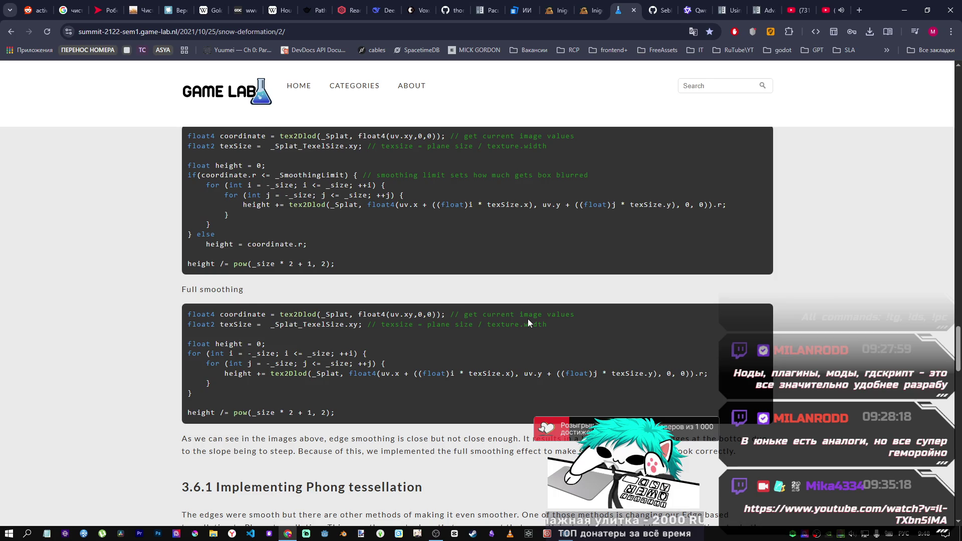
{"action": "left_click_drag", "start_coordinate": [957, 365], "coordinate": [956, 327]}
{"action": "scroll", "coordinate": [620, 326], "scroll_direction": "up", "scroll_amount": 2}
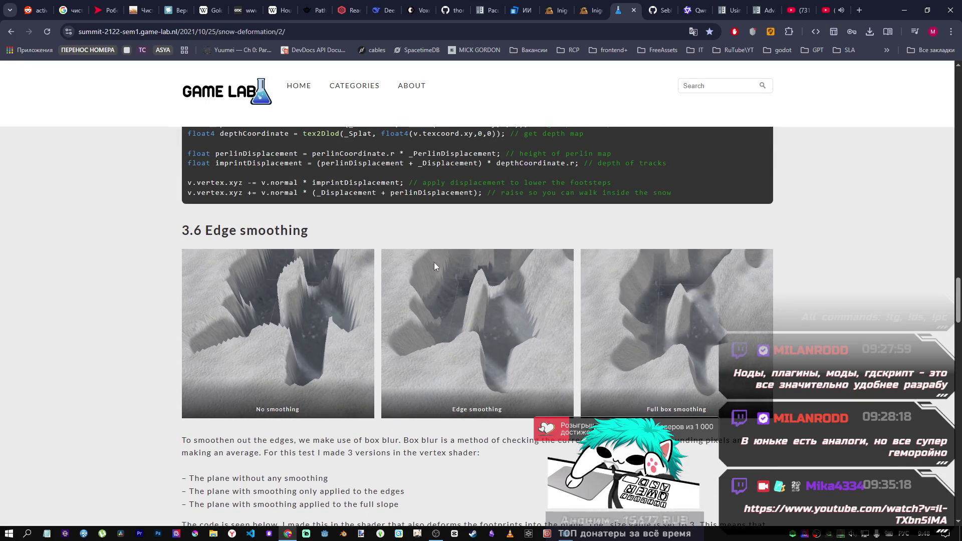
{"action": "scroll", "coordinate": [620, 356], "scroll_direction": "up", "scroll_amount": 10}
{"action": "scroll", "coordinate": [624, 351], "scroll_direction": "up", "scroll_amount": 4}
{"action": "scroll", "coordinate": [507, 360], "scroll_direction": "down", "scroll_amount": 4}
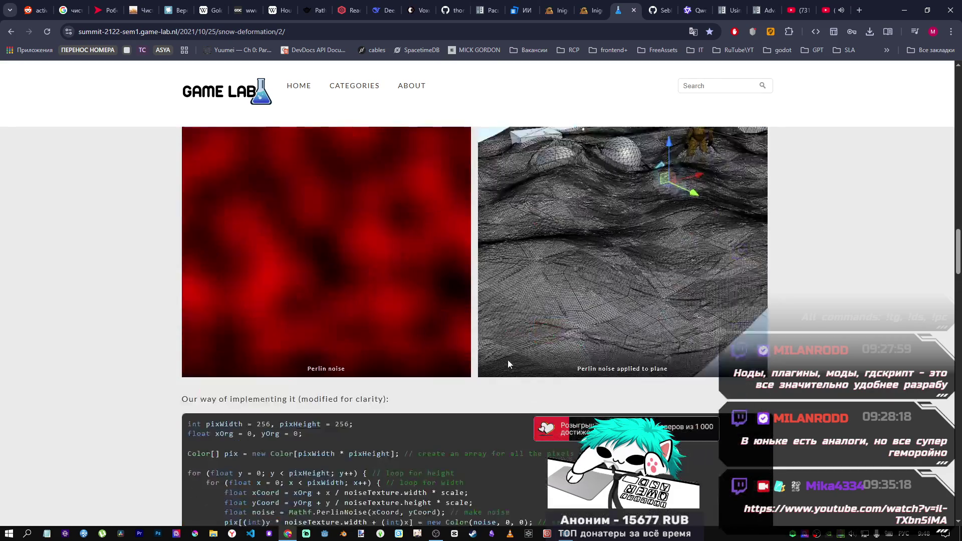
{"action": "scroll", "coordinate": [482, 428], "scroll_direction": "up", "scroll_amount": 2}
{"action": "scroll", "coordinate": [483, 428], "scroll_direction": "up", "scroll_amount": 17}
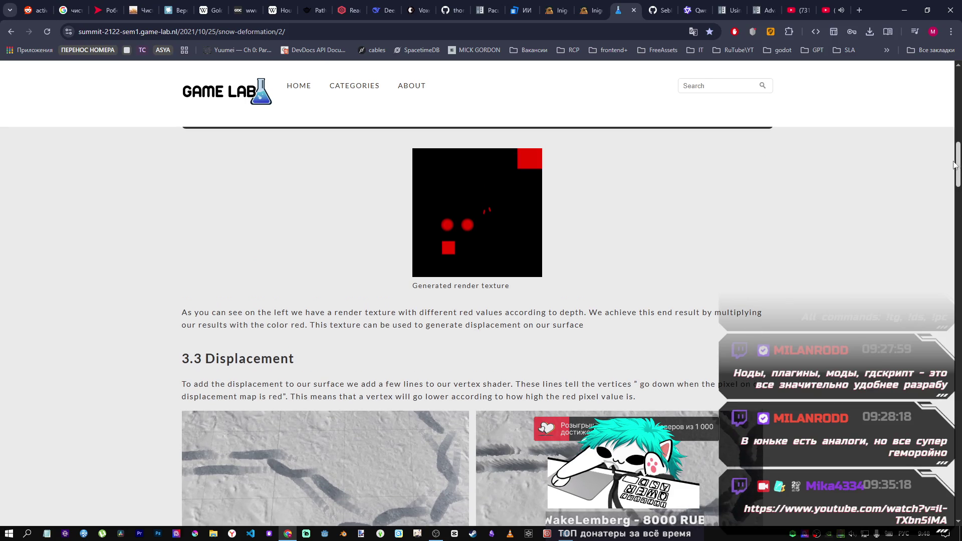
{"action": "mouse_move", "coordinate": [958, 170]}
{"action": "left_mouse_down"}
{"action": "mouse_move", "coordinate": [959, 496]}
{"action": "mouse_move", "coordinate": [959, 451]}
{"action": "mouse_move", "coordinate": [959, 479]}
{"action": "left_mouse_up"}
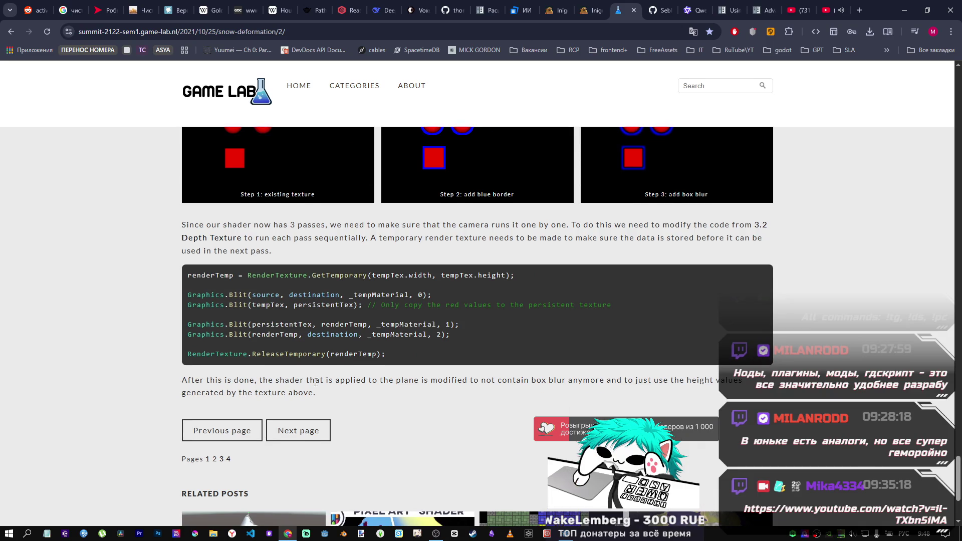
Open page 4 of the article and read 7. Final Result, selecting 'Triplanar' in heading 7.3.2
{"action": "left_click", "coordinate": [228, 459]}
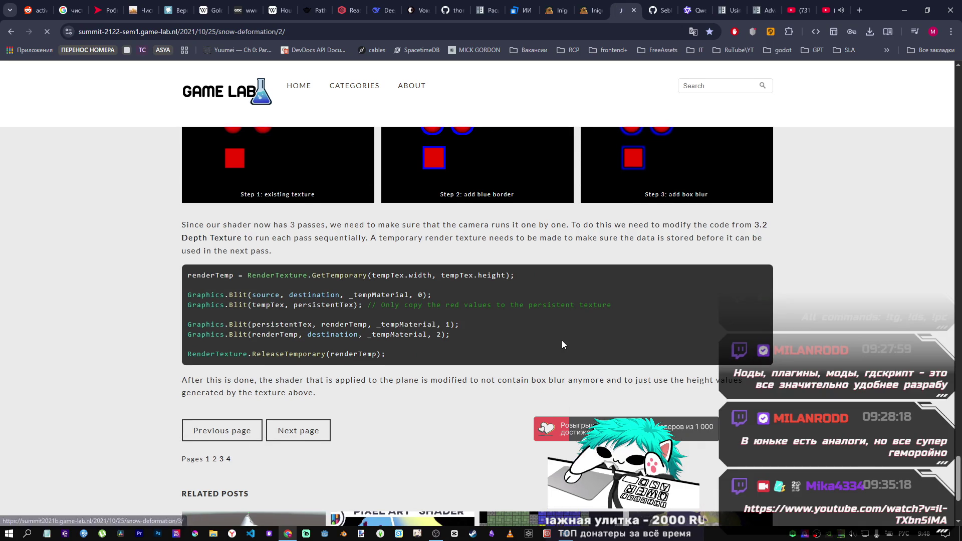
{"action": "scroll", "coordinate": [526, 325], "scroll_direction": "down", "scroll_amount": 3}
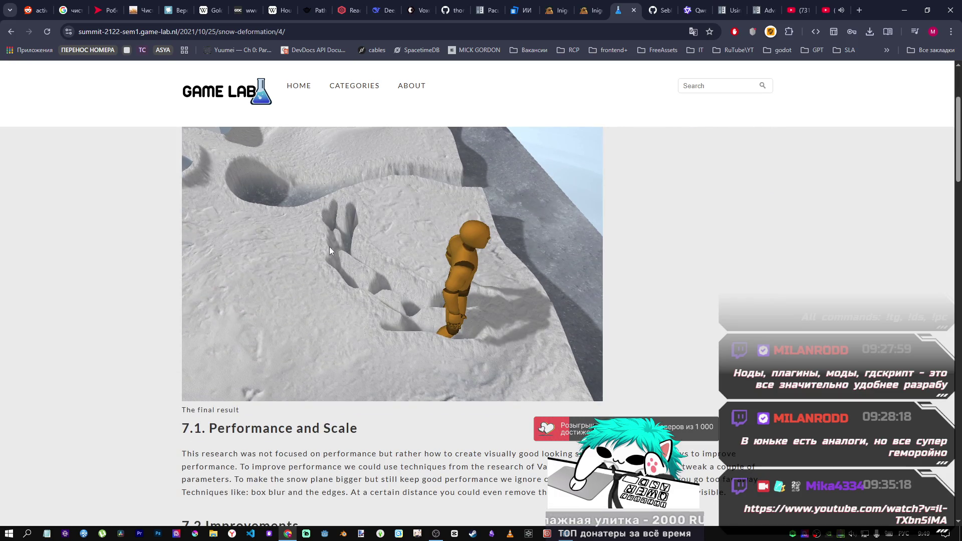
{"action": "scroll", "coordinate": [363, 238], "scroll_direction": "up", "scroll_amount": 2}
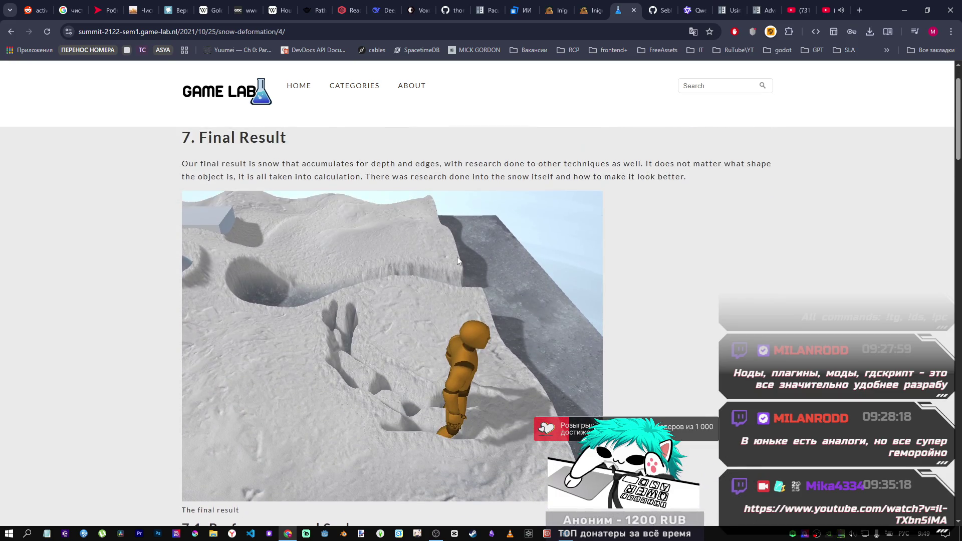
{"action": "scroll", "coordinate": [448, 331], "scroll_direction": "down", "scroll_amount": 5}
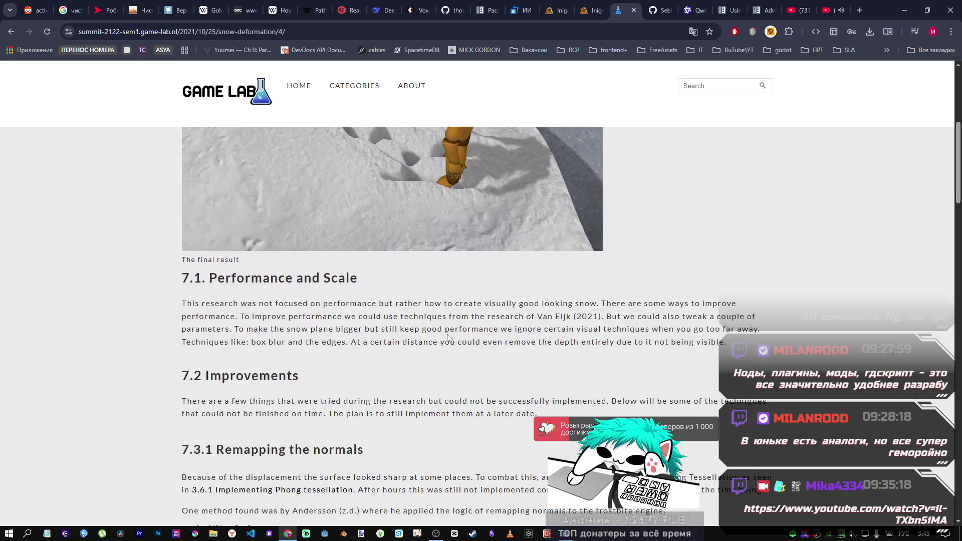
{"action": "scroll", "coordinate": [448, 331], "scroll_direction": "down", "scroll_amount": 15}
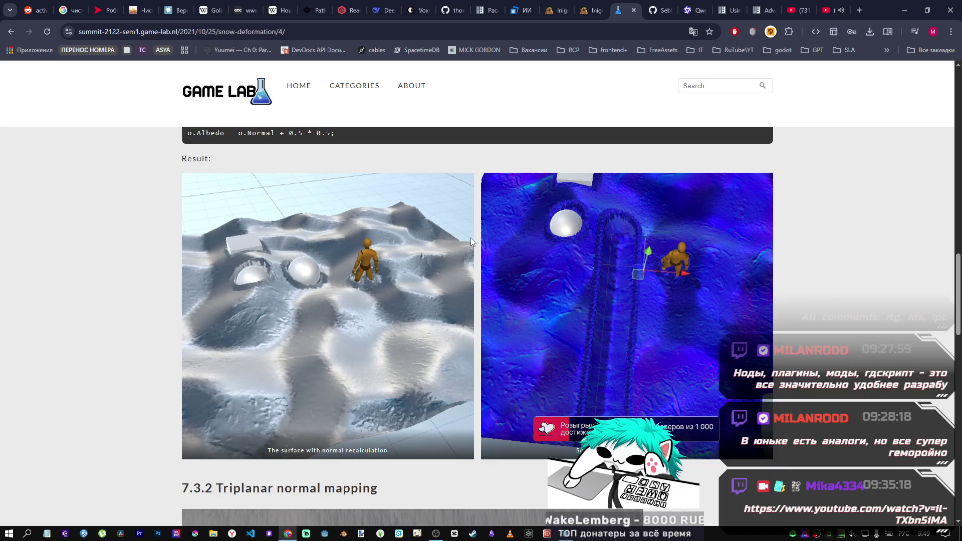
{"action": "scroll", "coordinate": [474, 250], "scroll_direction": "down", "scroll_amount": 4}
{"action": "scroll", "coordinate": [474, 264], "scroll_direction": "down", "scroll_amount": 4}
{"action": "scroll", "coordinate": [479, 276], "scroll_direction": "up", "scroll_amount": 5}
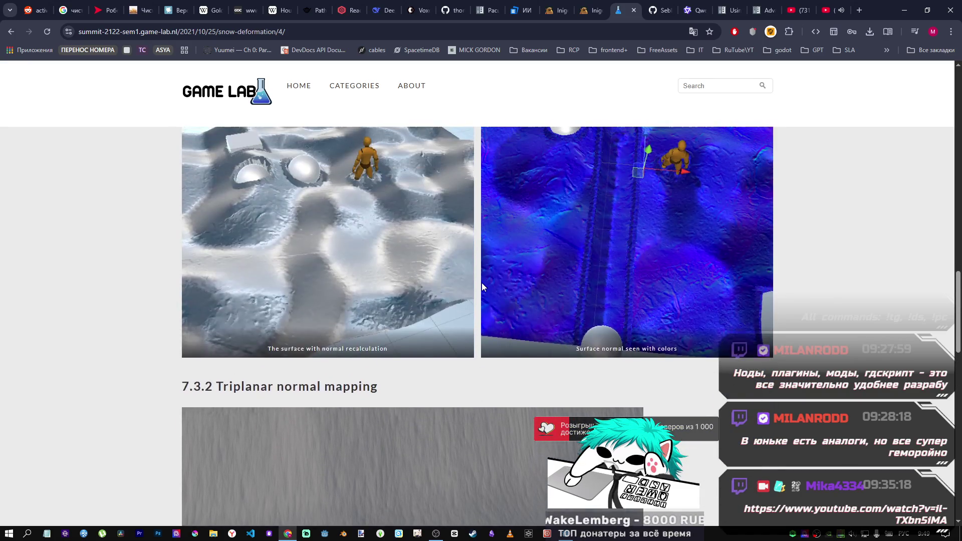
{"action": "scroll", "coordinate": [482, 280], "scroll_direction": "up", "scroll_amount": 1}
{"action": "scroll", "coordinate": [483, 279], "scroll_direction": "down", "scroll_amount": 3}
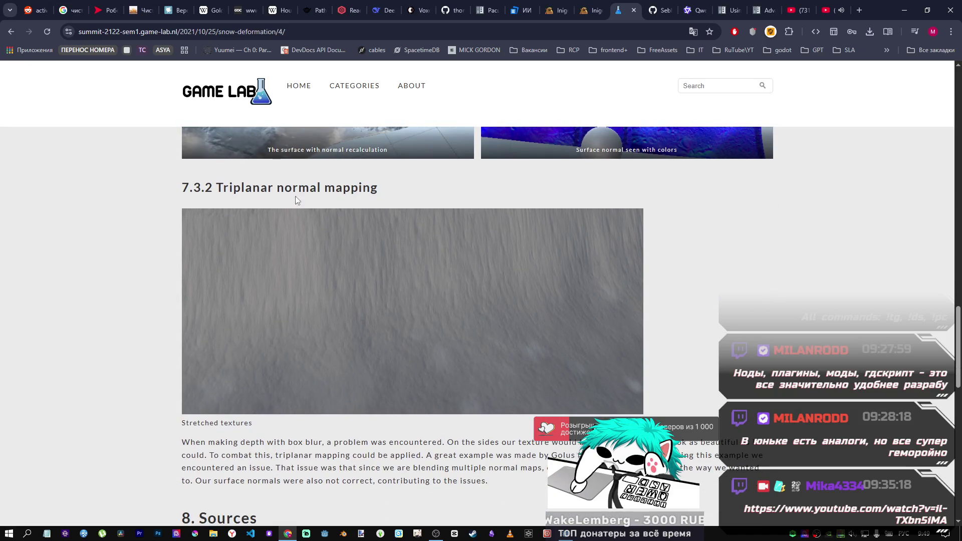
{"action": "left_click_drag", "start_coordinate": [217, 187], "coordinate": [268, 191]}
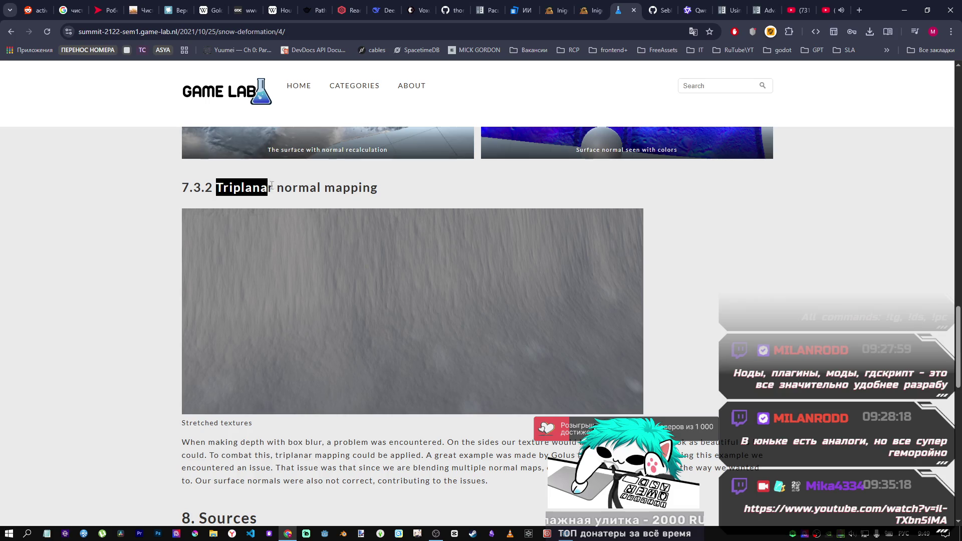
Continue through the Improvements section down to the 8. Sources list and related posts
{"action": "scroll", "coordinate": [425, 253], "scroll_direction": "down", "scroll_amount": 3}
{"action": "scroll", "coordinate": [268, 290], "scroll_direction": "up", "scroll_amount": 3}
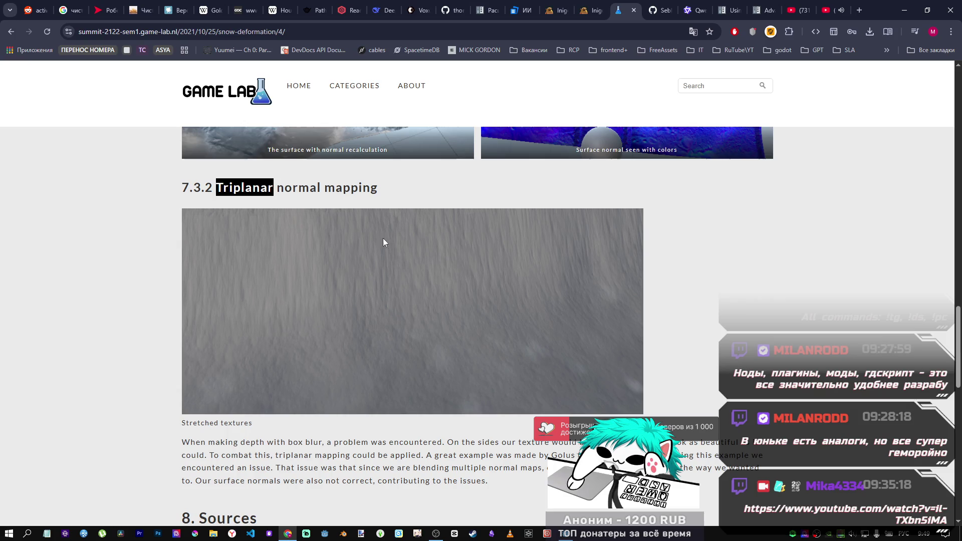
{"action": "scroll", "coordinate": [464, 295], "scroll_direction": "up", "scroll_amount": 4}
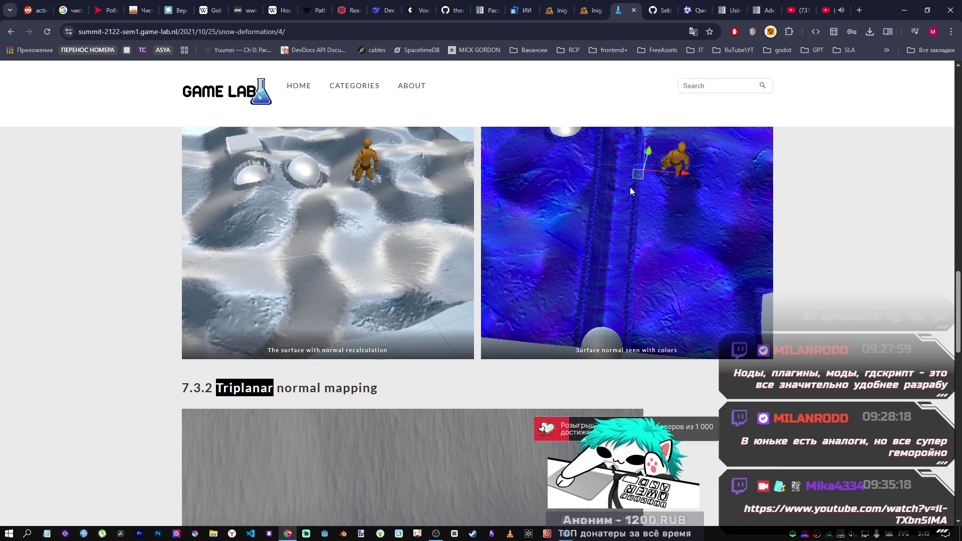
{"action": "scroll", "coordinate": [527, 215], "scroll_direction": "up", "scroll_amount": 4}
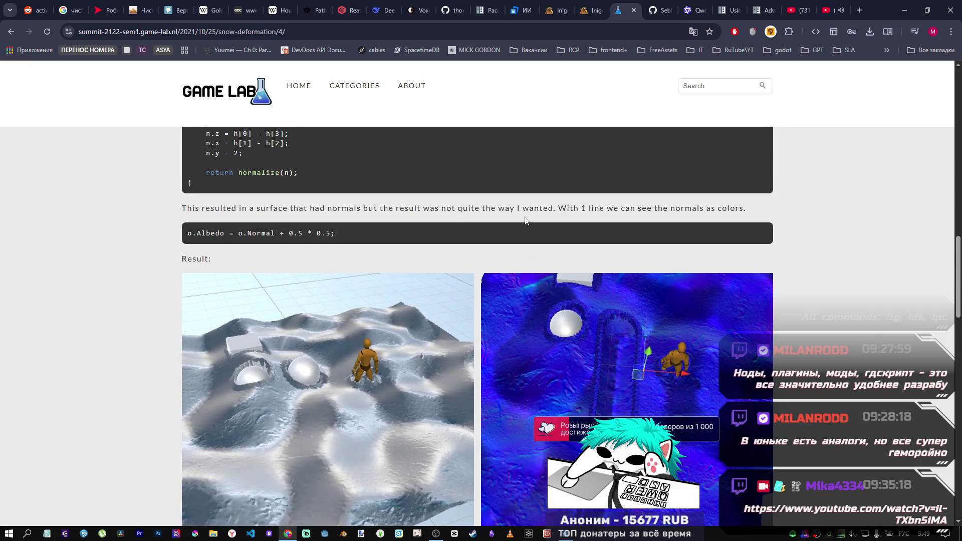
{"action": "scroll", "coordinate": [525, 218], "scroll_direction": "down", "scroll_amount": 5}
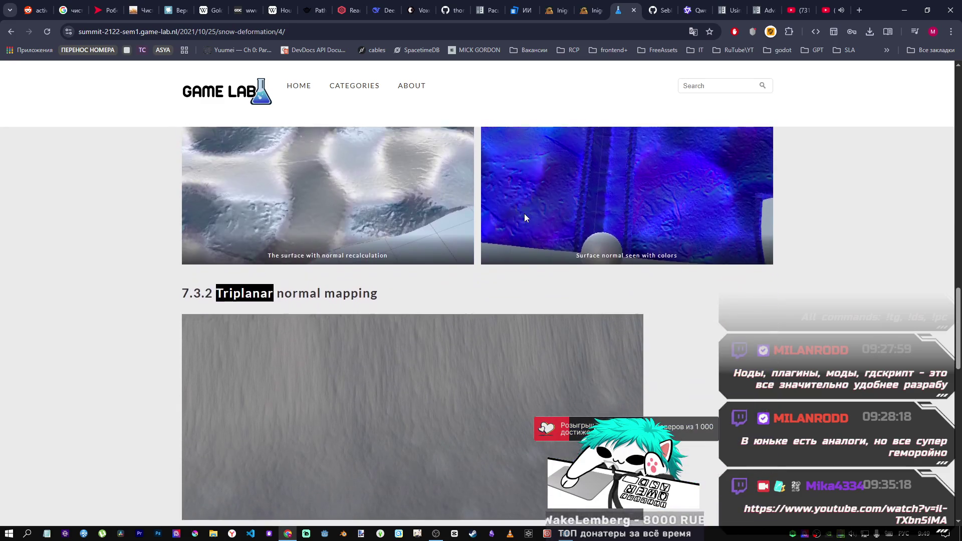
{"action": "scroll", "coordinate": [525, 212], "scroll_direction": "up", "scroll_amount": 2}
{"action": "scroll", "coordinate": [524, 212], "scroll_direction": "down", "scroll_amount": 15}
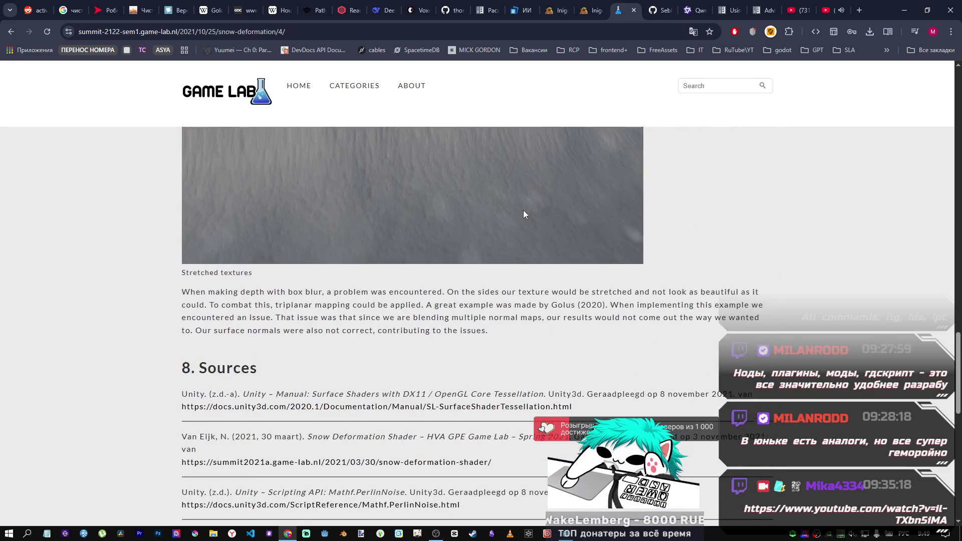
{"action": "scroll", "coordinate": [409, 208], "scroll_direction": "up", "scroll_amount": 6}
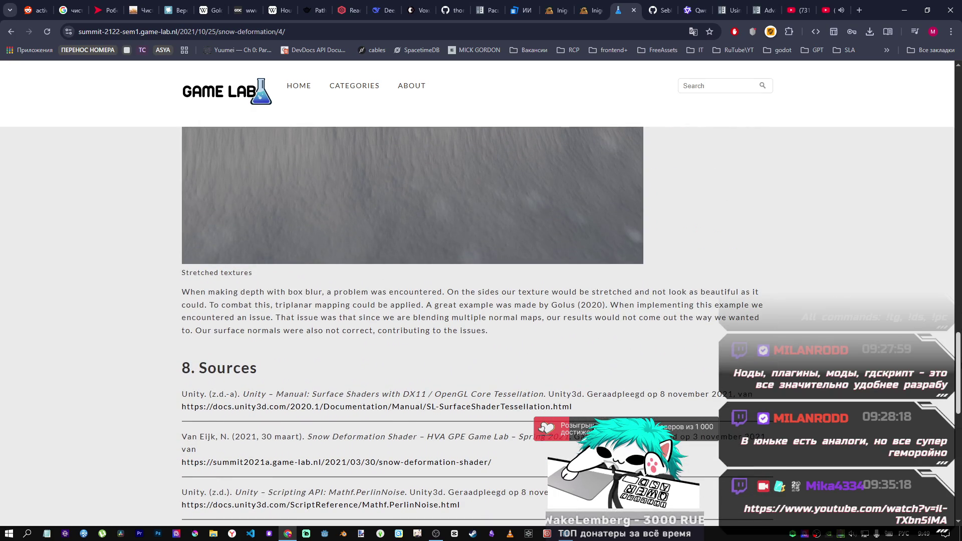
{"action": "left_click_drag", "start_coordinate": [959, 340], "coordinate": [930, 110]}
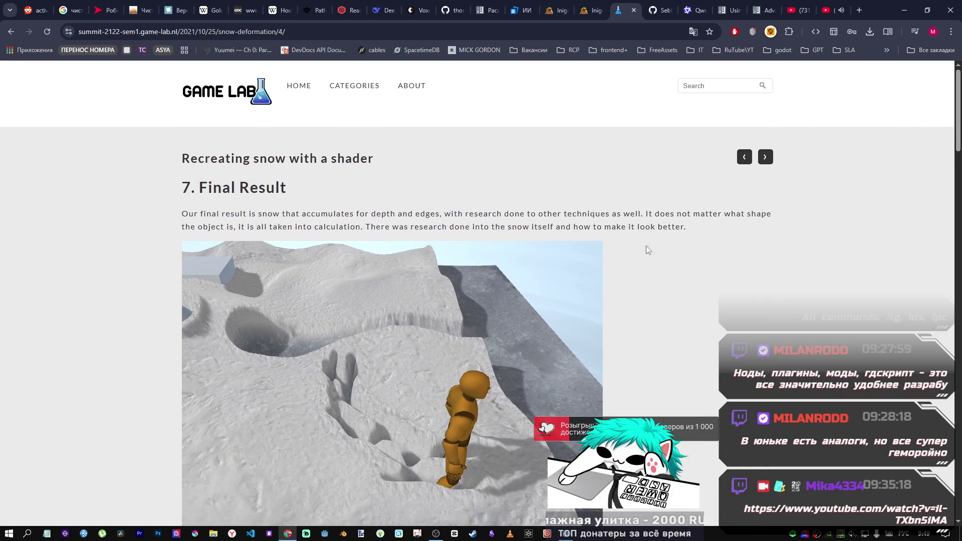
{"action": "scroll", "coordinate": [645, 251], "scroll_direction": "down", "scroll_amount": 4}
{"action": "left_click_drag", "start_coordinate": [960, 152], "coordinate": [959, 361]}
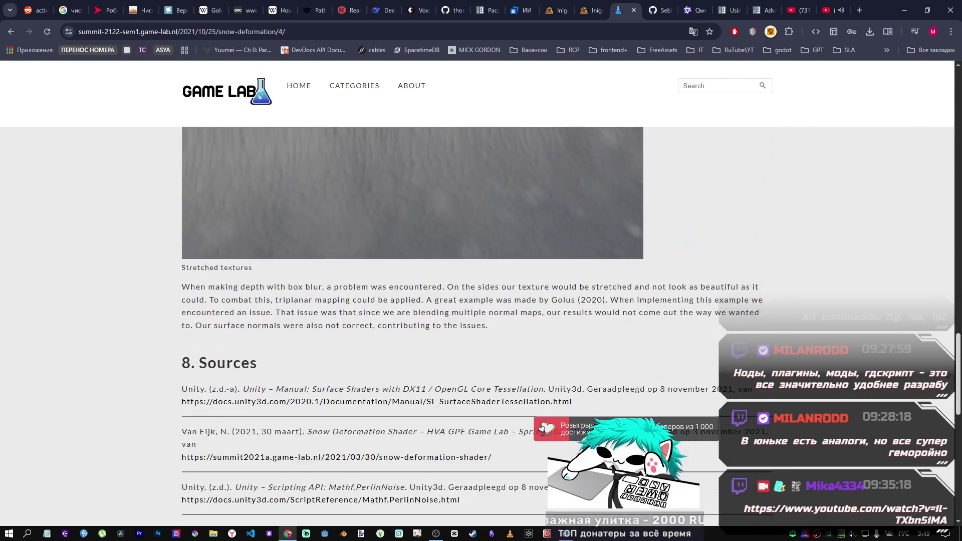
{"action": "scroll", "coordinate": [495, 276], "scroll_direction": "down", "scroll_amount": 6}
{"action": "scroll", "coordinate": [495, 276], "scroll_direction": "down", "scroll_amount": 6}
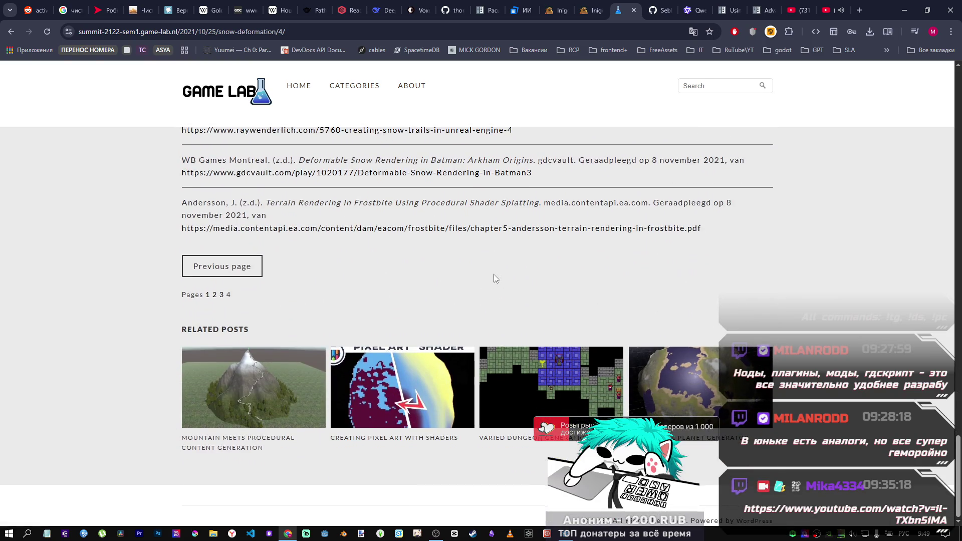
{"action": "left_click", "coordinate": [222, 296]}
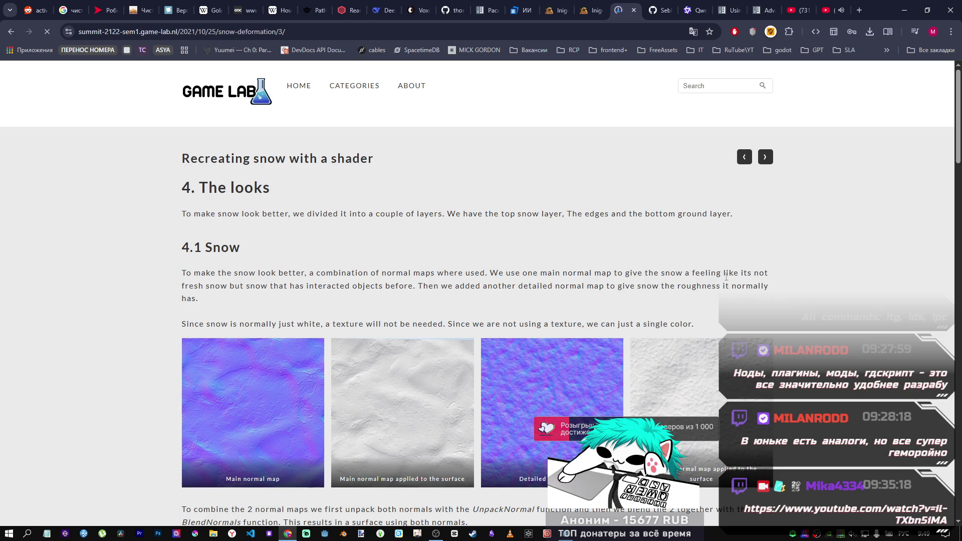
{"action": "scroll", "coordinate": [726, 276], "scroll_direction": "down", "scroll_amount": 8}
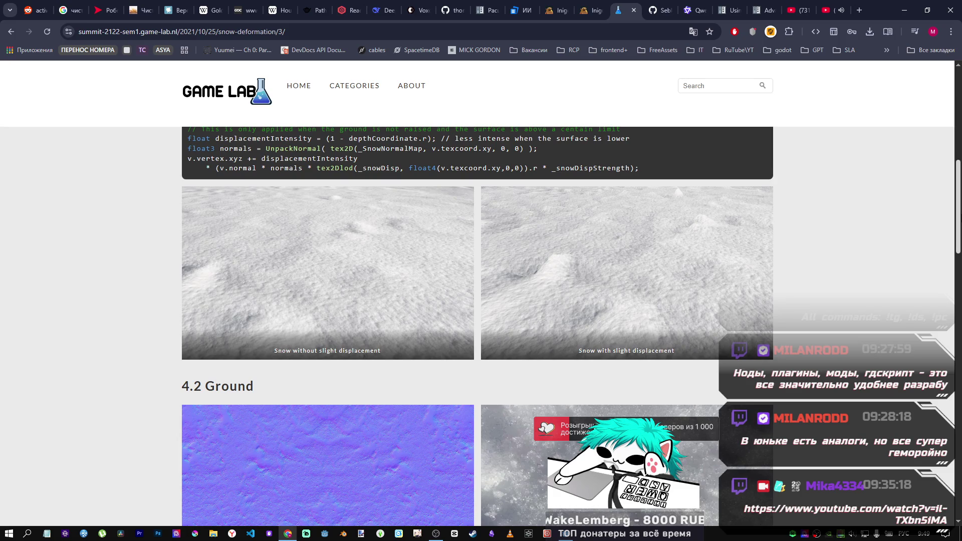
{"action": "scroll", "coordinate": [466, 364], "scroll_direction": "down", "scroll_amount": 7}
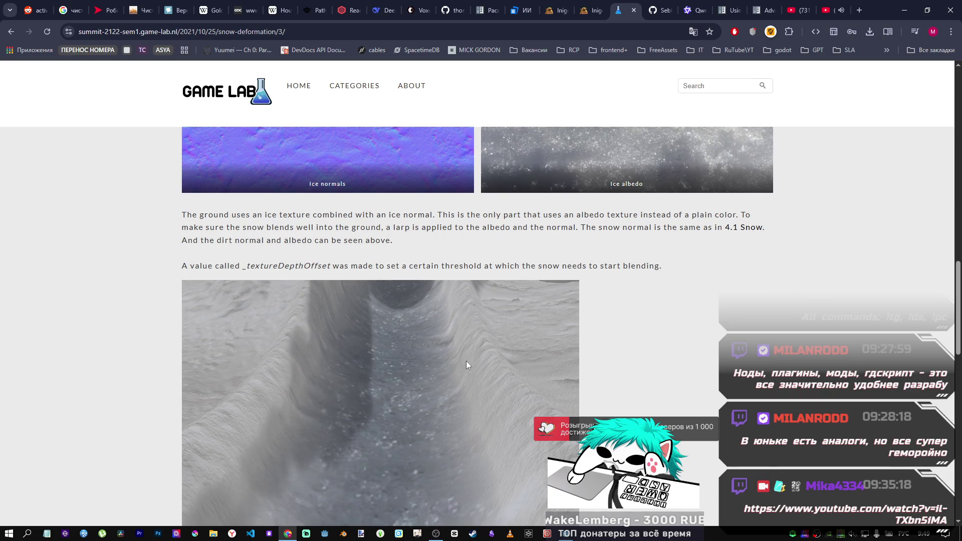
{"action": "scroll", "coordinate": [466, 361], "scroll_direction": "down", "scroll_amount": 9}
{"action": "scroll", "coordinate": [585, 345], "scroll_direction": "down", "scroll_amount": 6}
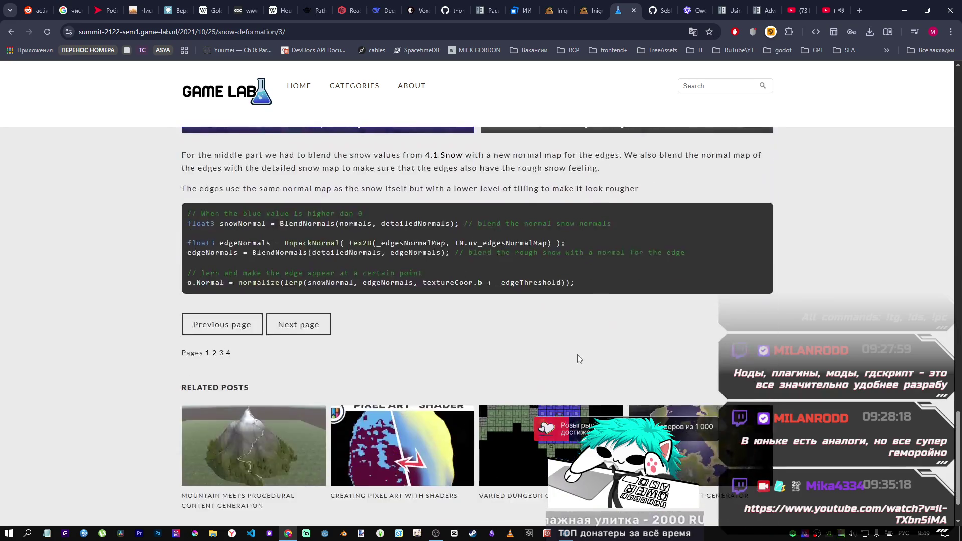
{"action": "scroll", "coordinate": [571, 353], "scroll_direction": "up", "scroll_amount": 11}
{"action": "scroll", "coordinate": [571, 355], "scroll_direction": "up", "scroll_amount": 3}
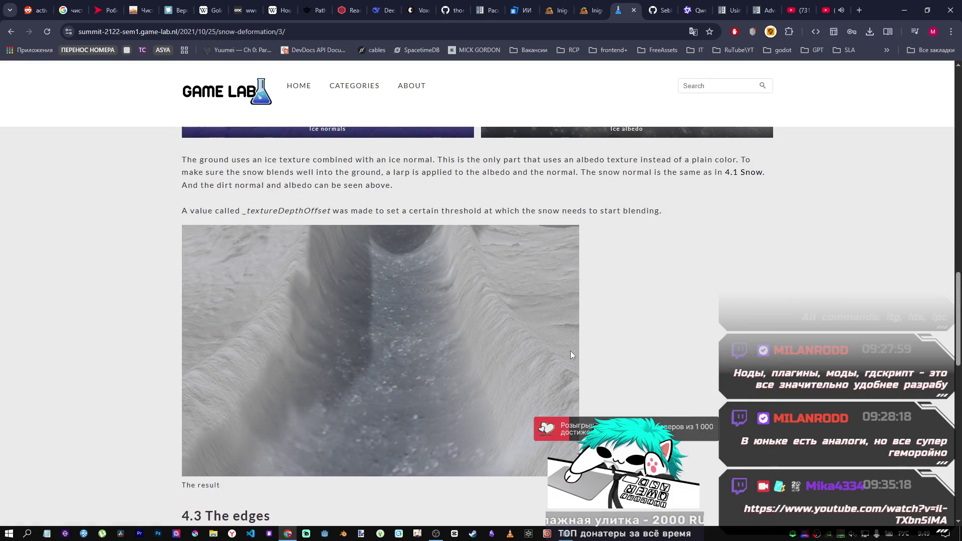
{"action": "scroll", "coordinate": [570, 355], "scroll_direction": "down", "scroll_amount": 8}
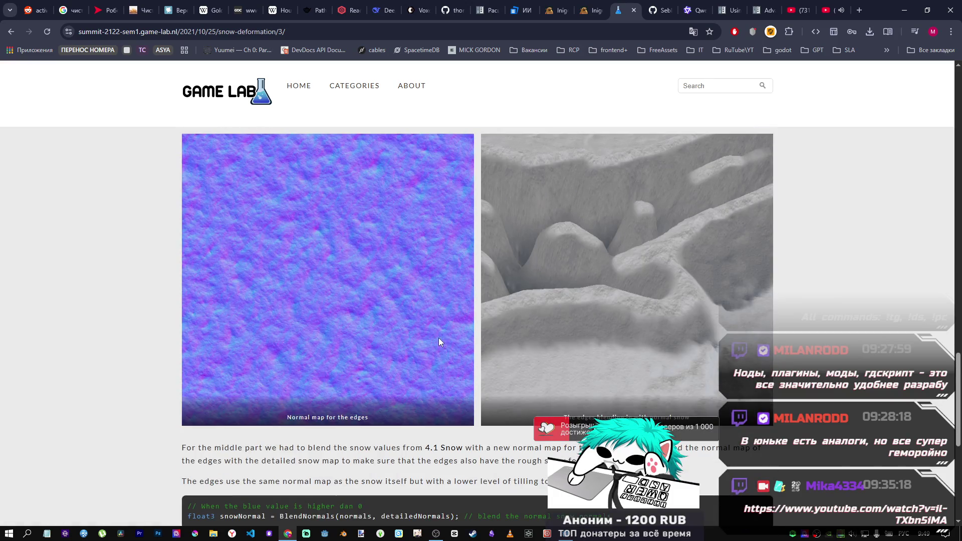
{"action": "scroll", "coordinate": [577, 341], "scroll_direction": "up", "scroll_amount": 5}
{"action": "scroll", "coordinate": [578, 341], "scroll_direction": "up", "scroll_amount": 13}
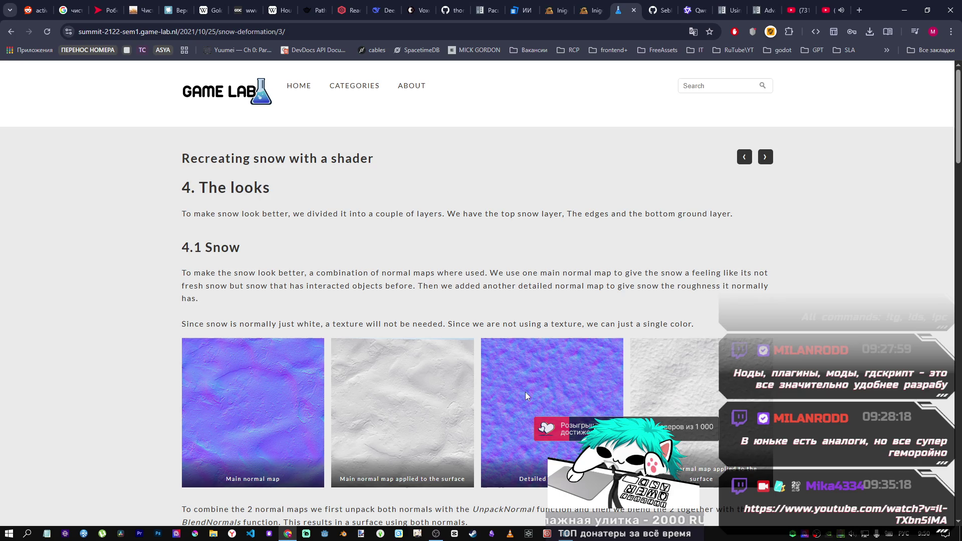
{"action": "scroll", "coordinate": [513, 380], "scroll_direction": "down", "scroll_amount": 8}
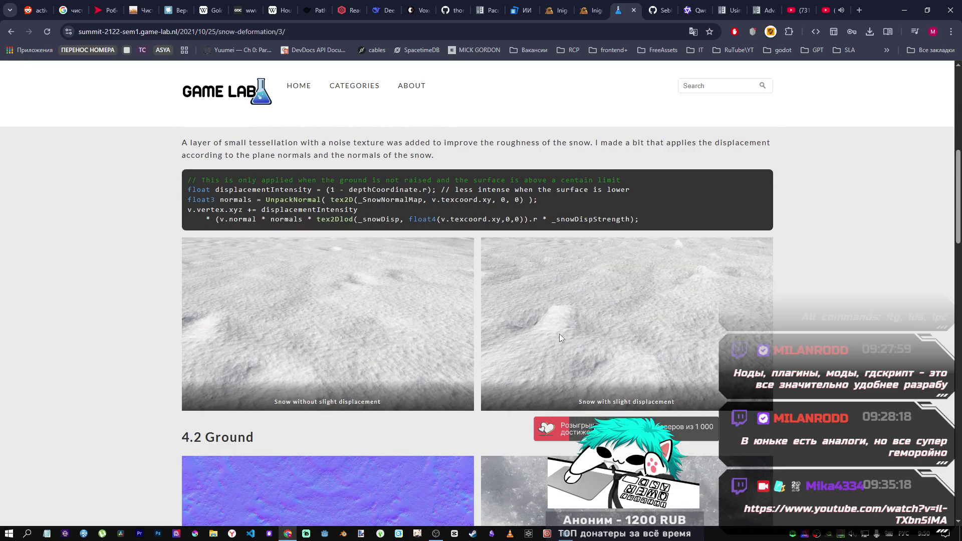
{"action": "scroll", "coordinate": [557, 334], "scroll_direction": "up", "scroll_amount": 5}
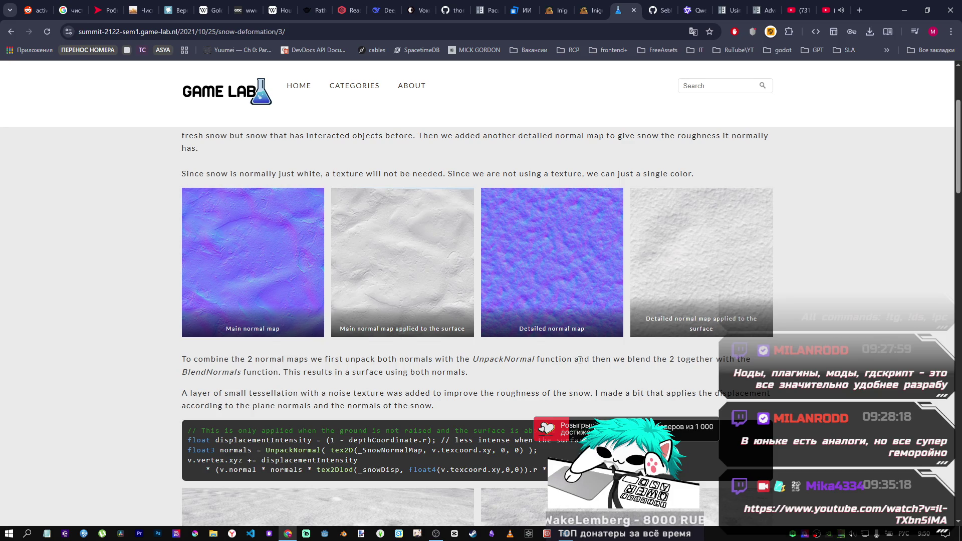
{"action": "scroll", "coordinate": [596, 374], "scroll_direction": "down", "scroll_amount": 14}
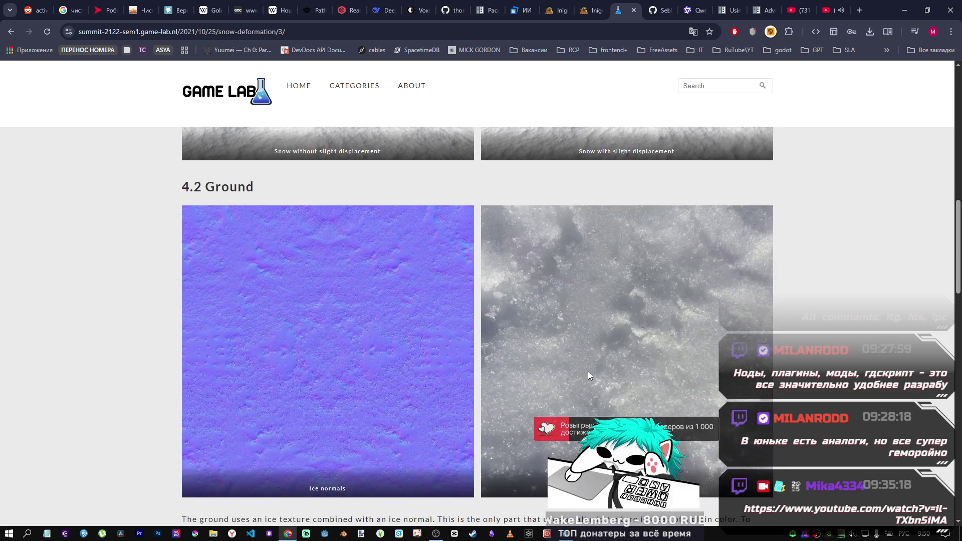
{"action": "scroll", "coordinate": [547, 373], "scroll_direction": "down", "scroll_amount": 11}
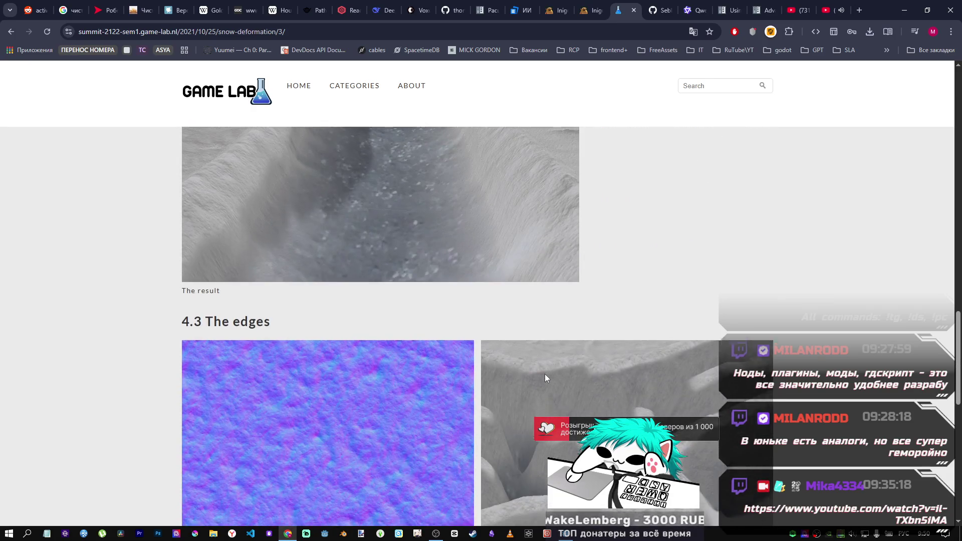
{"action": "scroll", "coordinate": [544, 374], "scroll_direction": "down", "scroll_amount": 6}
{"action": "scroll", "coordinate": [543, 371], "scroll_direction": "up", "scroll_amount": 7}
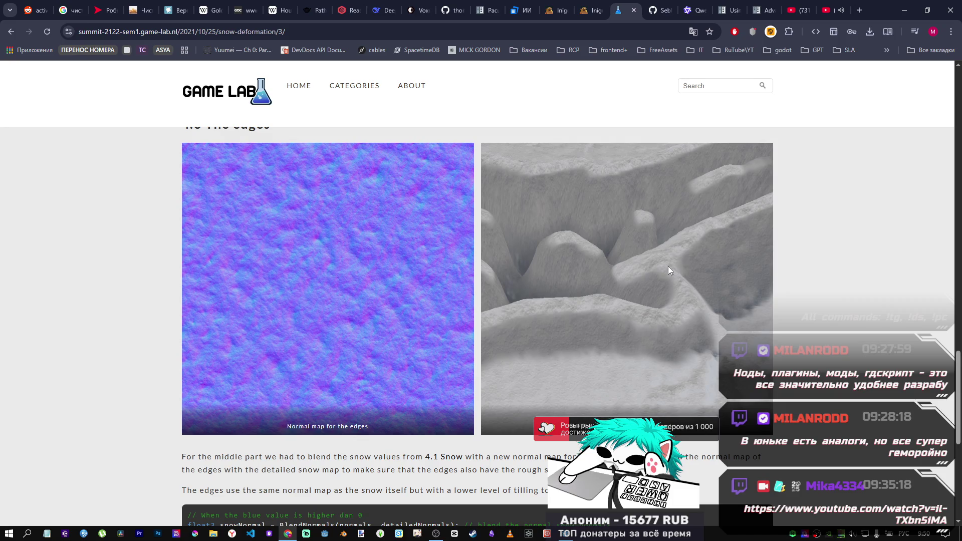
{"action": "scroll", "coordinate": [666, 276], "scroll_direction": "down", "scroll_amount": 7}
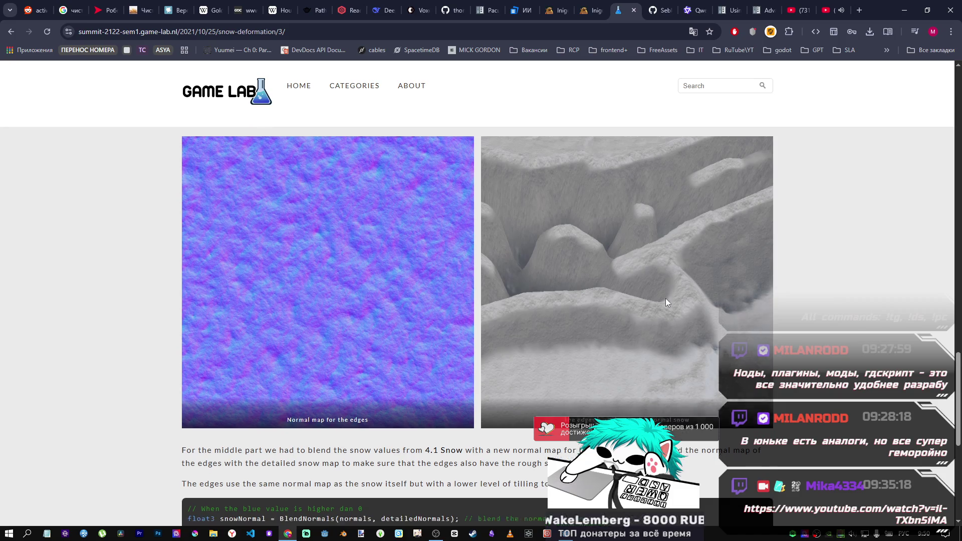
{"action": "scroll", "coordinate": [515, 355], "scroll_direction": "up", "scroll_amount": 2}
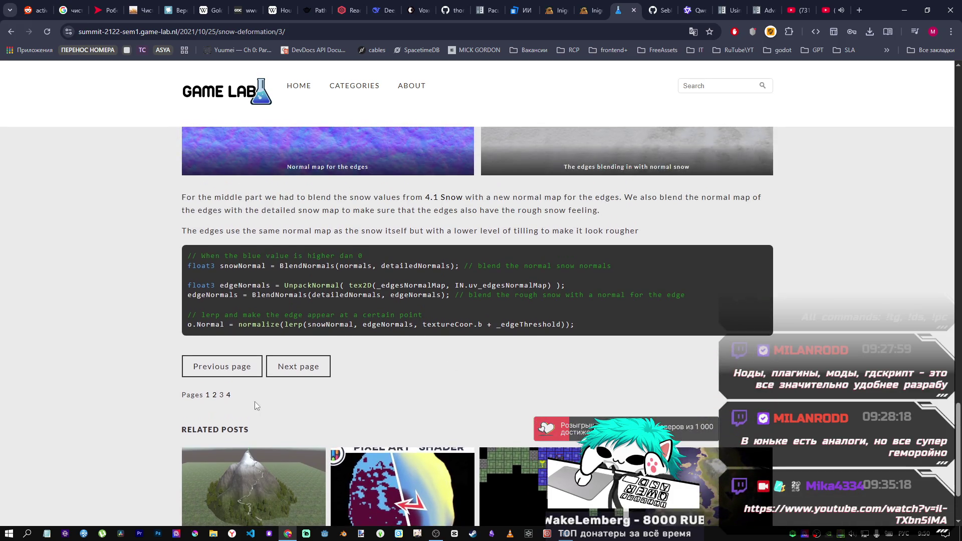
Return to page 4 and read the 7. Final Result render and 7.1 Performance and Scale
{"action": "left_click", "coordinate": [228, 393]}
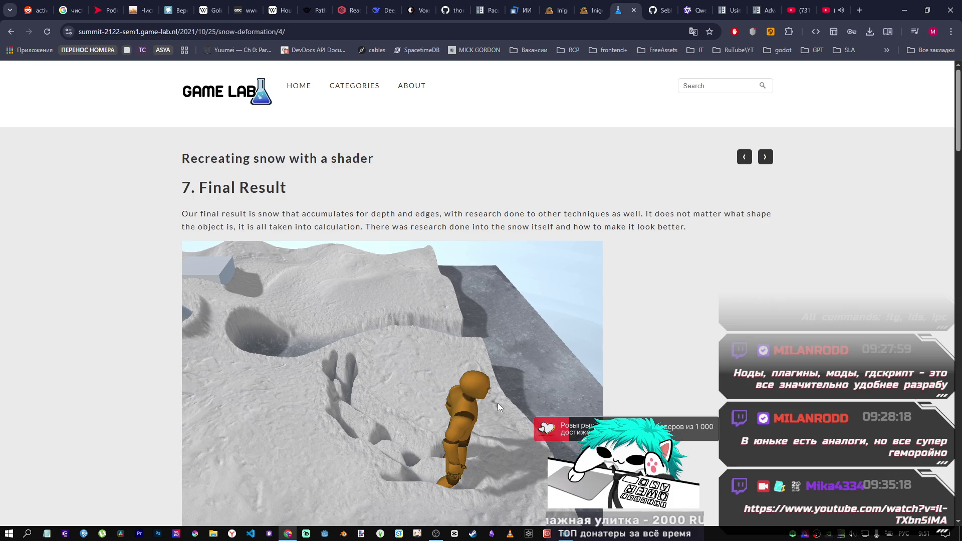
{"action": "right_click", "coordinate": [605, 377]}
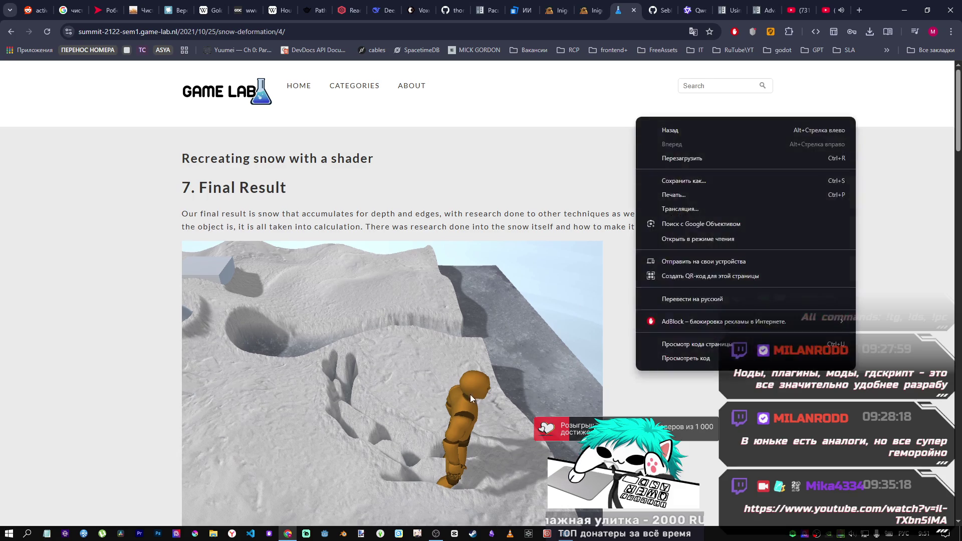
{"action": "scroll", "coordinate": [470, 395], "scroll_direction": "down", "scroll_amount": 2}
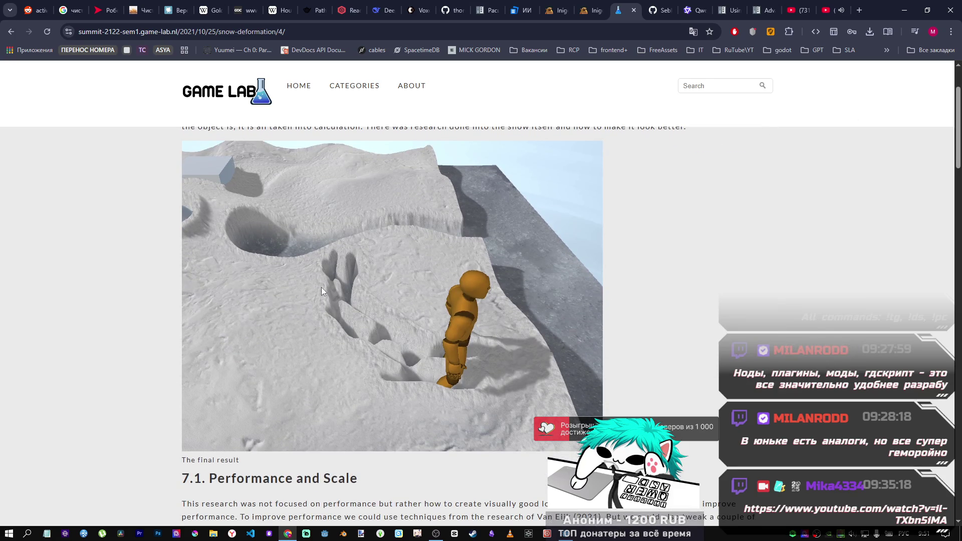
In Godot, hide AdvancedSnow, show SimpleSnow, turn on DirectionalLight3D, and centre the view on CharPlayer
{"action": "left_click", "coordinate": [571, 532]}
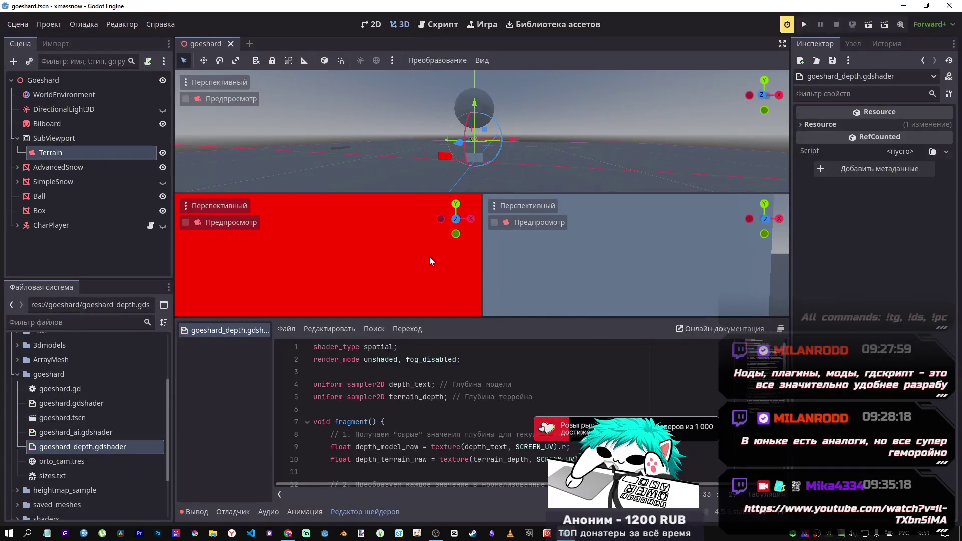
{"action": "left_click", "coordinate": [163, 168]}
{"action": "left_click", "coordinate": [163, 182]}
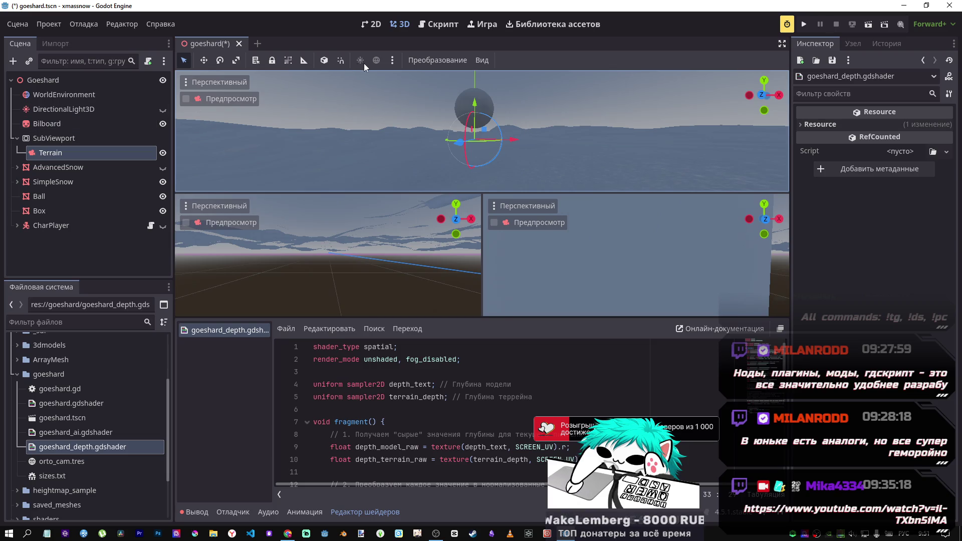
{"action": "left_click", "coordinate": [163, 110]}
{"action": "mouse_move", "coordinate": [482, 131]}
{"action": "left_mouse_down"}
{"action": "mouse_move", "coordinate": [441, 115]}
{"action": "mouse_move", "coordinate": [421, 136]}
{"action": "mouse_move", "coordinate": [459, 126]}
{"action": "mouse_move", "coordinate": [415, 132]}
{"action": "left_mouse_up"}
{"action": "double_click", "coordinate": [51, 225]}
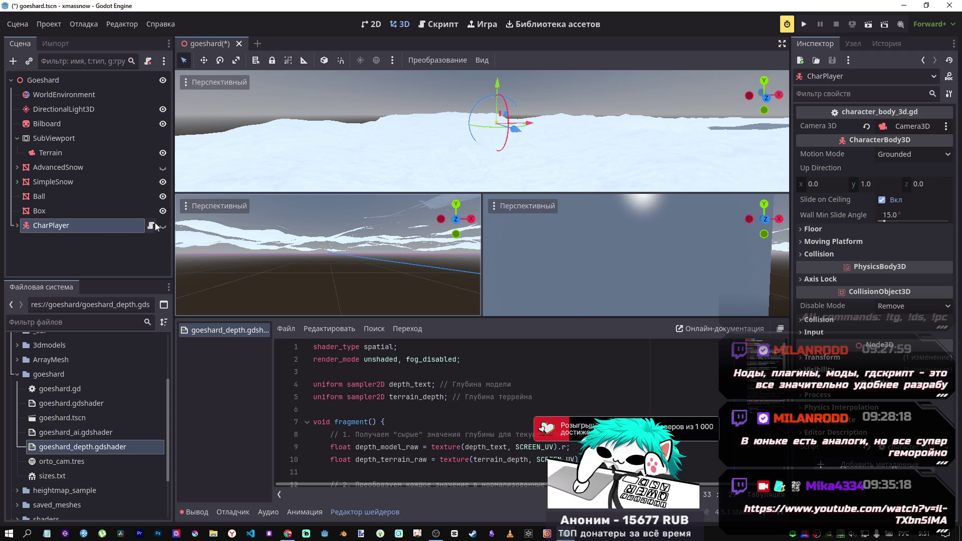
Frame the Ball node in the top view and orbit around it
{"action": "left_click", "coordinate": [40, 197]}
{"action": "key", "text": "f"}
{"action": "scroll", "coordinate": [359, 188], "scroll_direction": "up", "scroll_amount": 5}
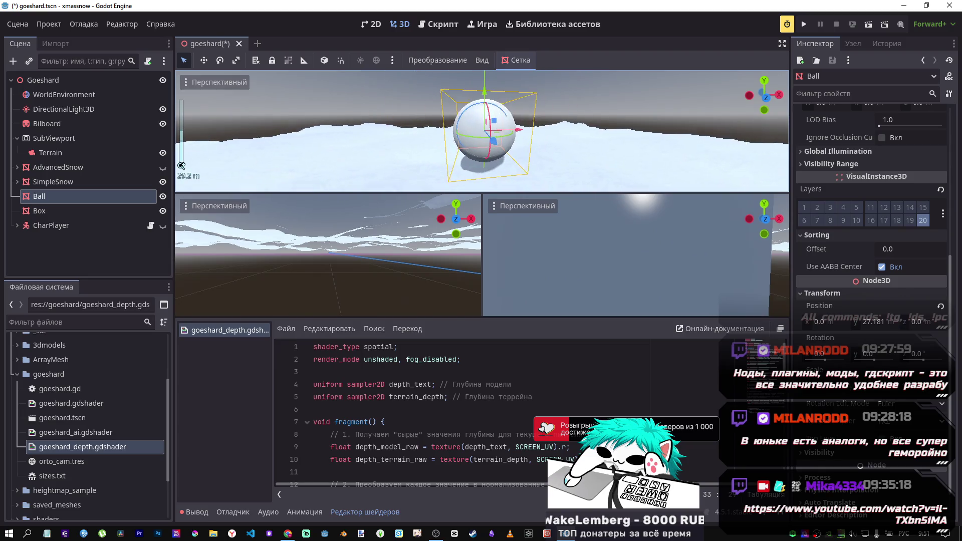
{"action": "mouse_move", "coordinate": [481, 131]}
{"action": "left_mouse_down"}
{"action": "mouse_move", "coordinate": [431, 110]}
{"action": "mouse_move", "coordinate": [466, 130]}
{"action": "left_mouse_up"}
Show AdvancedSnow, hide SimpleSnow, and lower the view to near ground level
{"action": "left_click", "coordinate": [163, 168]}
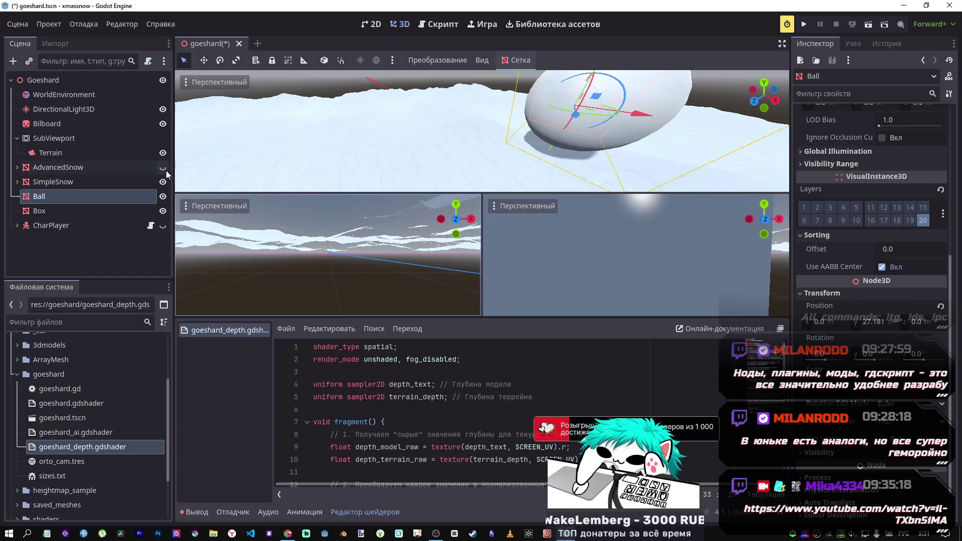
{"action": "left_click", "coordinate": [162, 182]}
{"action": "left_click_drag", "start_coordinate": [553, 158], "coordinate": [495, 271]}
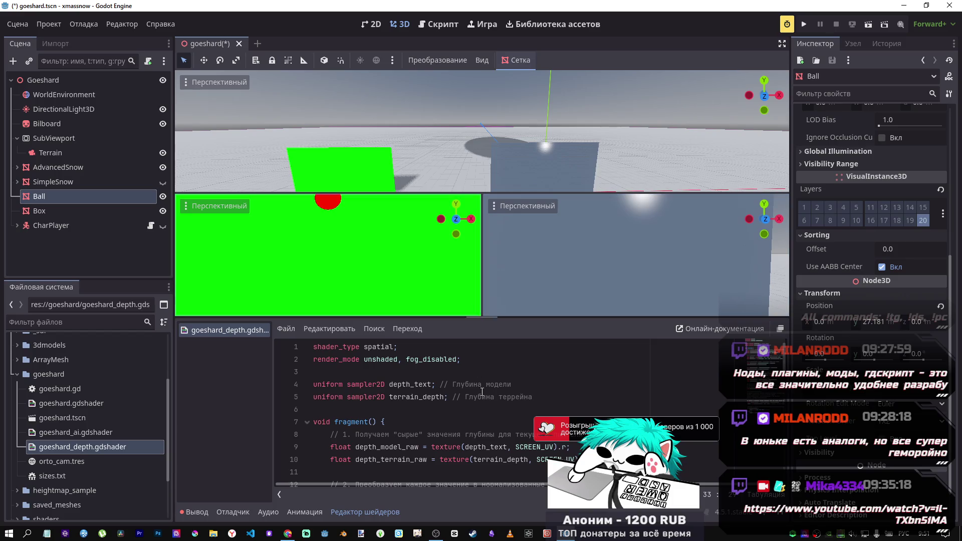
In the browser, scroll the iquilezles.org index up to SDFs & Raymarching and open the xor operator article
{"action": "left_click", "coordinate": [285, 519]}
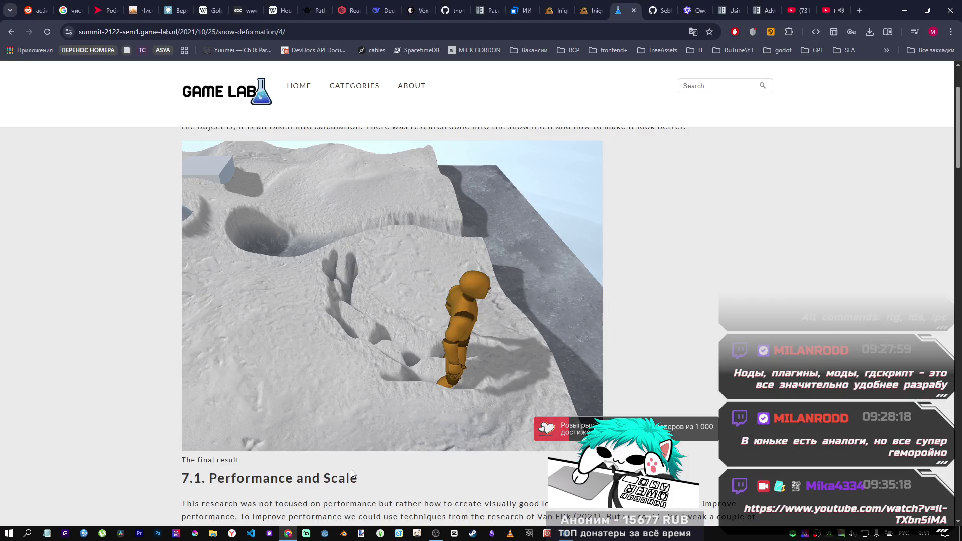
{"action": "left_click", "coordinate": [584, 11]}
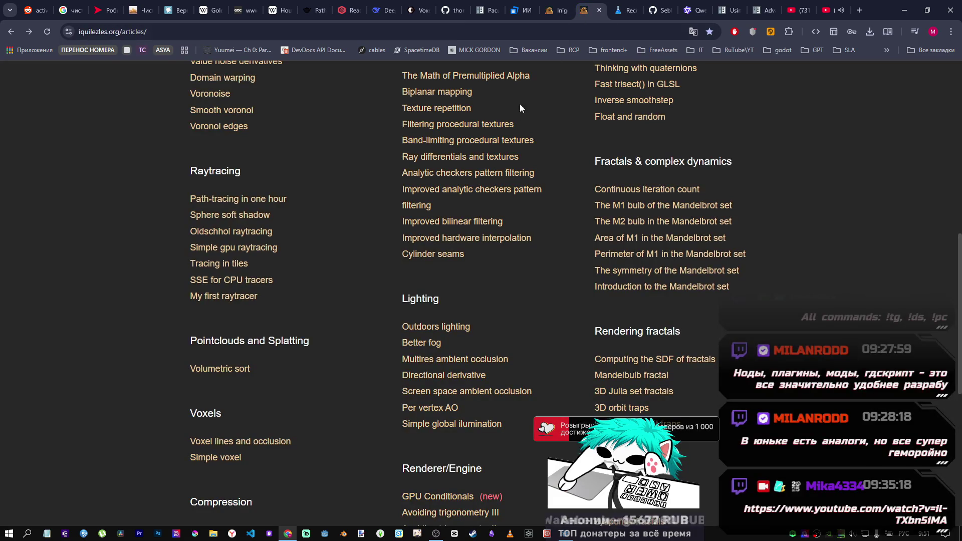
{"action": "scroll", "coordinate": [472, 252], "scroll_direction": "up", "scroll_amount": 3}
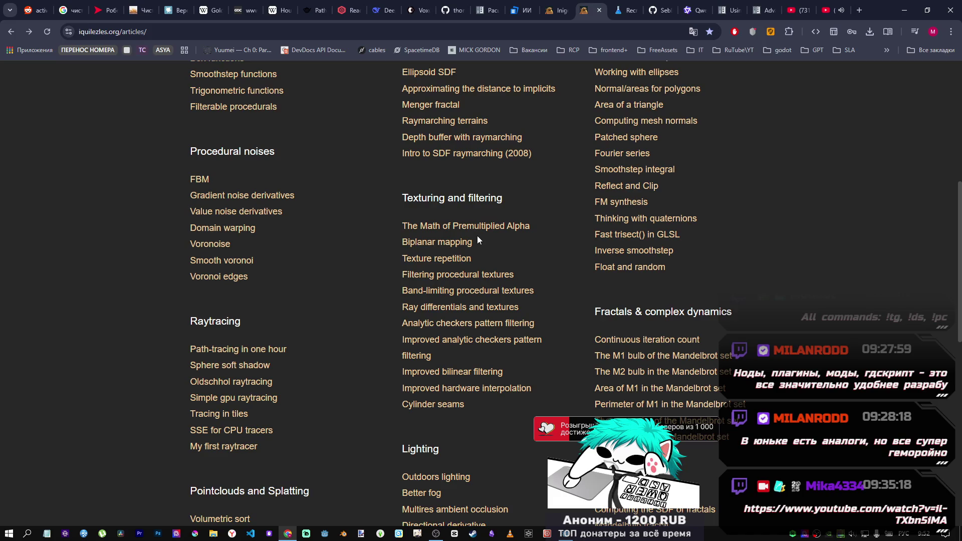
{"action": "scroll", "coordinate": [456, 241], "scroll_direction": "up", "scroll_amount": 2}
{"action": "scroll", "coordinate": [431, 219], "scroll_direction": "up", "scroll_amount": 2}
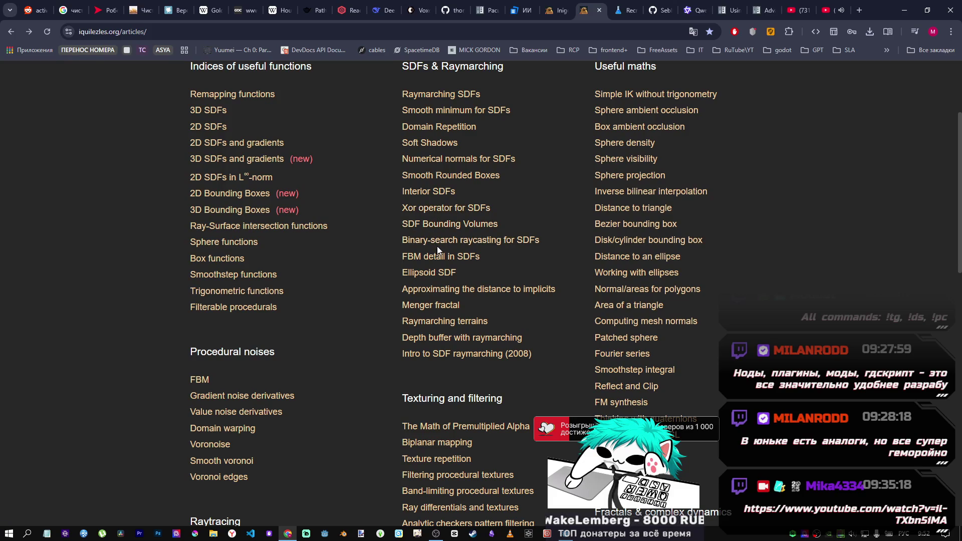
{"action": "scroll", "coordinate": [427, 256], "scroll_direction": "up", "scroll_amount": 2}
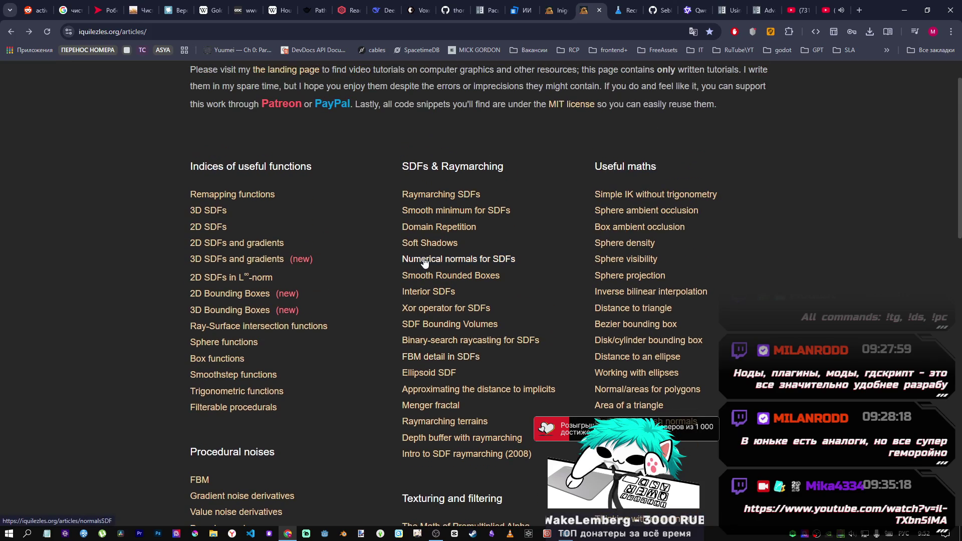
{"action": "left_click", "coordinate": [446, 307]}
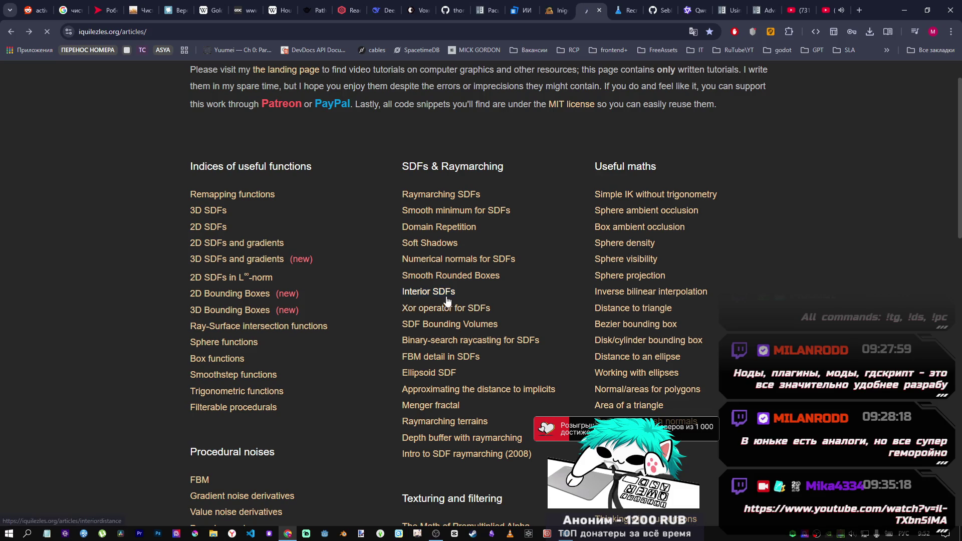
Leave the xor article and read through the Smooth minimum for SDFs article
{"action": "scroll", "coordinate": [450, 296], "scroll_direction": "down", "scroll_amount": 20}
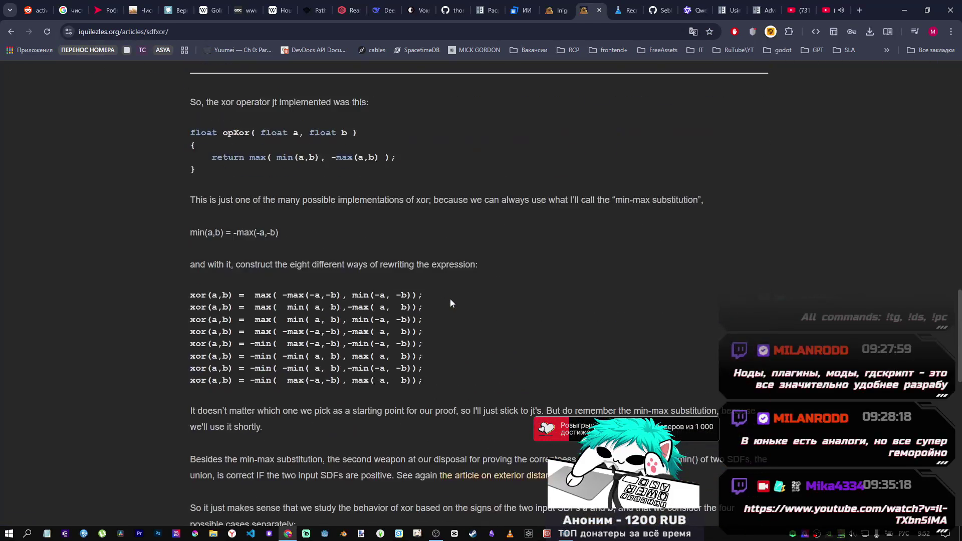
{"action": "left_click", "coordinate": [11, 31]}
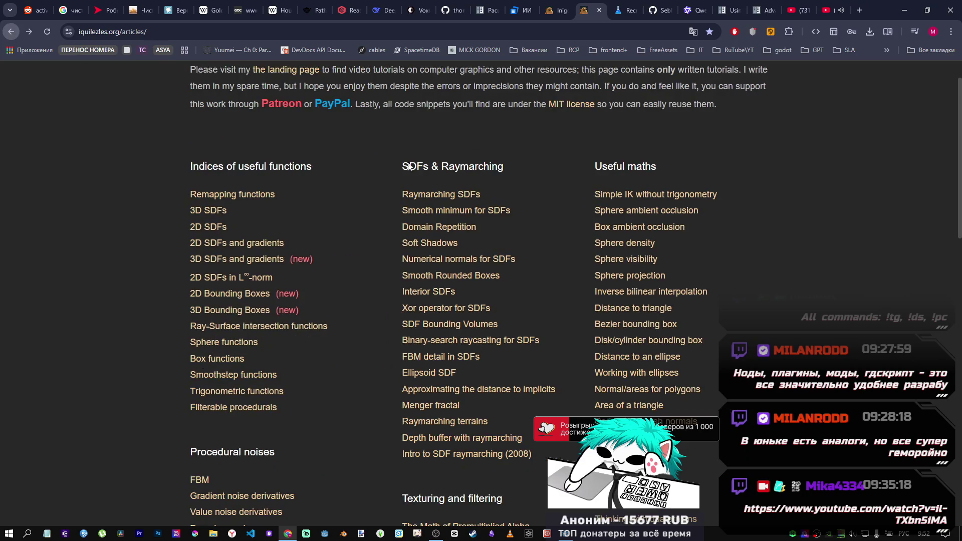
{"action": "left_click", "coordinate": [461, 210]}
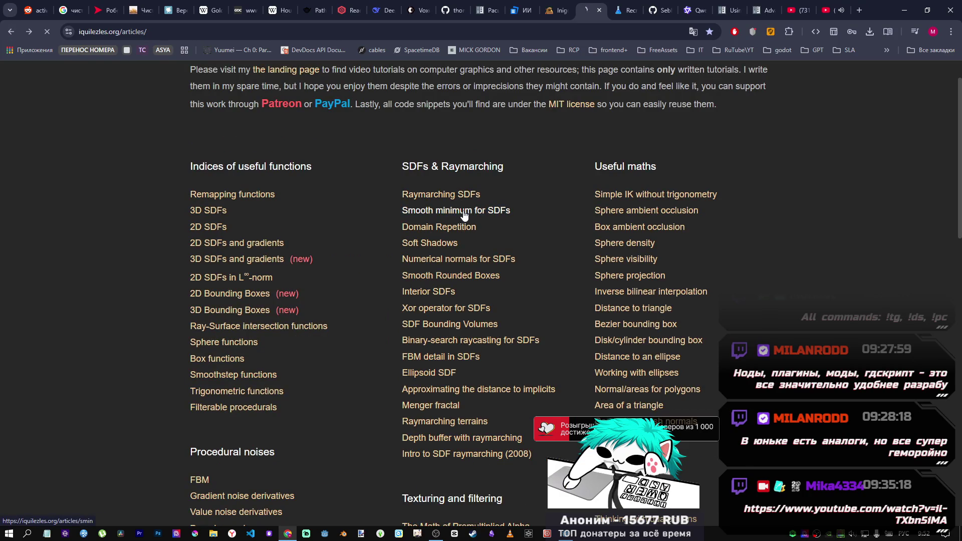
{"action": "scroll", "coordinate": [458, 210], "scroll_direction": "down", "scroll_amount": 6}
{"action": "scroll", "coordinate": [458, 210], "scroll_direction": "up", "scroll_amount": 3}
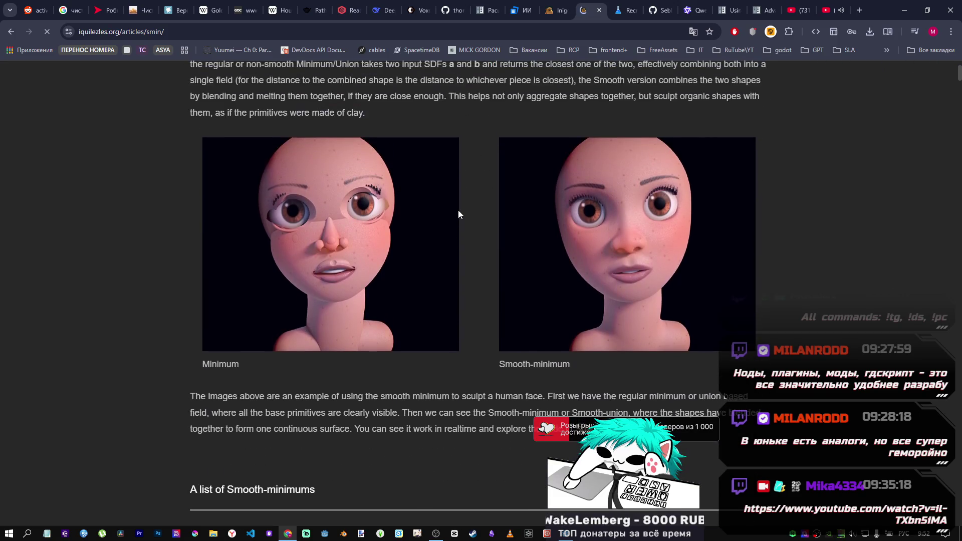
{"action": "scroll", "coordinate": [458, 211], "scroll_direction": "down", "scroll_amount": 6}
{"action": "scroll", "coordinate": [457, 214], "scroll_direction": "down", "scroll_amount": 20}
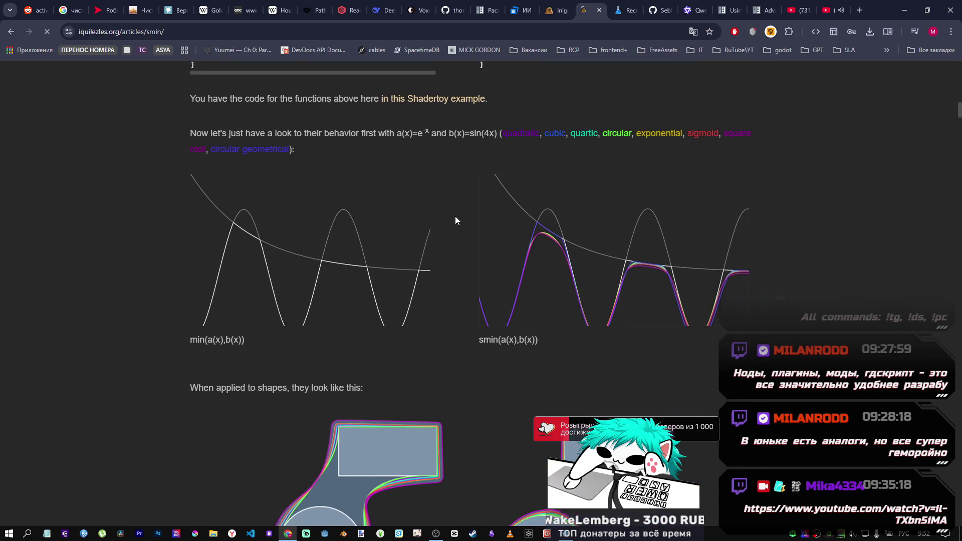
{"action": "scroll", "coordinate": [455, 218], "scroll_direction": "up", "scroll_amount": 4}
{"action": "scroll", "coordinate": [506, 208], "scroll_direction": "down", "scroll_amount": 5}
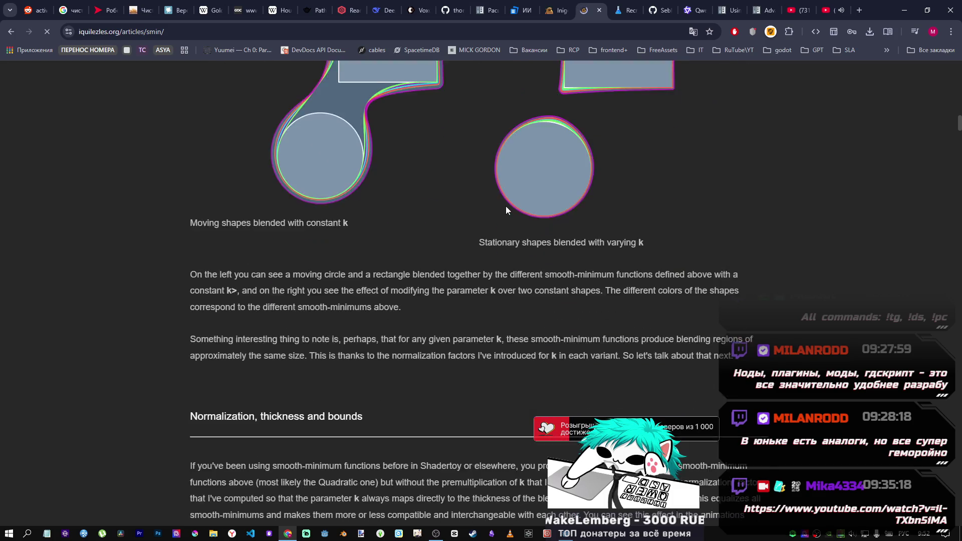
Glance at the Domain Repetition article, then go back to the articles index
{"action": "left_click", "coordinate": [11, 33]}
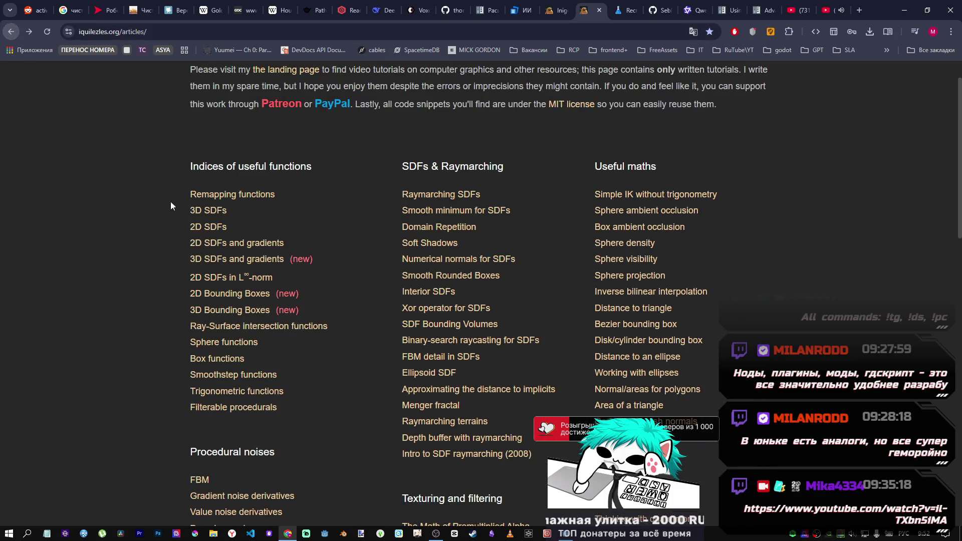
{"action": "left_click", "coordinate": [414, 228]}
{"action": "scroll", "coordinate": [413, 227], "scroll_direction": "down", "scroll_amount": 7}
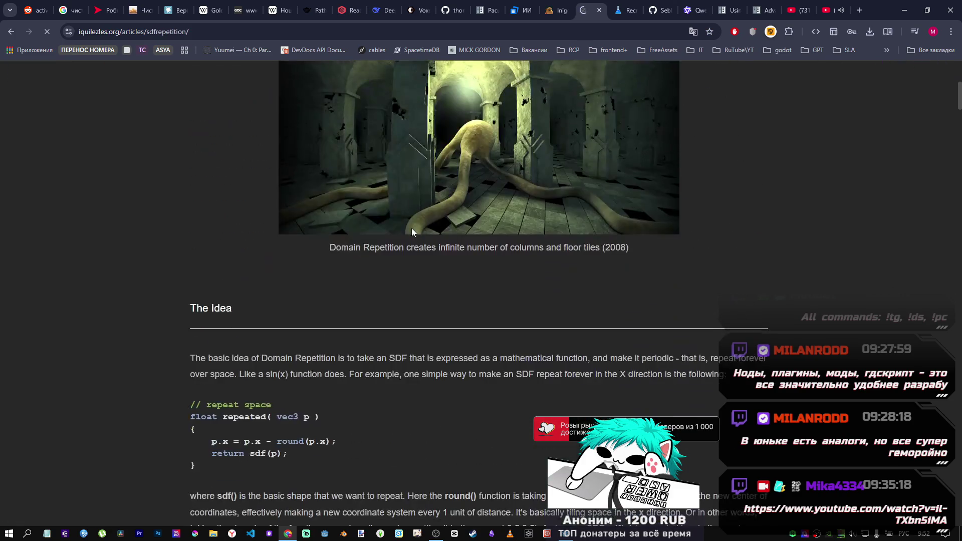
{"action": "left_click", "coordinate": [11, 32]}
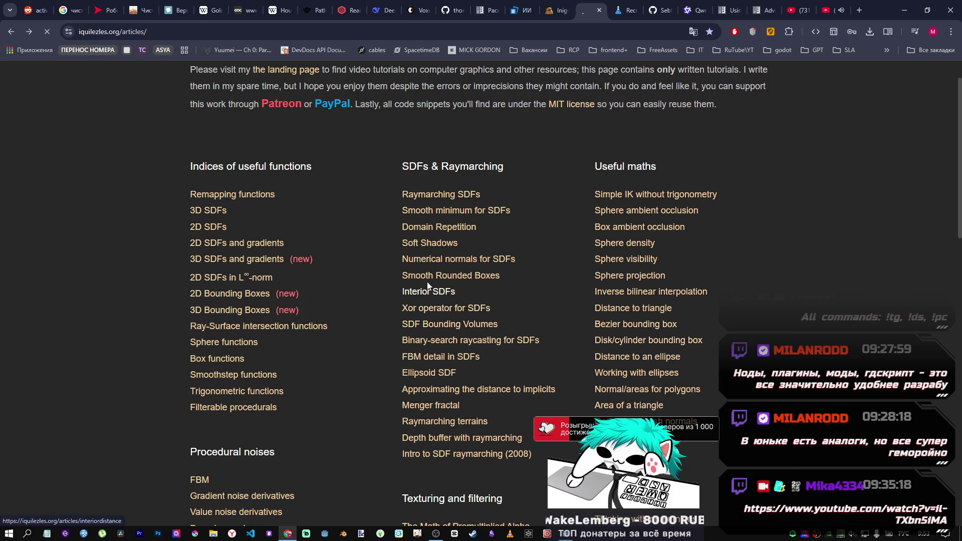
{"action": "left_click", "coordinate": [456, 278]}
{"action": "scroll", "coordinate": [529, 343], "scroll_direction": "down", "scroll_amount": 12}
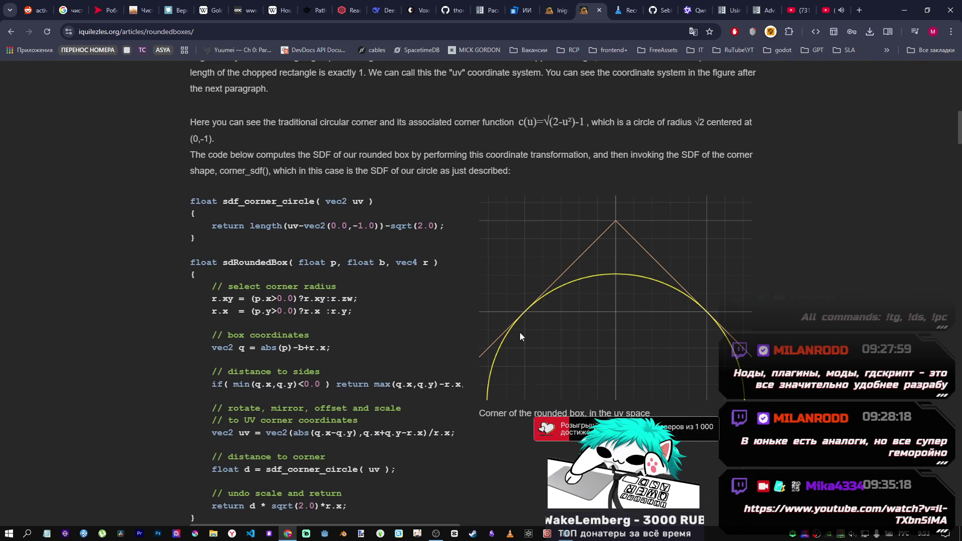
{"action": "left_click", "coordinate": [11, 31]}
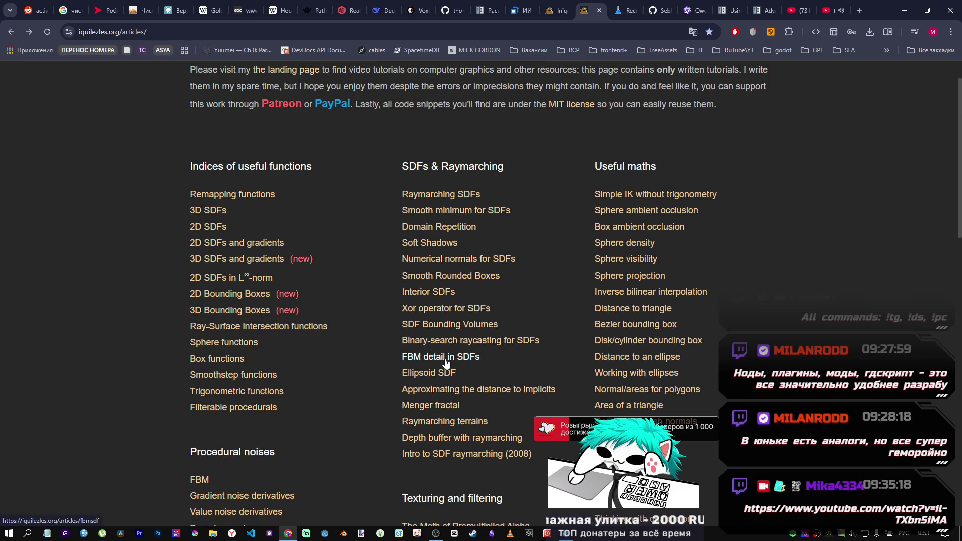
{"action": "scroll", "coordinate": [427, 372], "scroll_direction": "down", "scroll_amount": 2}
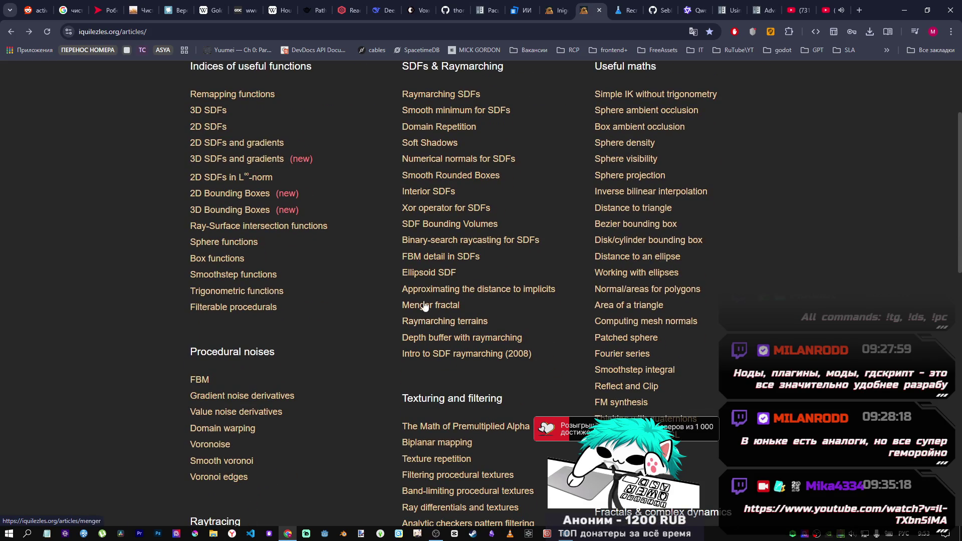
{"action": "left_click", "coordinate": [427, 292]}
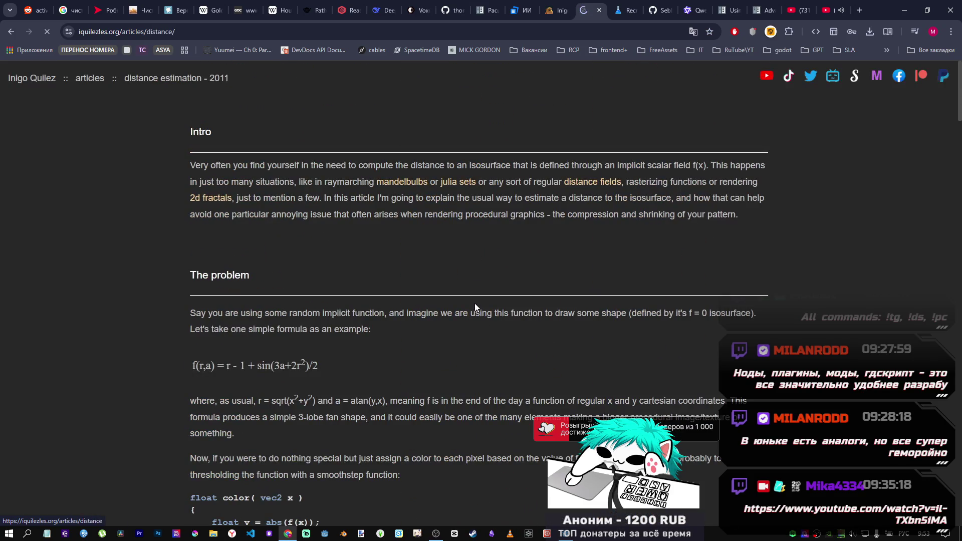
{"action": "scroll", "coordinate": [451, 300], "scroll_direction": "down", "scroll_amount": 10}
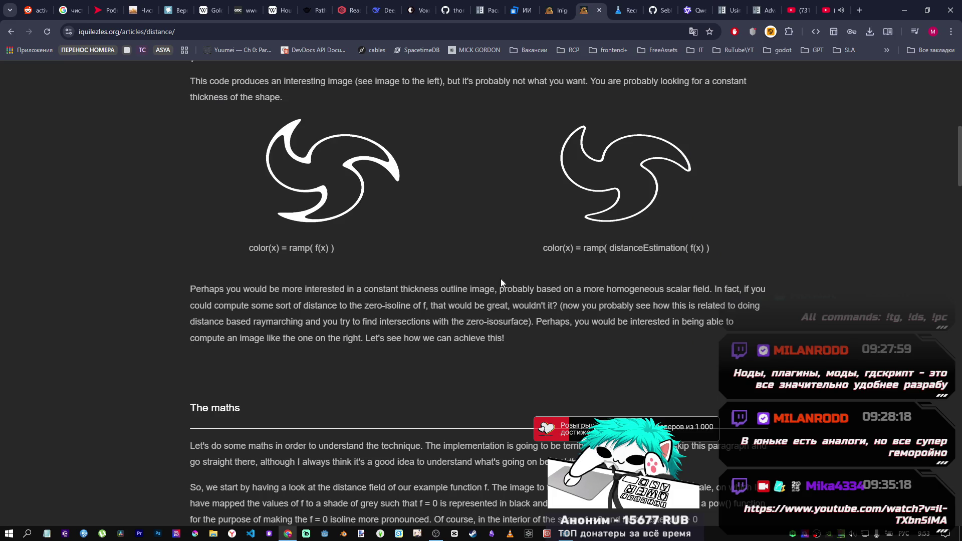
{"action": "scroll", "coordinate": [354, 259], "scroll_direction": "down", "scroll_amount": 18}
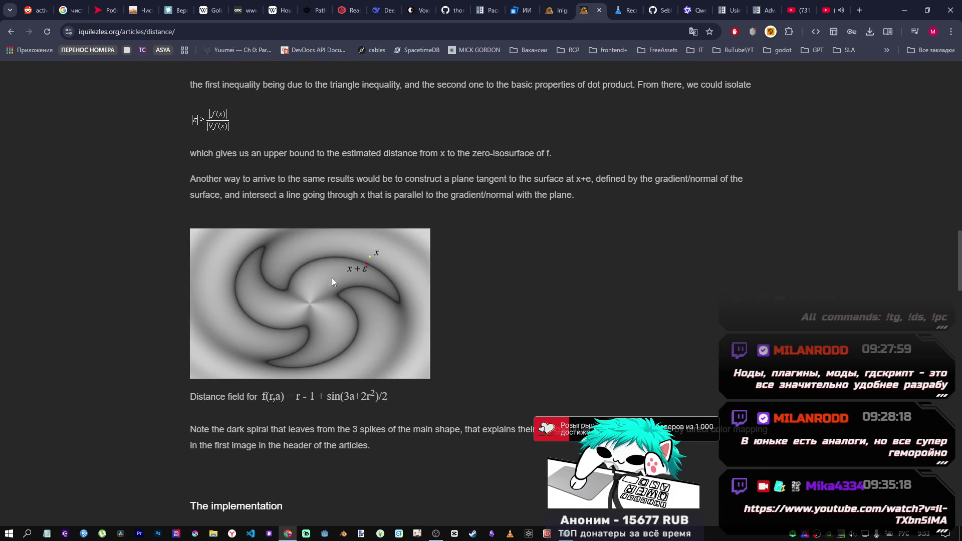
{"action": "scroll", "coordinate": [363, 326], "scroll_direction": "down", "scroll_amount": 10}
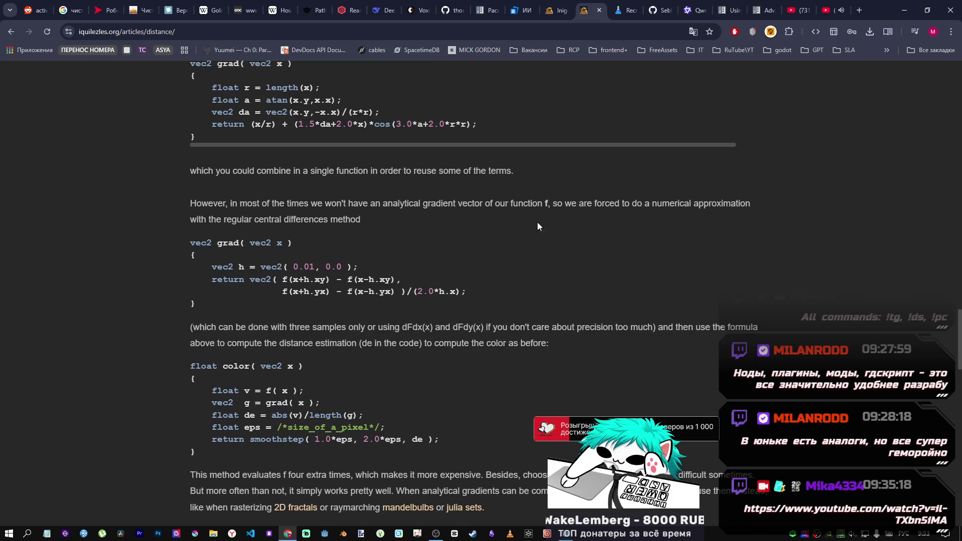
{"action": "left_click", "coordinate": [10, 32]}
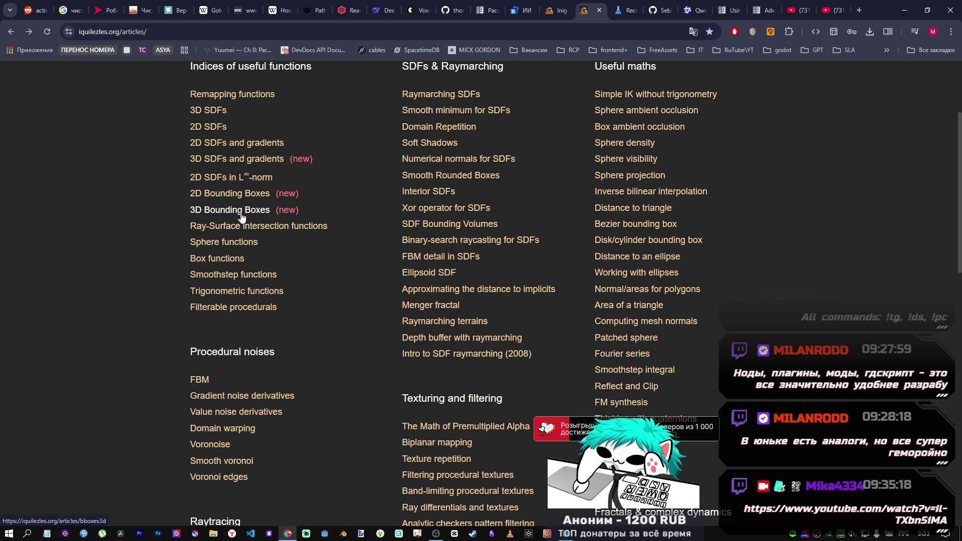
Read through the 3D Bounding Boxes article's AABB code, then return to the articles index
{"action": "scroll", "coordinate": [242, 214], "scroll_direction": "down", "scroll_amount": 10}
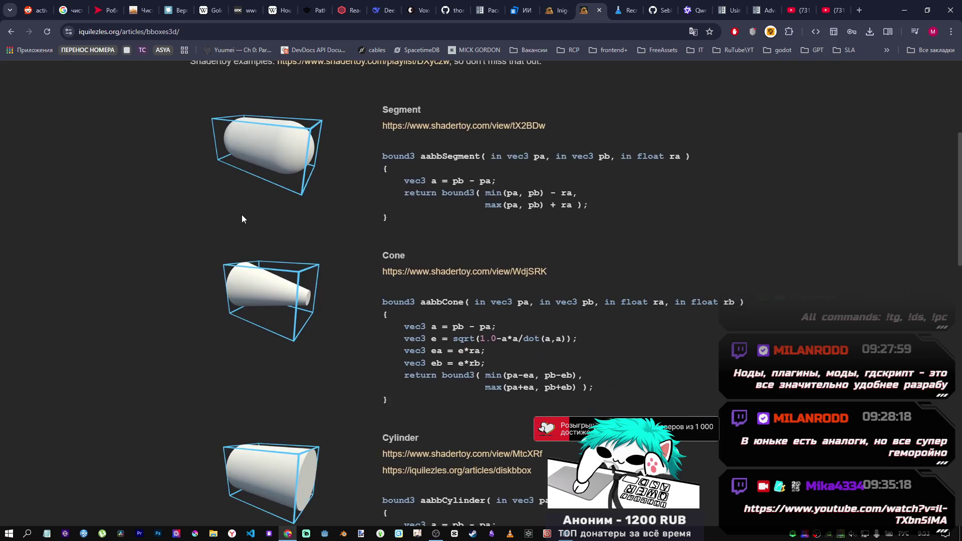
{"action": "scroll", "coordinate": [241, 214], "scroll_direction": "down", "scroll_amount": 15}
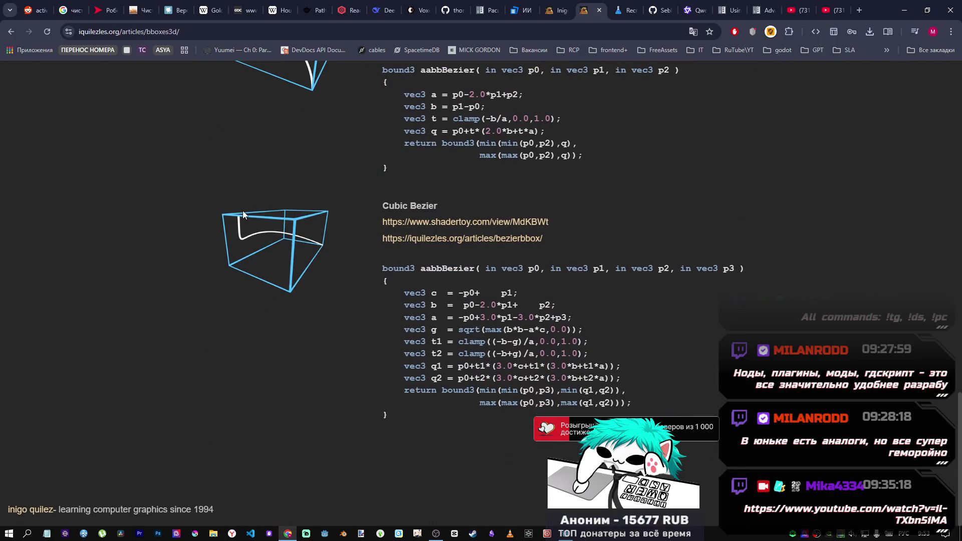
{"action": "left_click", "coordinate": [10, 31]}
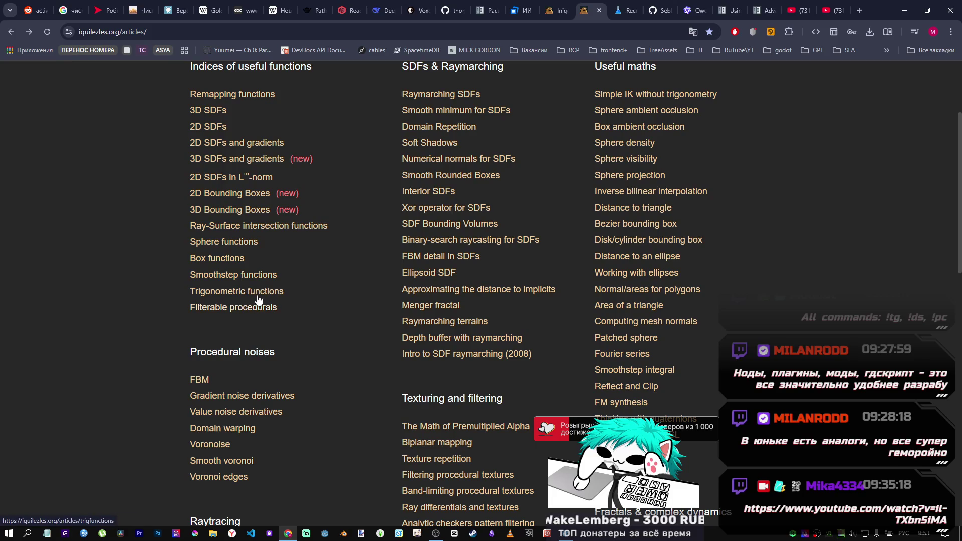
Bring the 'The Saboteur: Walk the Walk' YouTube tab to the front and open YouTube's navigation panel
{"action": "left_click", "coordinate": [819, 17]}
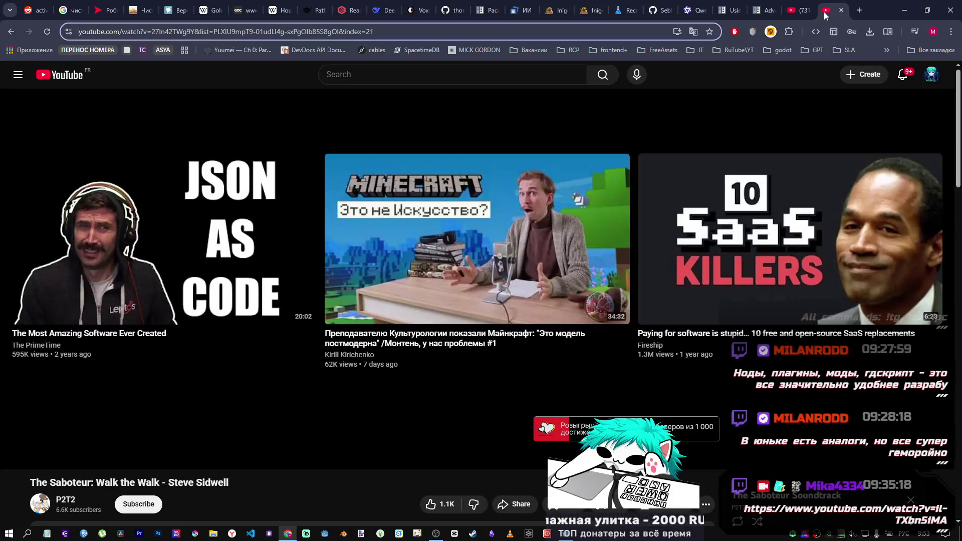
{"action": "scroll", "coordinate": [359, 369], "scroll_direction": "down", "scroll_amount": 4}
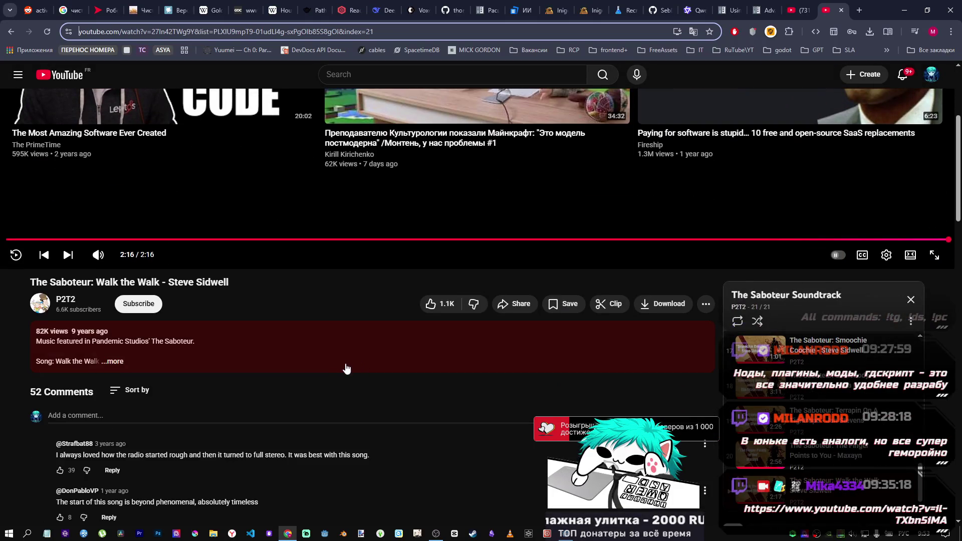
{"action": "scroll", "coordinate": [359, 369], "scroll_direction": "up", "scroll_amount": 2}
{"action": "left_click", "coordinate": [802, 9]}
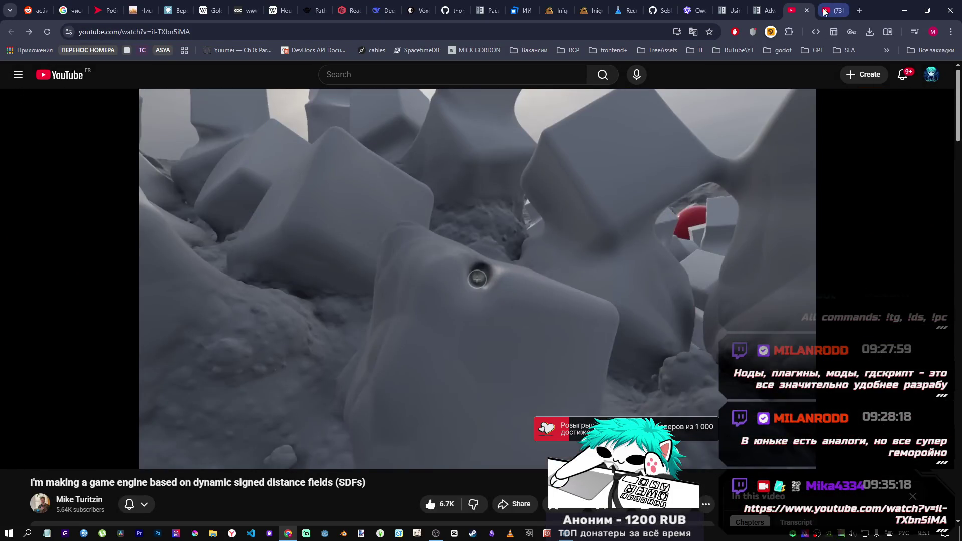
{"action": "left_click", "coordinate": [825, 9]}
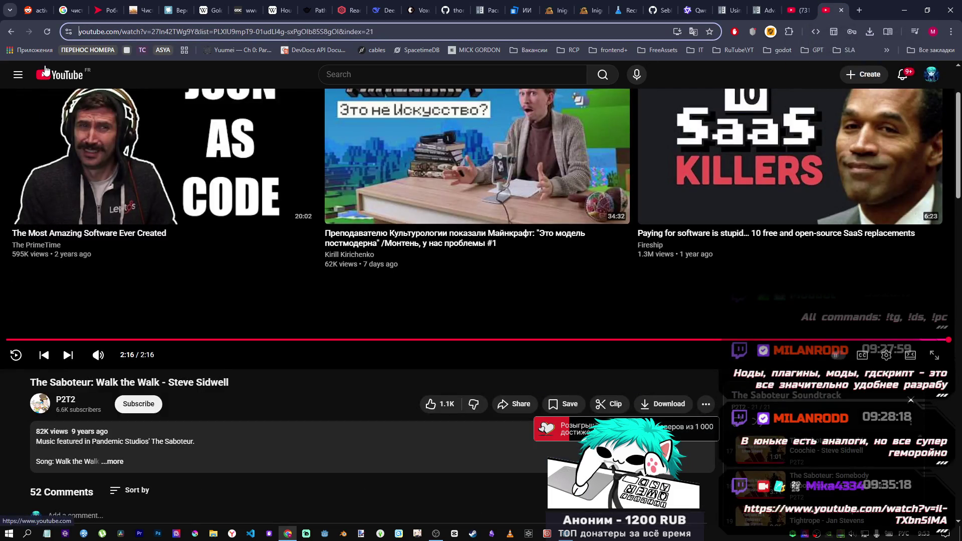
{"action": "left_click", "coordinate": [18, 74]}
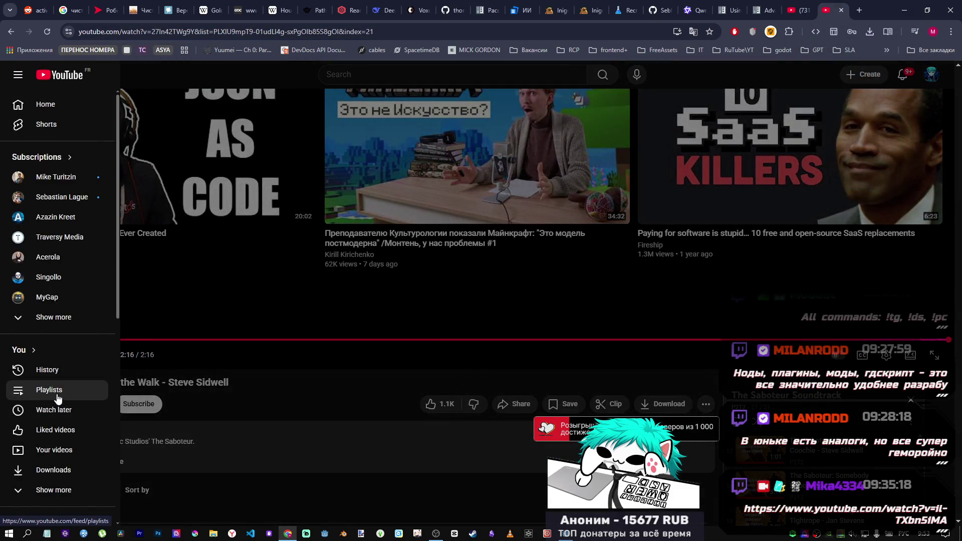
Play the 'quiet isolation.' playlist from Playlists, then return to the Inigo Quilez articles tab
{"action": "left_click", "coordinate": [50, 390]}
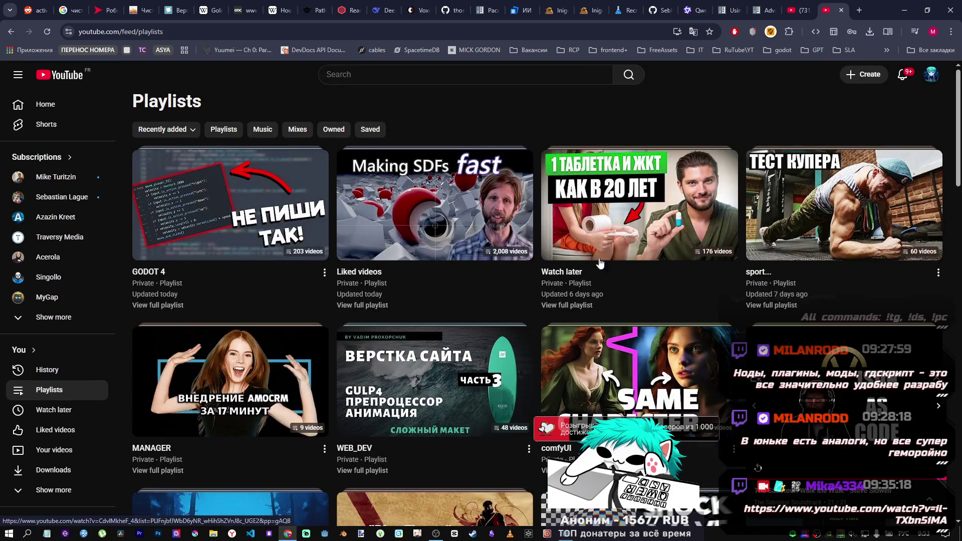
{"action": "scroll", "coordinate": [740, 233], "scroll_direction": "down", "scroll_amount": 2}
{"action": "scroll", "coordinate": [740, 229], "scroll_direction": "down", "scroll_amount": 2}
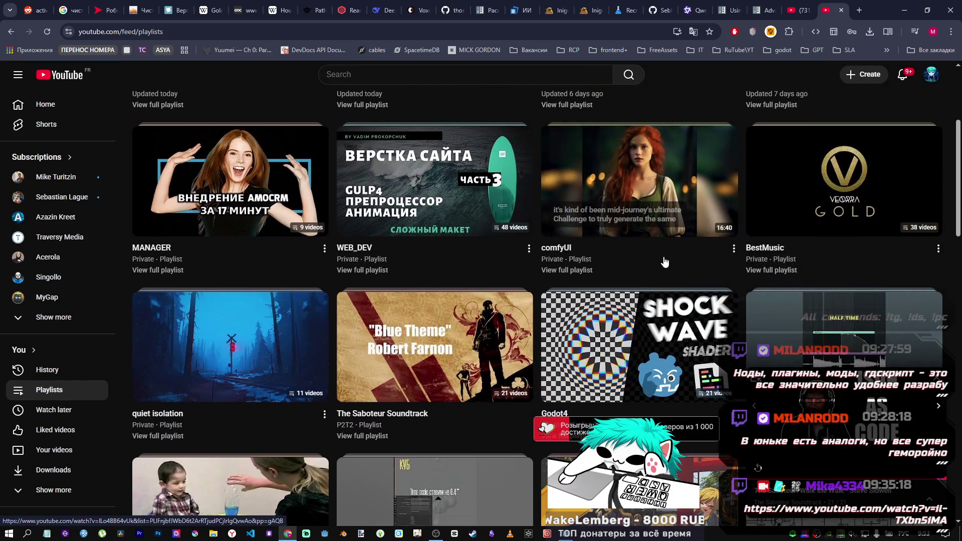
{"action": "scroll", "coordinate": [688, 270], "scroll_direction": "down", "scroll_amount": 2}
{"action": "scroll", "coordinate": [688, 271], "scroll_direction": "down", "scroll_amount": 2}
{"action": "scroll", "coordinate": [575, 210], "scroll_direction": "down", "scroll_amount": 1}
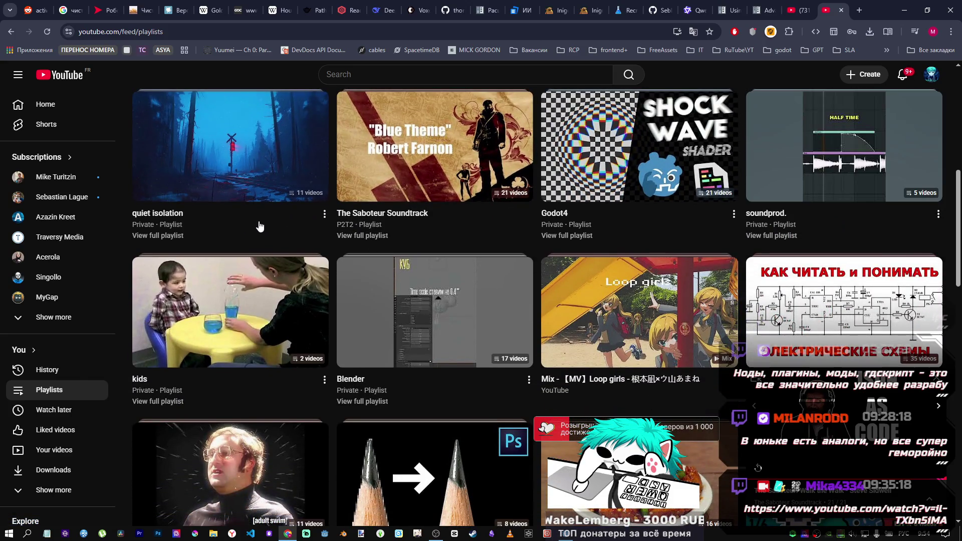
{"action": "left_click", "coordinate": [469, 186]}
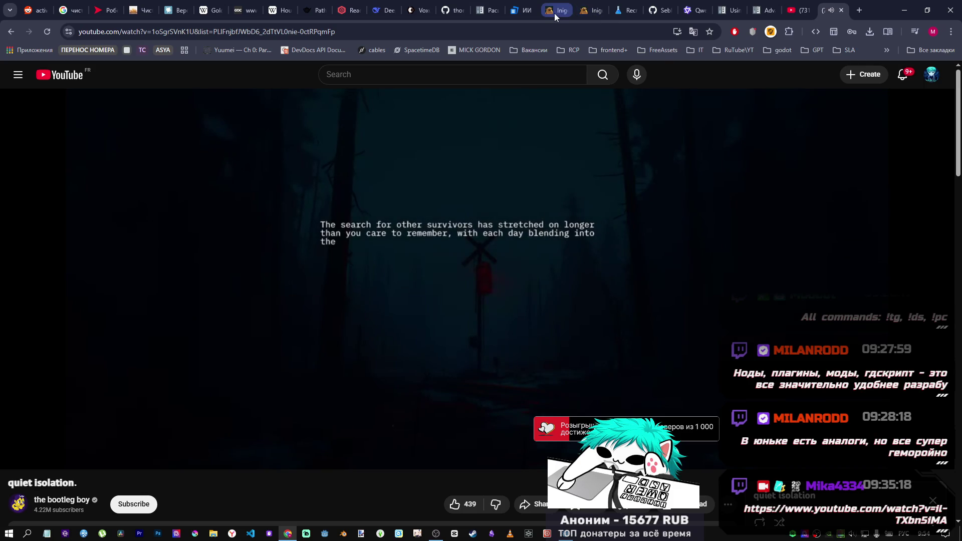
{"action": "left_click", "coordinate": [584, 11]}
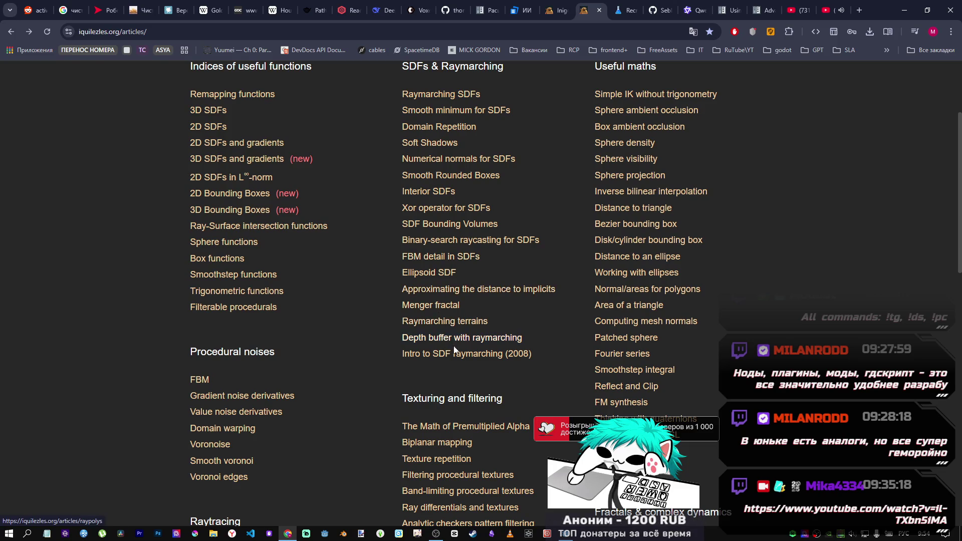
Scroll the Depth buffer with raymarching article down to its gl_FragDepth depth-conversion code
{"action": "scroll", "coordinate": [477, 383], "scroll_direction": "down", "scroll_amount": 1}
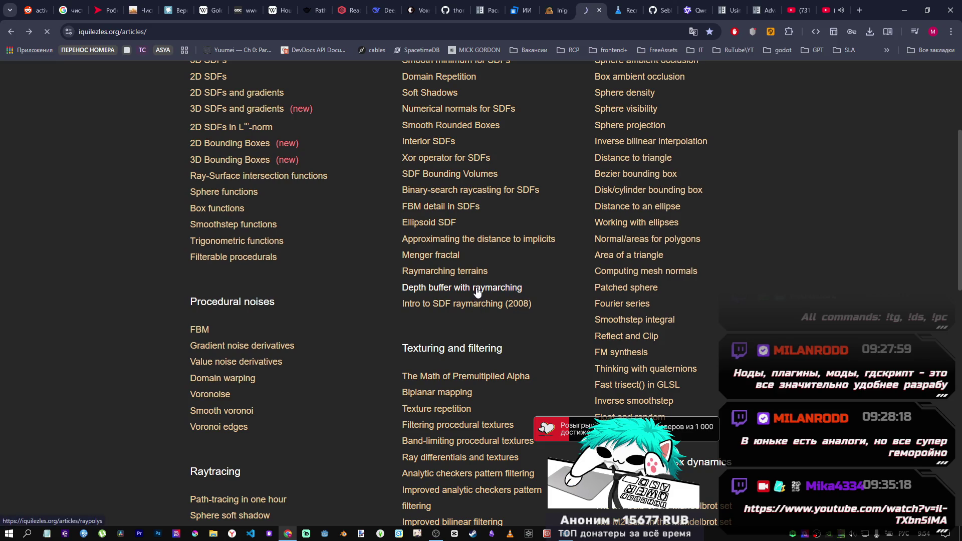
{"action": "scroll", "coordinate": [475, 289], "scroll_direction": "down", "scroll_amount": 15}
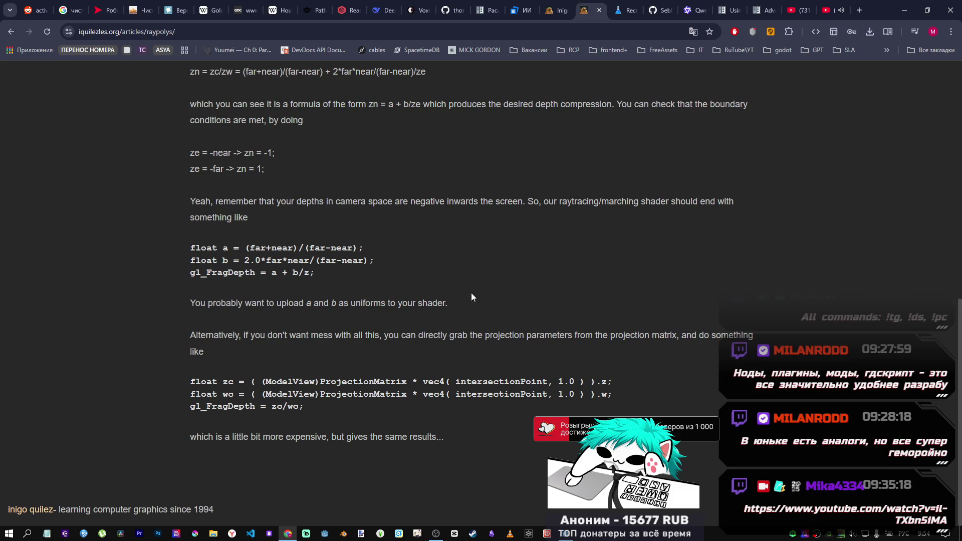
{"action": "scroll", "coordinate": [308, 281], "scroll_direction": "up", "scroll_amount": 1}
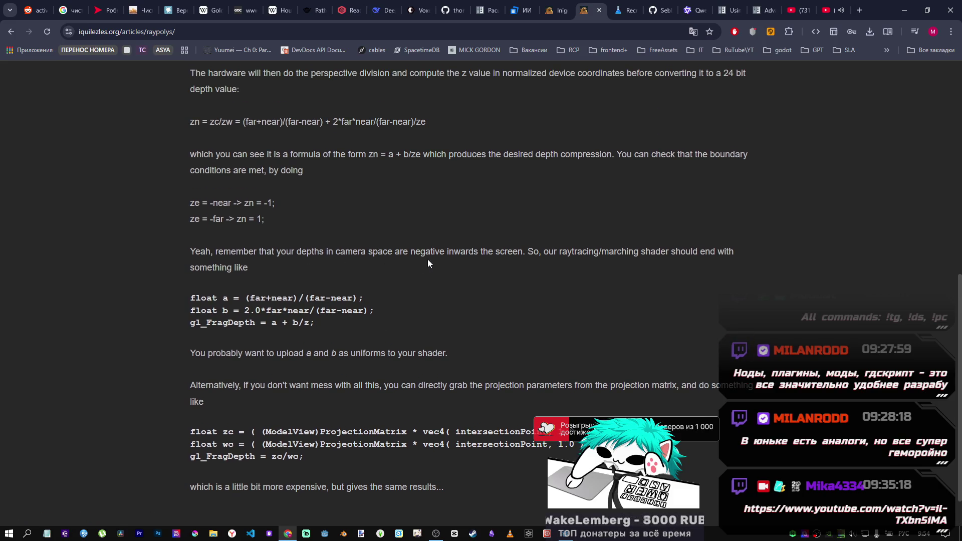
{"action": "scroll", "coordinate": [416, 261], "scroll_direction": "down", "scroll_amount": 1}
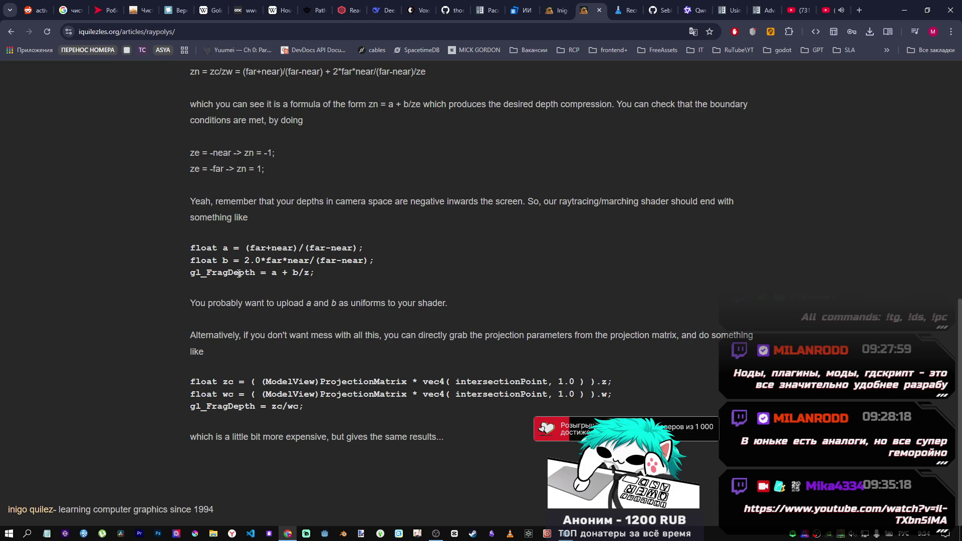
{"action": "left_click", "coordinate": [566, 533]}
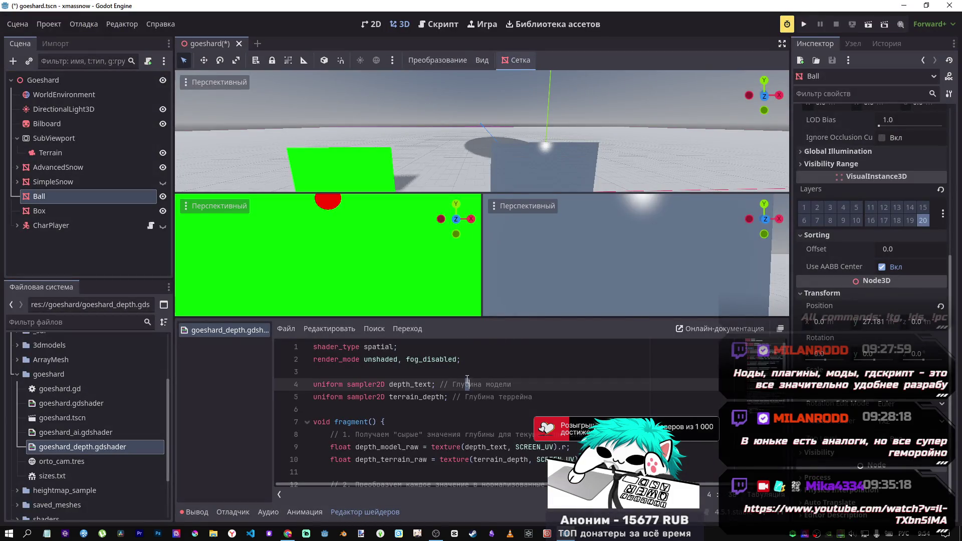
{"action": "scroll", "coordinate": [409, 378], "scroll_direction": "down", "scroll_amount": 14}
{"action": "scroll", "coordinate": [409, 378], "scroll_direction": "up", "scroll_amount": 7}
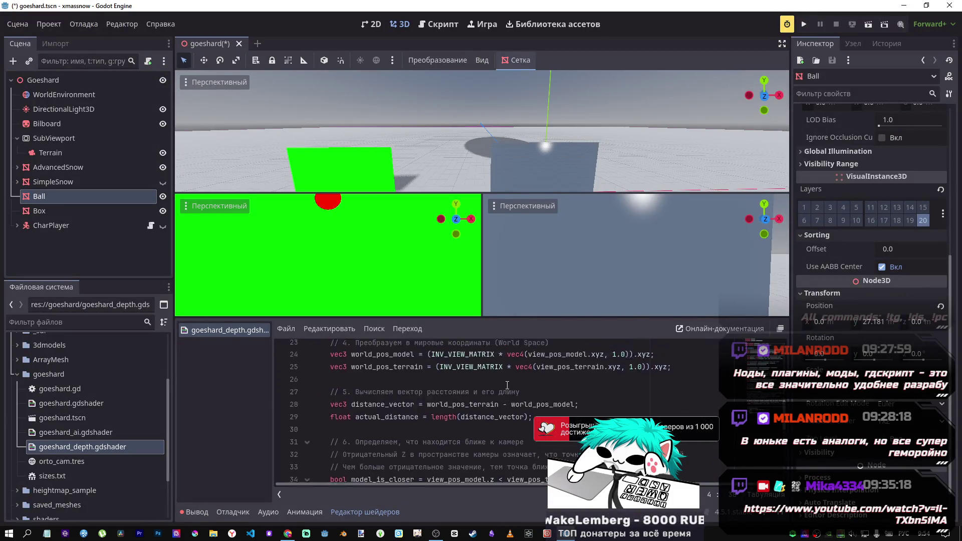
{"action": "scroll", "coordinate": [409, 377], "scroll_direction": "up", "scroll_amount": 6}
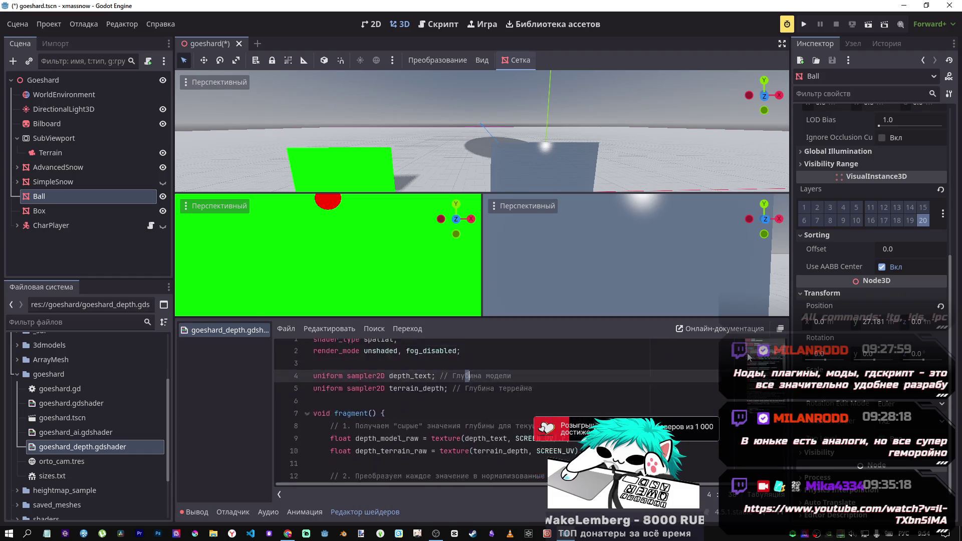
{"action": "scroll", "coordinate": [409, 378], "scroll_direction": "down", "scroll_amount": 12}
{"action": "scroll", "coordinate": [409, 378], "scroll_direction": "up", "scroll_amount": 13}
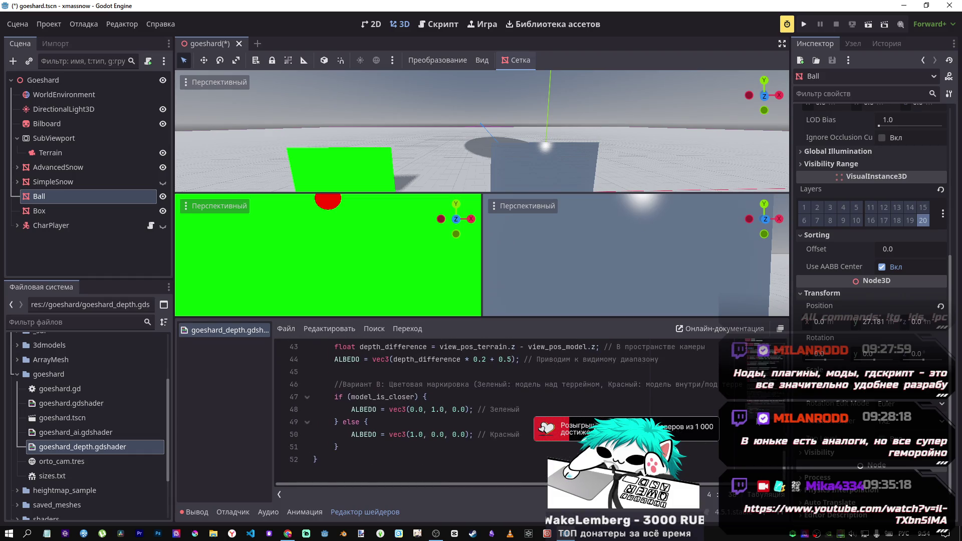
Switch back to the browser, return to the iquilezles.org articles index and scroll through it
{"action": "key", "text": "alt+Tab"}
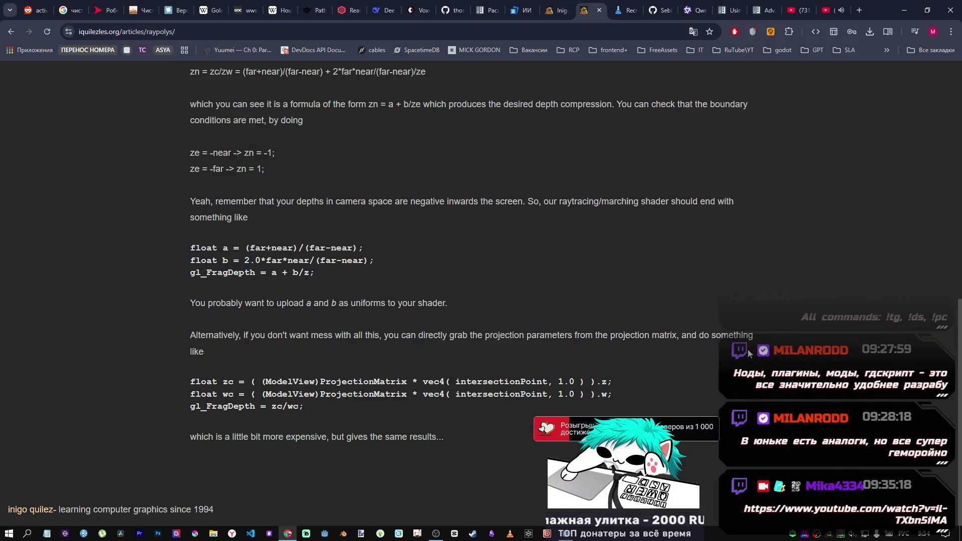
{"action": "left_click", "coordinate": [10, 32]}
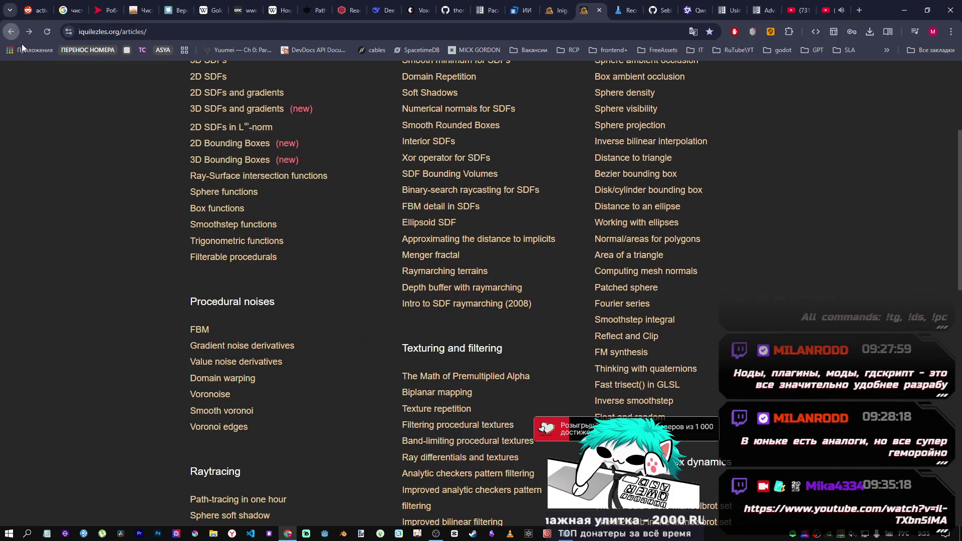
{"action": "scroll", "coordinate": [484, 321], "scroll_direction": "down", "scroll_amount": 1}
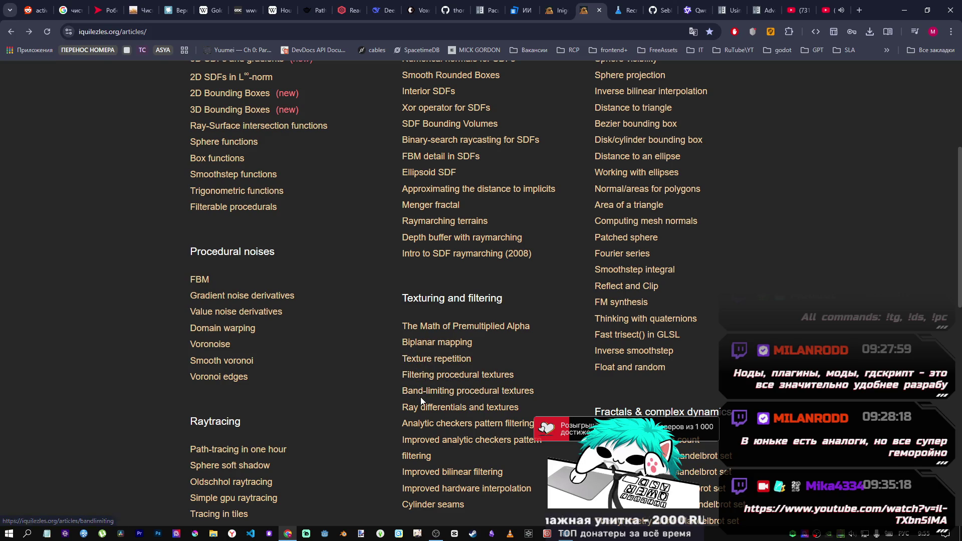
{"action": "scroll", "coordinate": [422, 396], "scroll_direction": "down", "scroll_amount": 1}
{"action": "scroll", "coordinate": [422, 359], "scroll_direction": "down", "scroll_amount": 2}
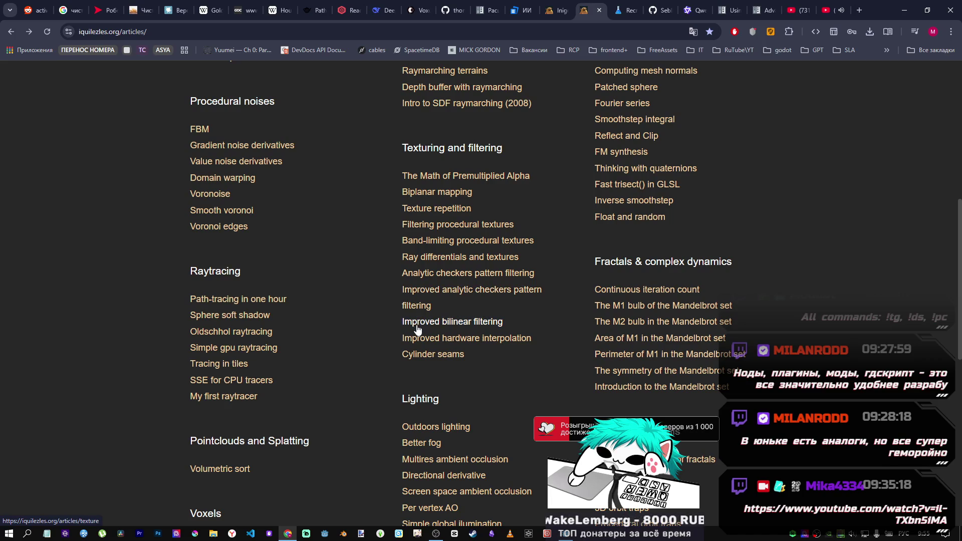
{"action": "scroll", "coordinate": [477, 405], "scroll_direction": "down", "scroll_amount": 3}
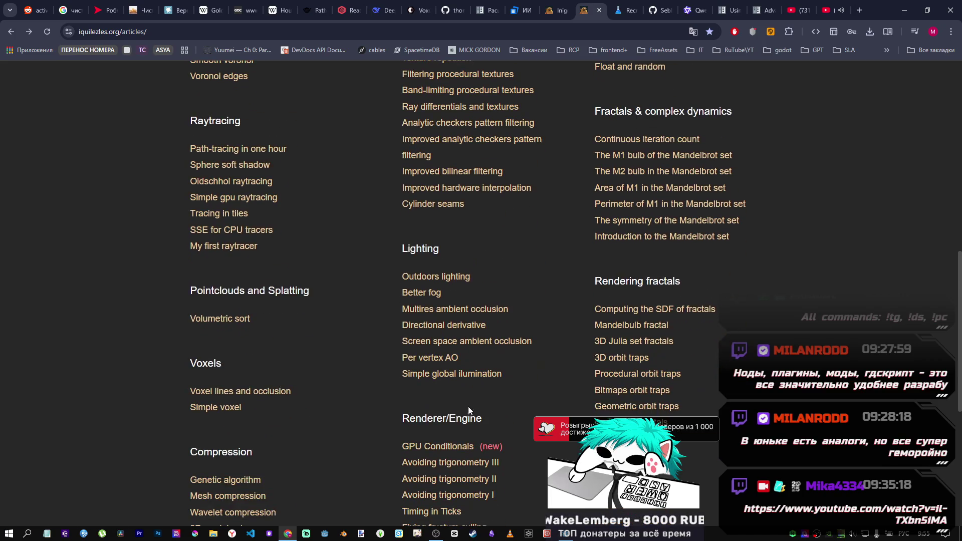
{"action": "scroll", "coordinate": [480, 410], "scroll_direction": "up", "scroll_amount": 11}
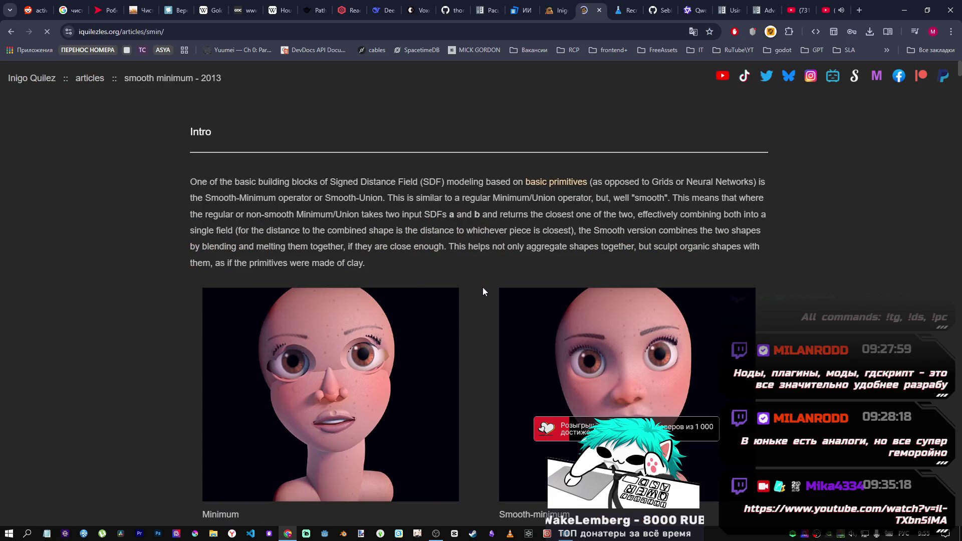
Open the 3D SDFs distance functions article at its Primitives section
{"action": "left_click", "coordinate": [12, 29]}
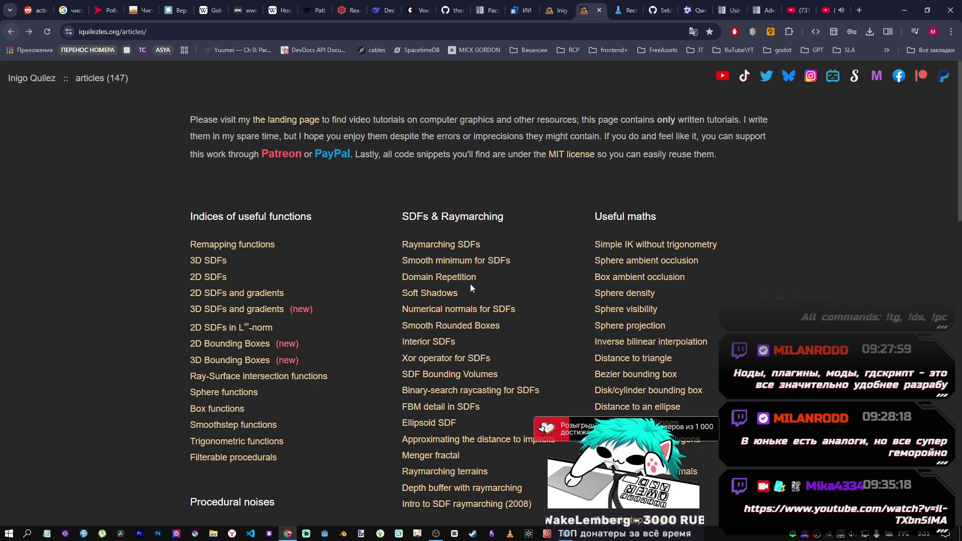
{"action": "left_click", "coordinate": [224, 265]}
{"action": "scroll", "coordinate": [464, 272], "scroll_direction": "down", "scroll_amount": 11}
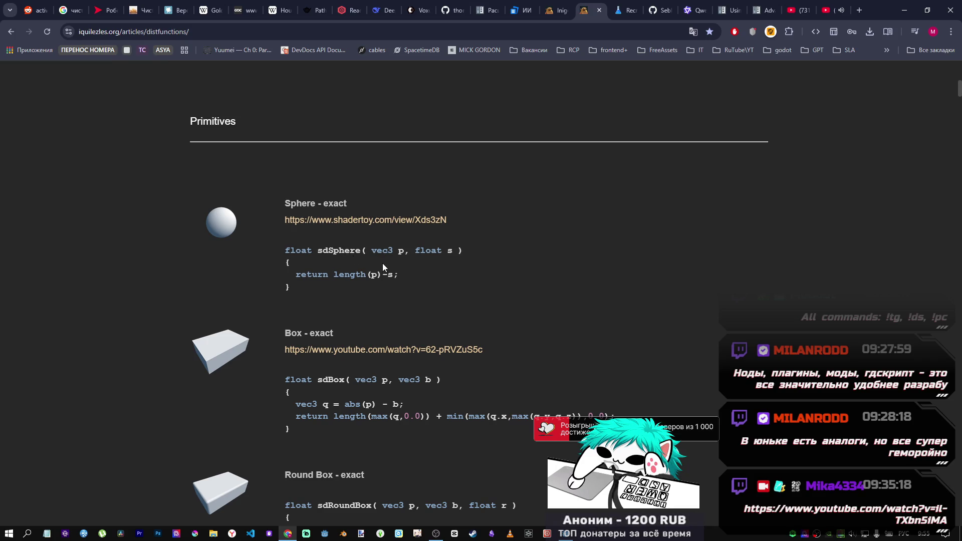
Highlight and study the 'Box - exact' sdBox code from heading to closing brace
{"action": "scroll", "coordinate": [403, 275], "scroll_direction": "down", "scroll_amount": 3}
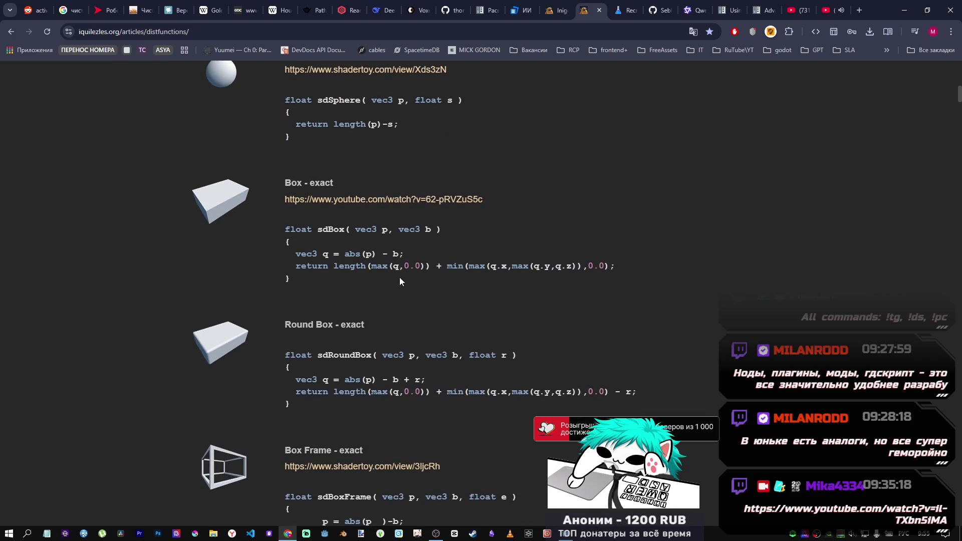
{"action": "scroll", "coordinate": [399, 277], "scroll_direction": "up", "scroll_amount": 2}
{"action": "scroll", "coordinate": [389, 264], "scroll_direction": "down", "scroll_amount": 1}
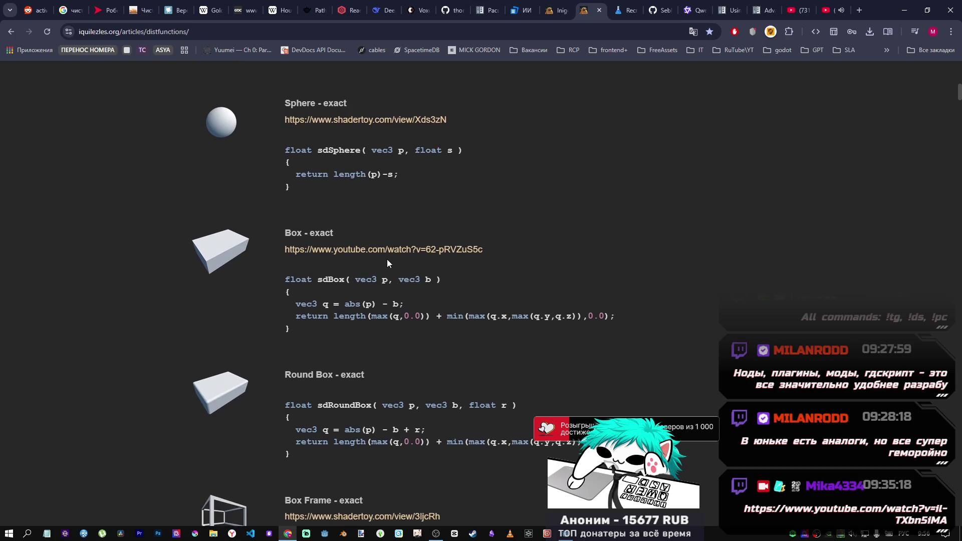
{"action": "scroll", "coordinate": [386, 260], "scroll_direction": "up", "scroll_amount": 1}
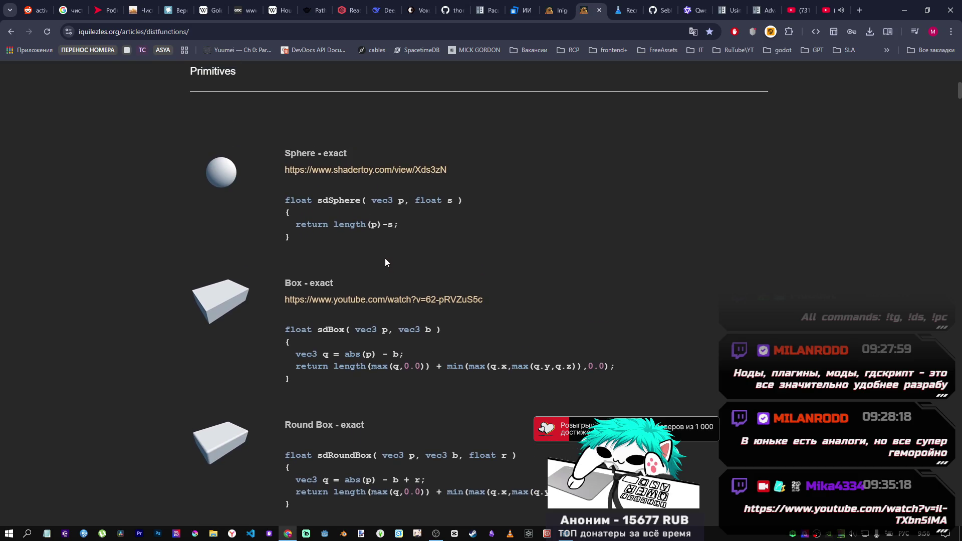
{"action": "scroll", "coordinate": [383, 264], "scroll_direction": "down", "scroll_amount": 1}
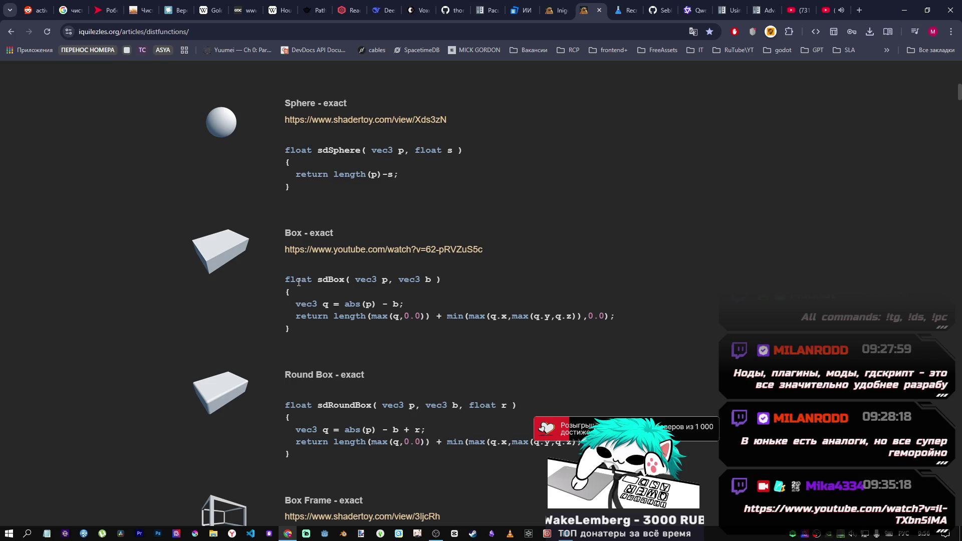
{"action": "left_click_drag", "start_coordinate": [351, 279], "coordinate": [402, 304]}
{"action": "left_click", "coordinate": [387, 304]}
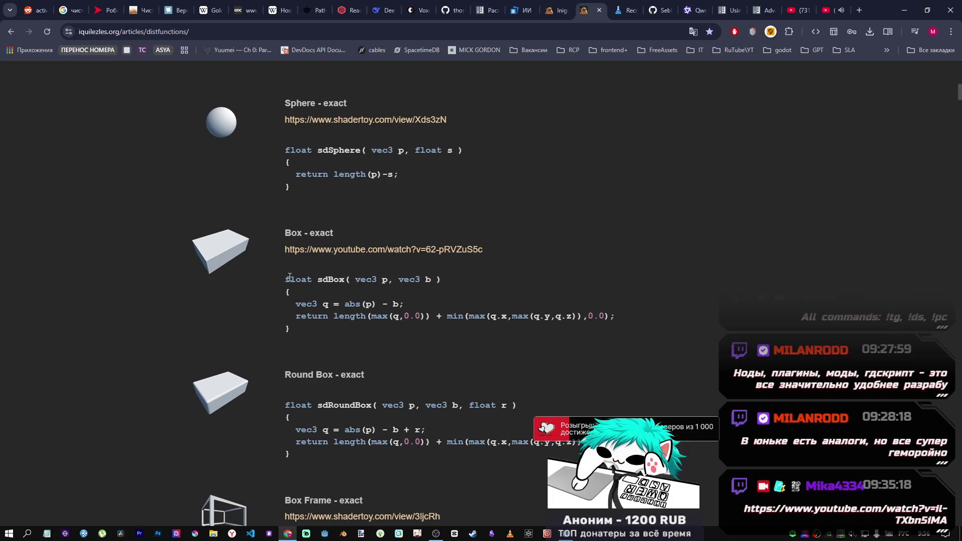
{"action": "mouse_move", "coordinate": [286, 277]}
{"action": "left_mouse_down"}
{"action": "mouse_move", "coordinate": [295, 294]}
{"action": "mouse_move", "coordinate": [417, 324]}
{"action": "mouse_move", "coordinate": [274, 263]}
{"action": "mouse_move", "coordinate": [283, 279]}
{"action": "left_mouse_up"}
{"action": "left_click", "coordinate": [418, 324]}
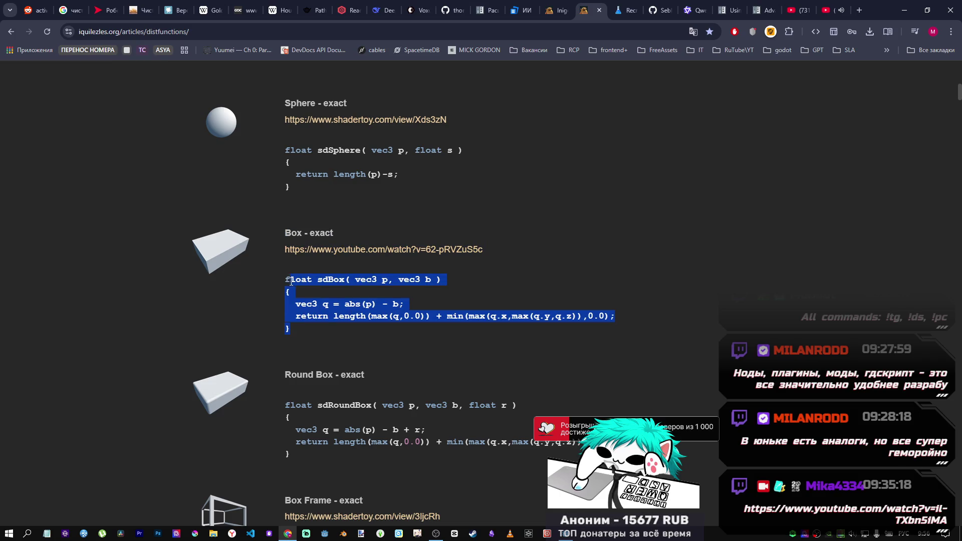
{"action": "left_click", "coordinate": [283, 279]}
{"action": "left_click_drag", "start_coordinate": [285, 230], "coordinate": [329, 326]}
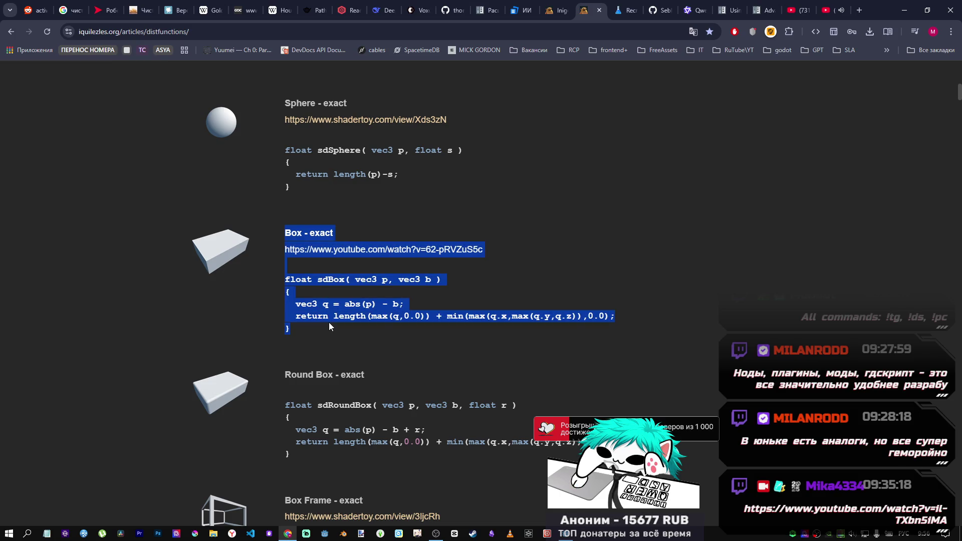
{"action": "left_click", "coordinate": [328, 324]}
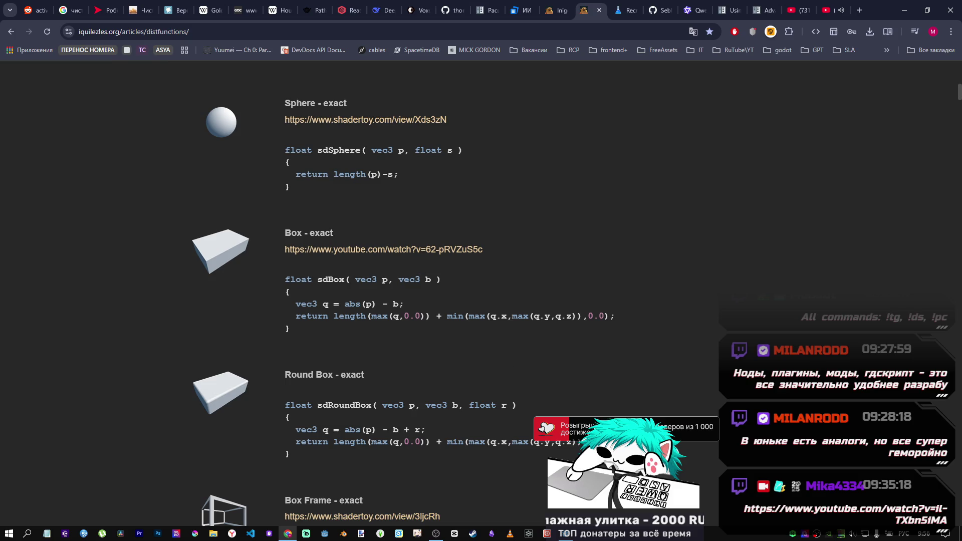
Highlight and study the sdSphere signature parameters and its length(p) return line
{"action": "mouse_move", "coordinate": [568, 535]}
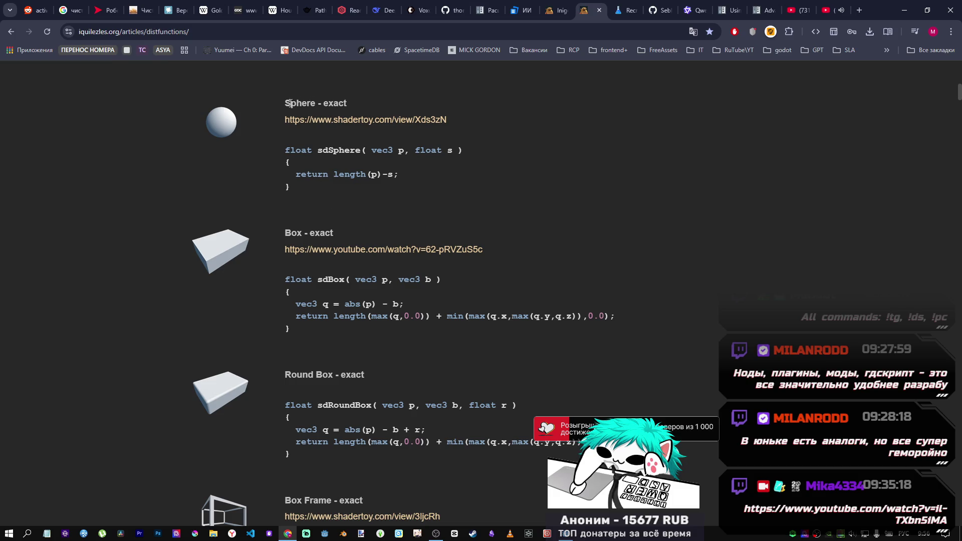
{"action": "left_click_drag", "start_coordinate": [290, 103], "coordinate": [352, 105]}
{"action": "scroll", "coordinate": [363, 241], "scroll_direction": "up", "scroll_amount": 3}
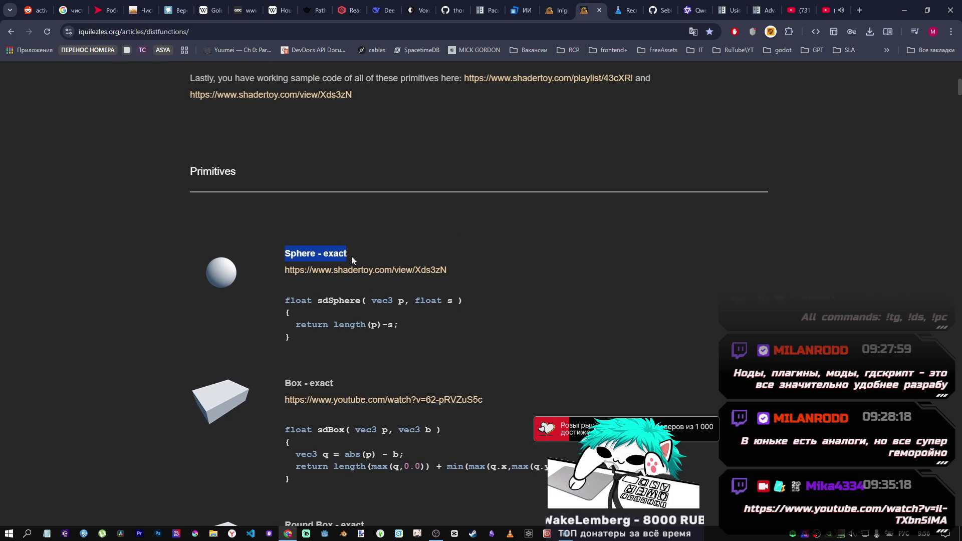
{"action": "left_click", "coordinate": [356, 306], "text": "shift"}
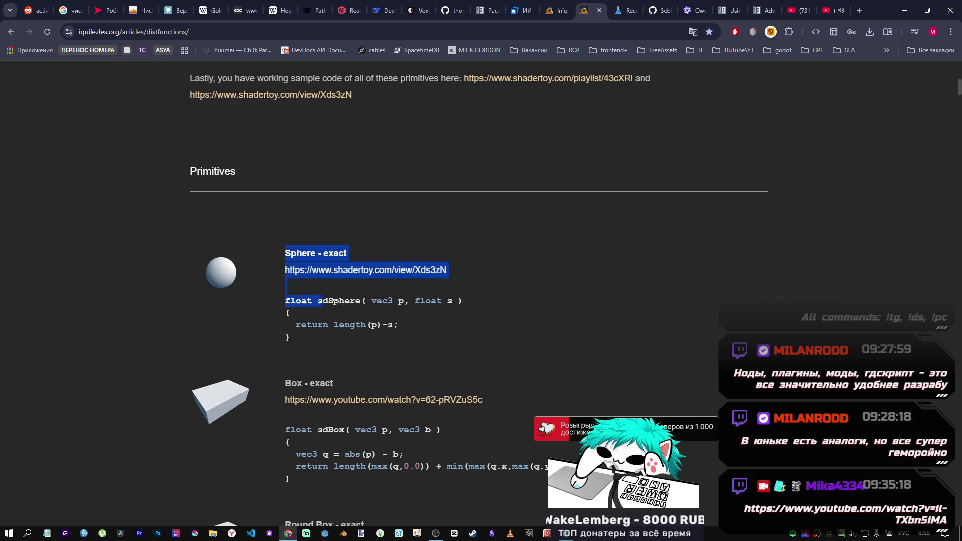
{"action": "left_click_drag", "start_coordinate": [383, 303], "coordinate": [409, 304]}
{"action": "left_click", "coordinate": [405, 312]}
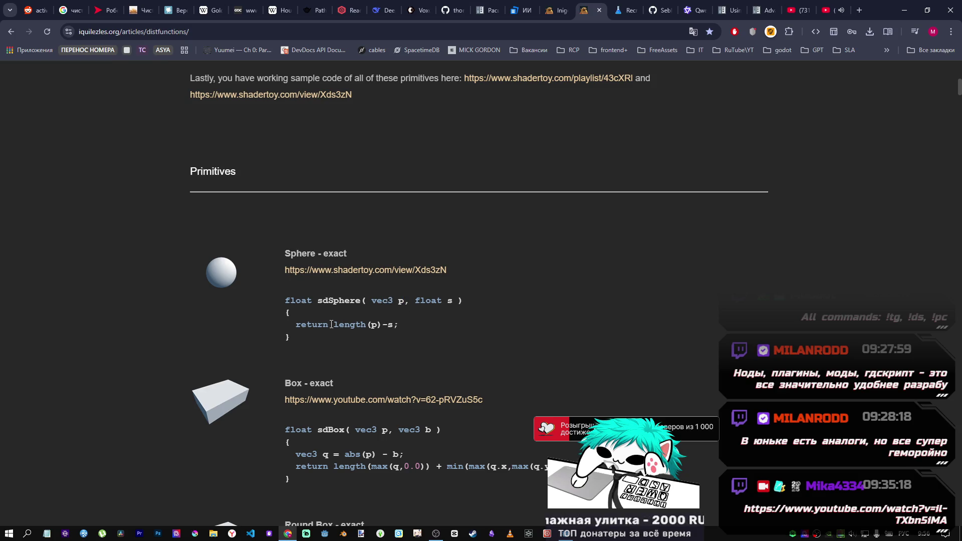
{"action": "left_click_drag", "start_coordinate": [331, 324], "coordinate": [385, 325]}
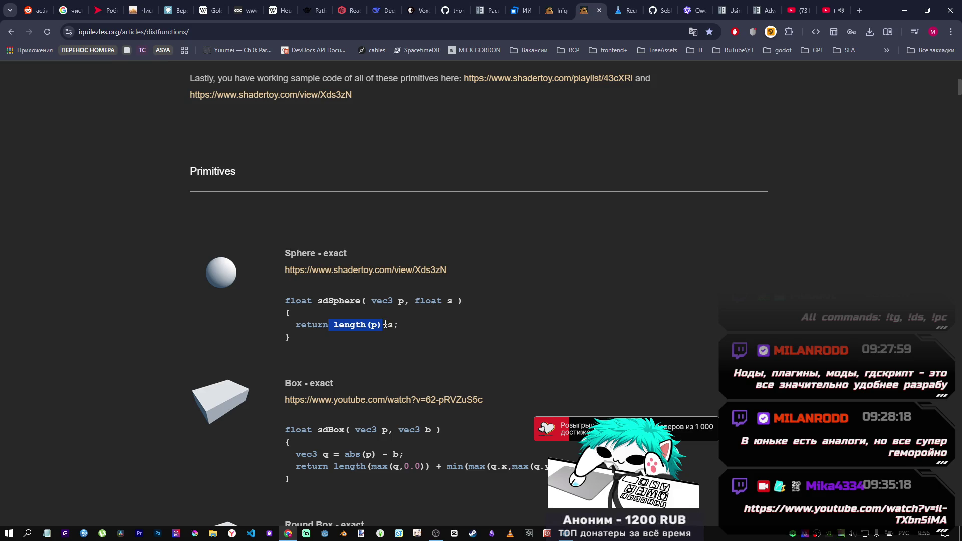
{"action": "left_click", "coordinate": [383, 325]}
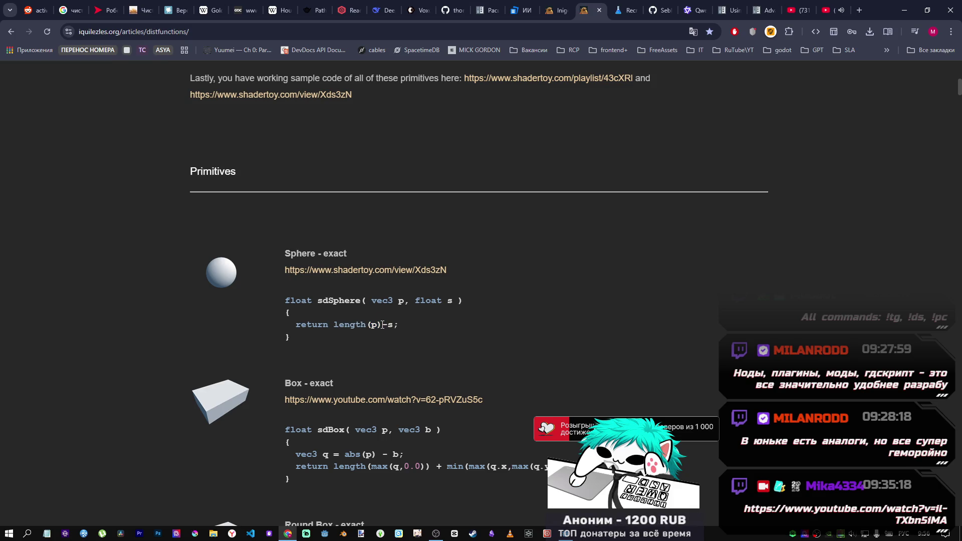
{"action": "scroll", "coordinate": [383, 325], "scroll_direction": "up", "scroll_amount": 10}
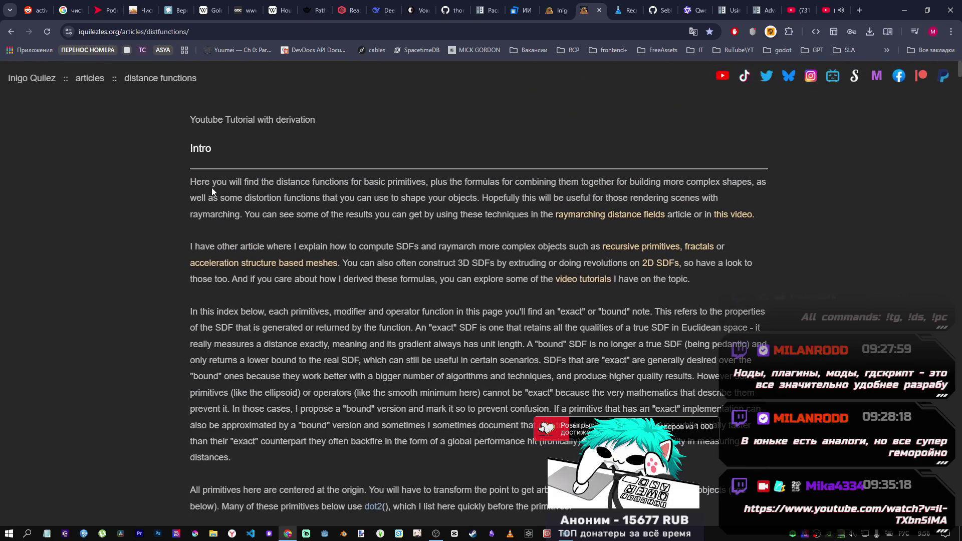
{"action": "scroll", "coordinate": [275, 208], "scroll_direction": "down", "scroll_amount": 10}
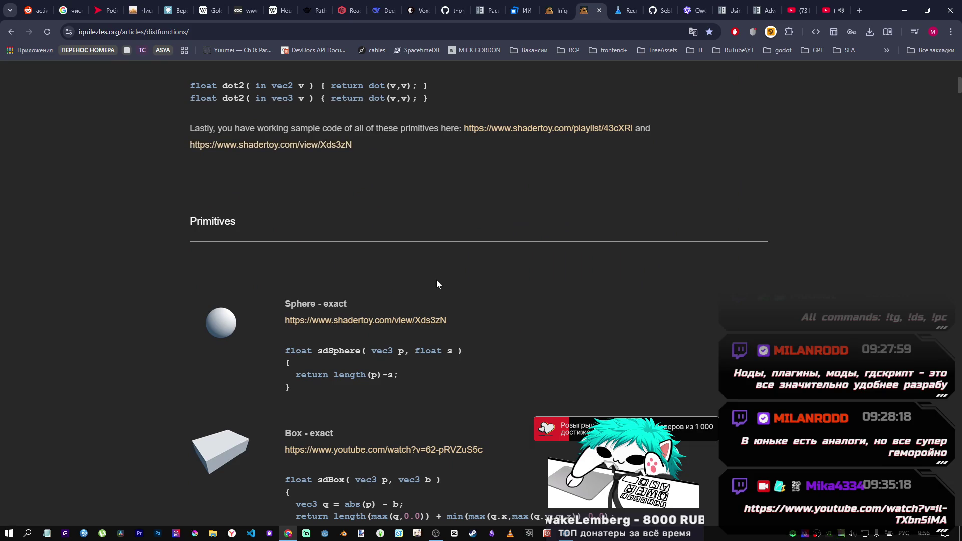
Start a new DeepSeek message with 'godot 4.5' in English
{"action": "left_click", "coordinate": [384, 10]}
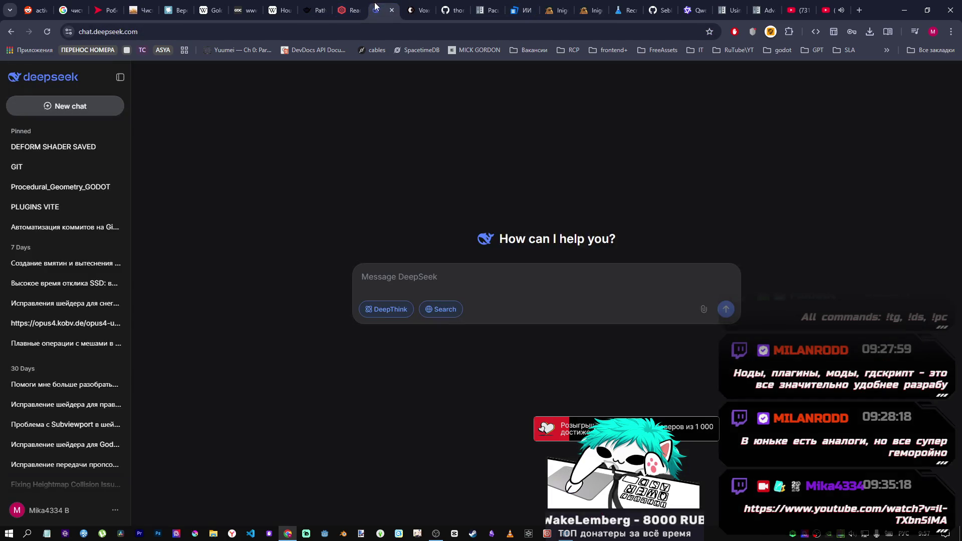
{"action": "left_click", "coordinate": [448, 285]}
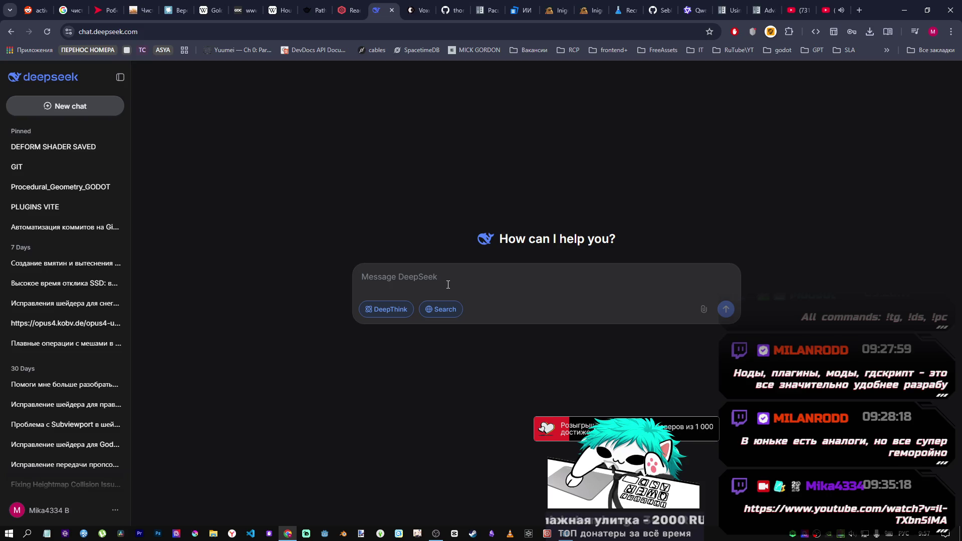
{"action": "type", "text": "попр"}
{"action": "key", "text": "BackSpace"}
{"action": "key", "text": "BackSpace"}
{"action": "key", "text": "BackSpace"}
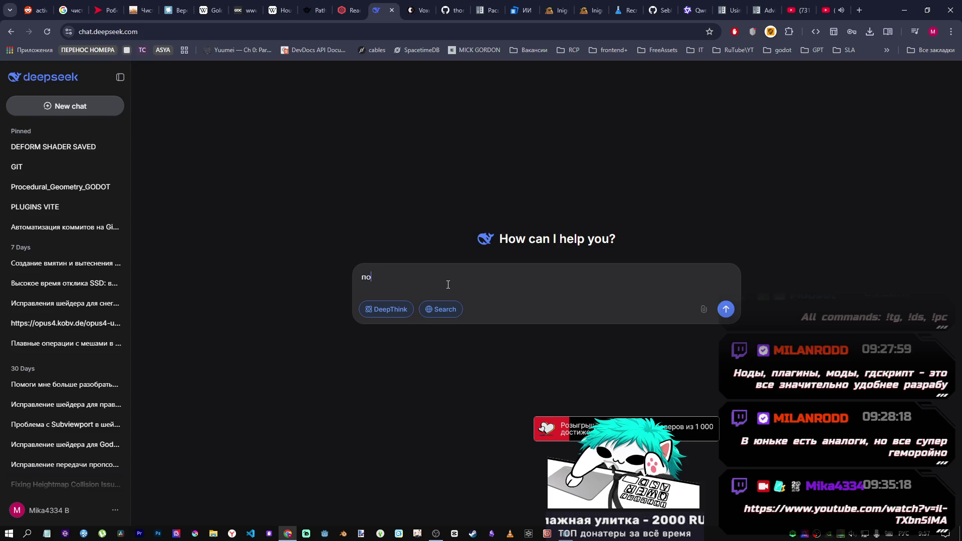
{"action": "key", "text": "alt+shift"}
{"action": "type", "text": "go"}
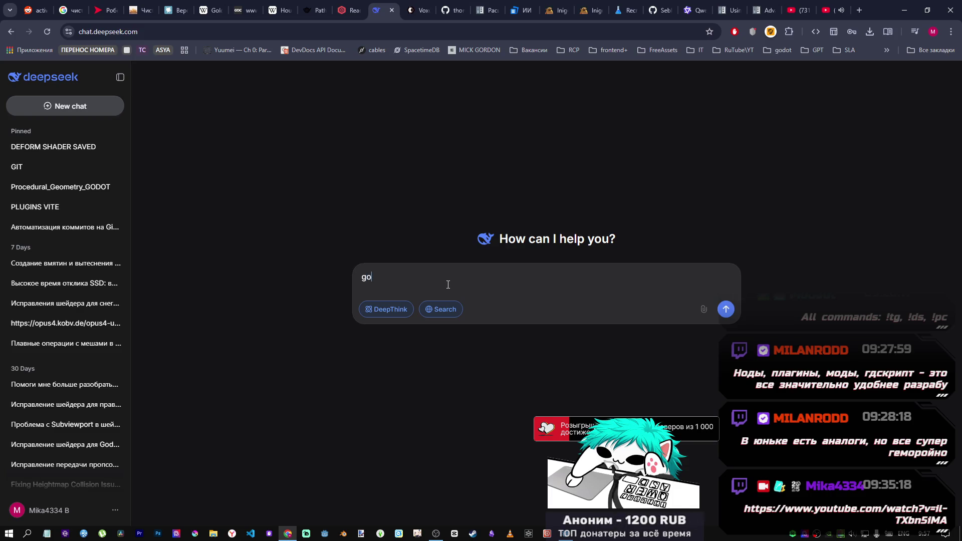
{"action": "type", "text": "dot4.5"}
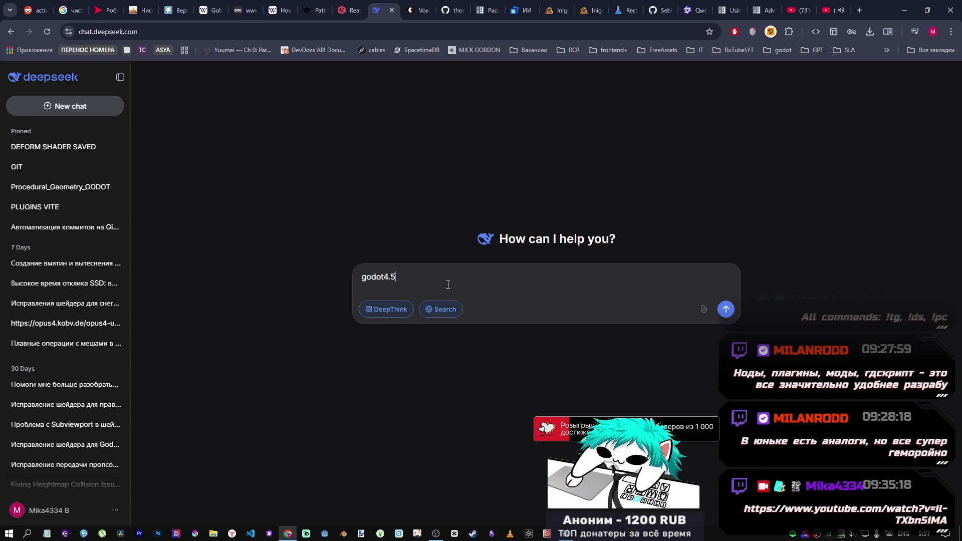
{"action": "key", "text": "Left"}
{"action": "key", "text": "Left"}
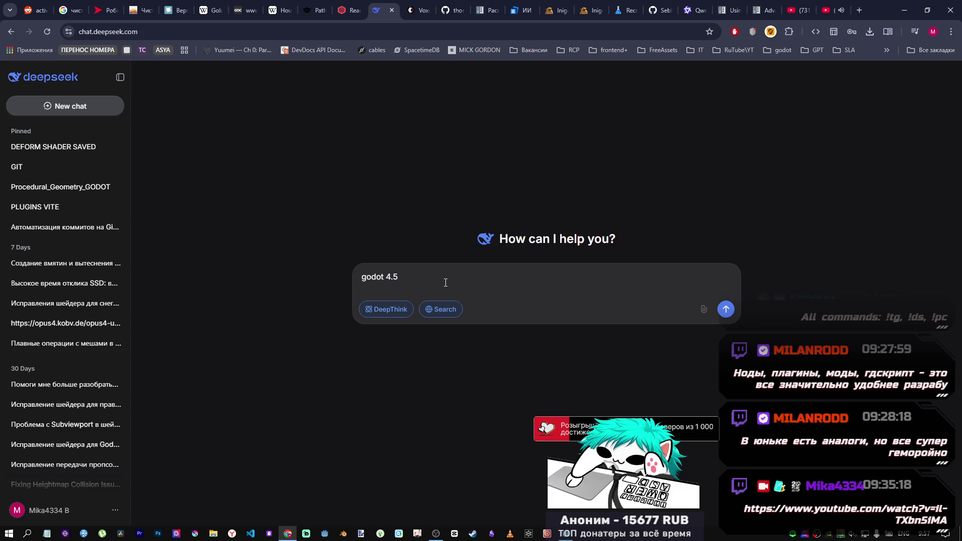
{"action": "key", "text": "End"}
Continue the prompt in Russian with ', напиши шейдер который без', then return to Godot
{"action": "key", "text": "alt+shift"}
{"action": "type", "text": ", напиши "}
{"action": "type", "text": "шей"}
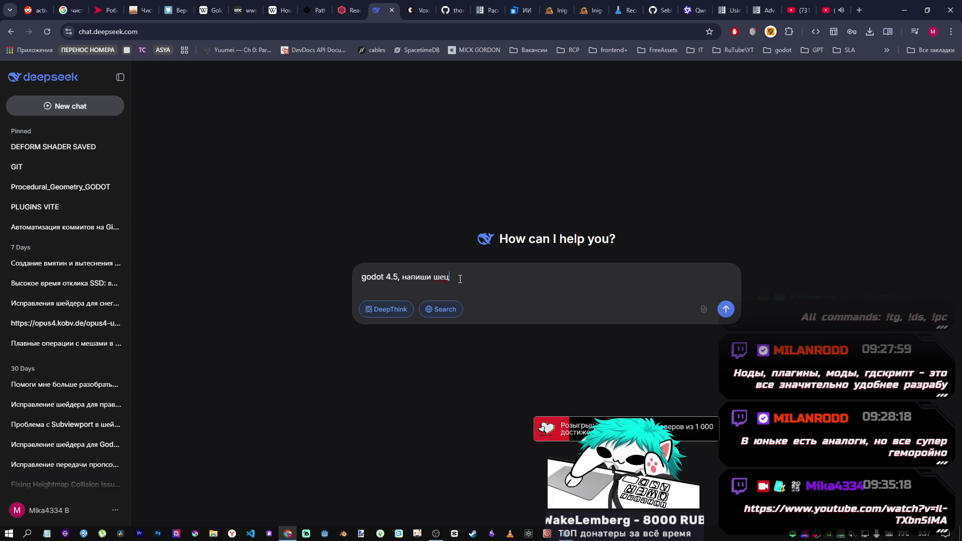
{"action": "key", "text": "BackSpace"}
{"action": "type", "text": "йдер который"}
{"action": "type", "text": "без"}
{"action": "key", "text": "alt+Tab"}
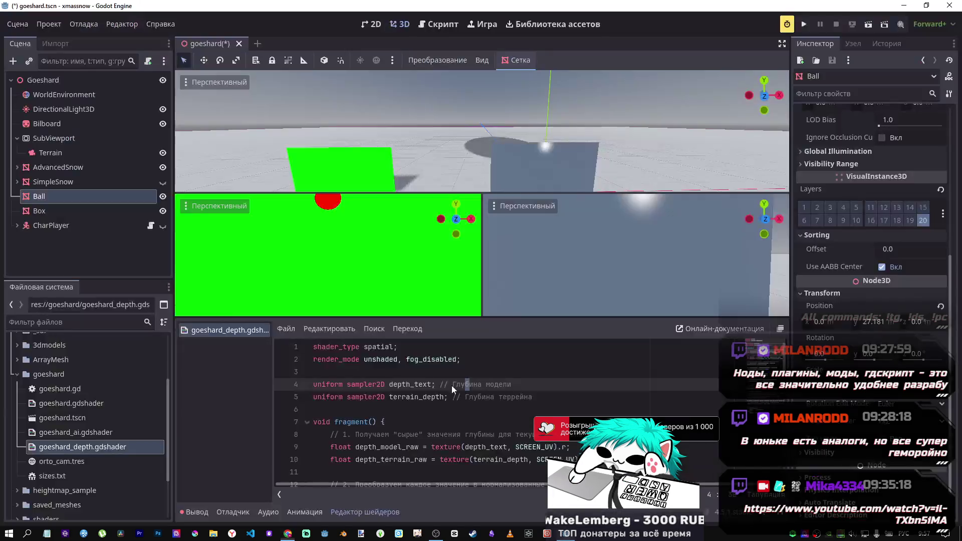
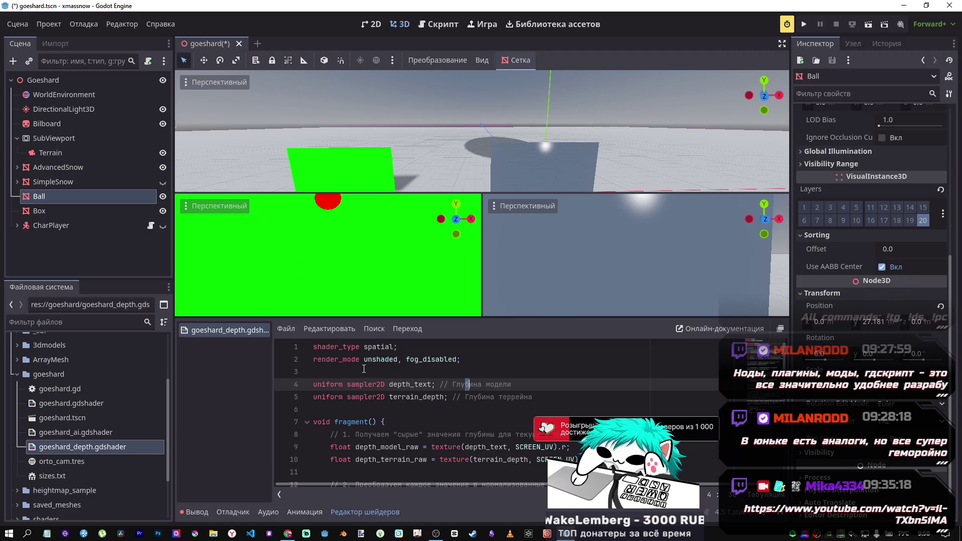
Bring Chrome to the front, showing the drafted DeepSeek Godot 4.5 shader prompt
{"action": "left_click", "coordinate": [288, 534]}
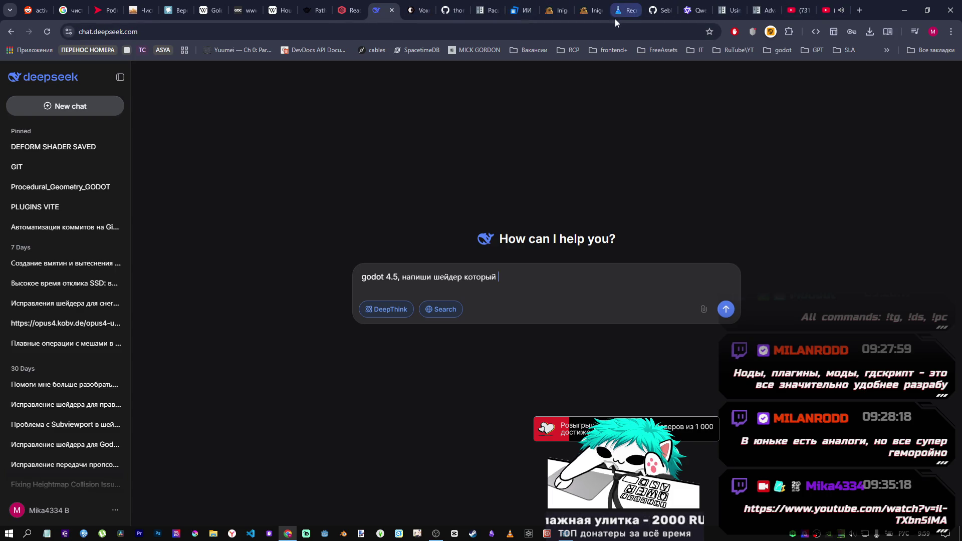
Select the Death Star SDF code on the distance functions page and open its Shadertoy example in a new tab
{"action": "left_click", "coordinate": [590, 10]}
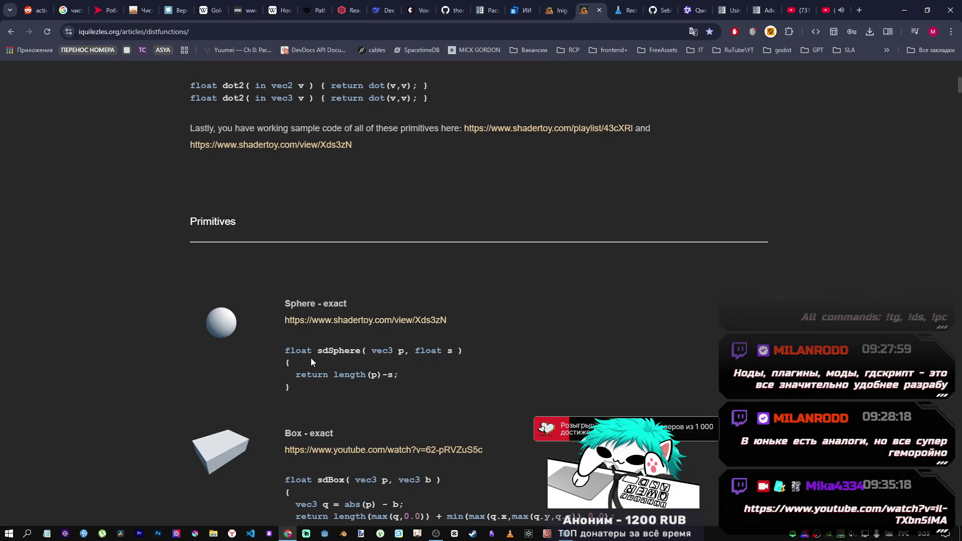
{"action": "scroll", "coordinate": [366, 324], "scroll_direction": "down", "scroll_amount": 6}
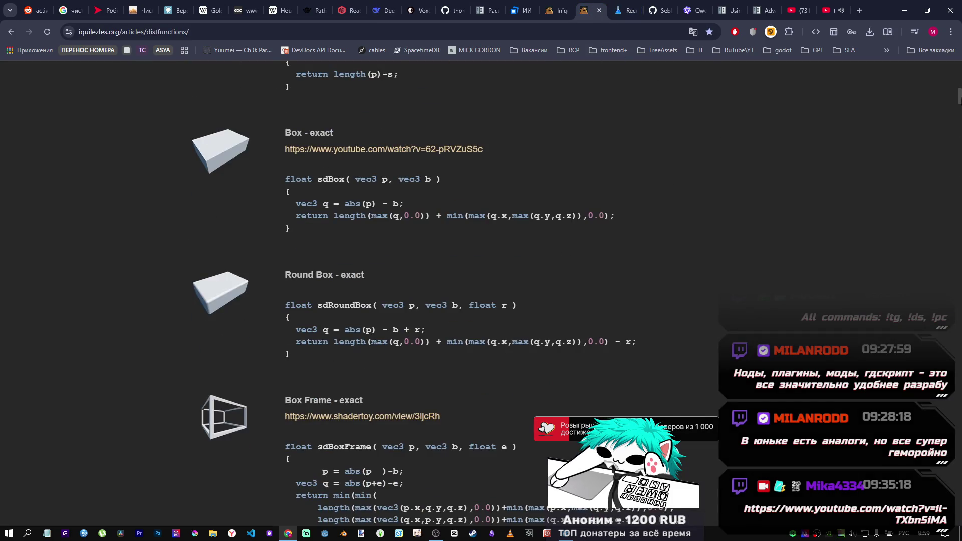
{"action": "left_click_drag", "start_coordinate": [959, 96], "coordinate": [960, 233]}
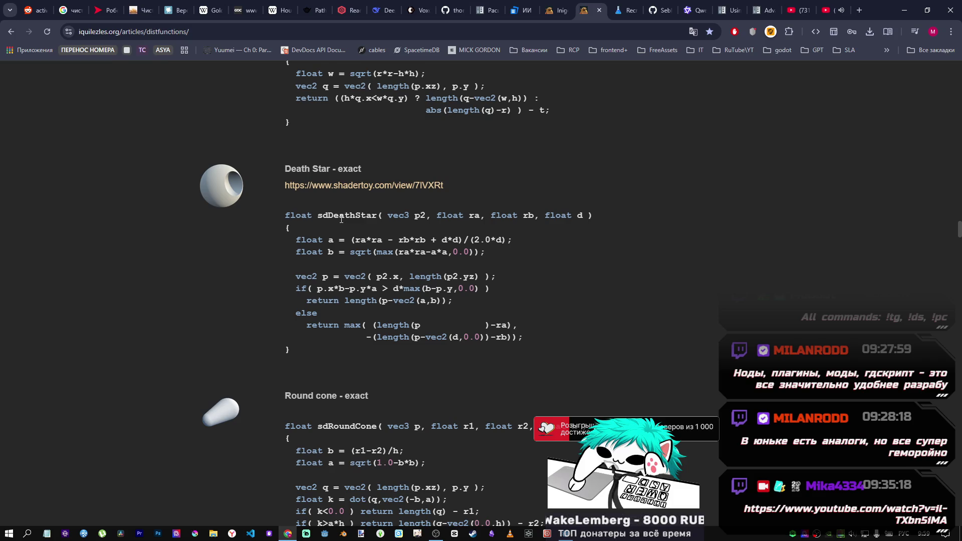
{"action": "left_click_drag", "start_coordinate": [313, 357], "coordinate": [279, 171]}
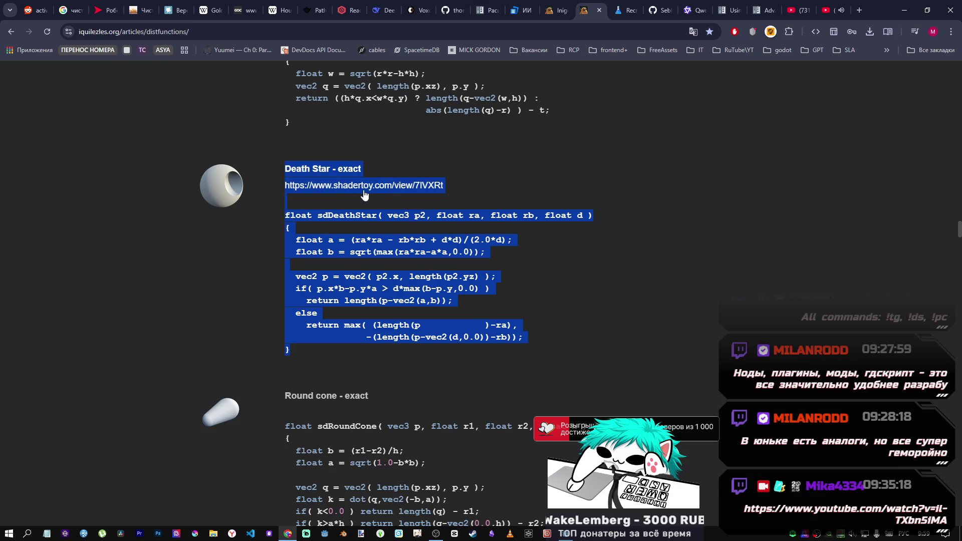
{"action": "middle_click", "coordinate": [396, 187]}
{"action": "left_click", "coordinate": [602, 11]}
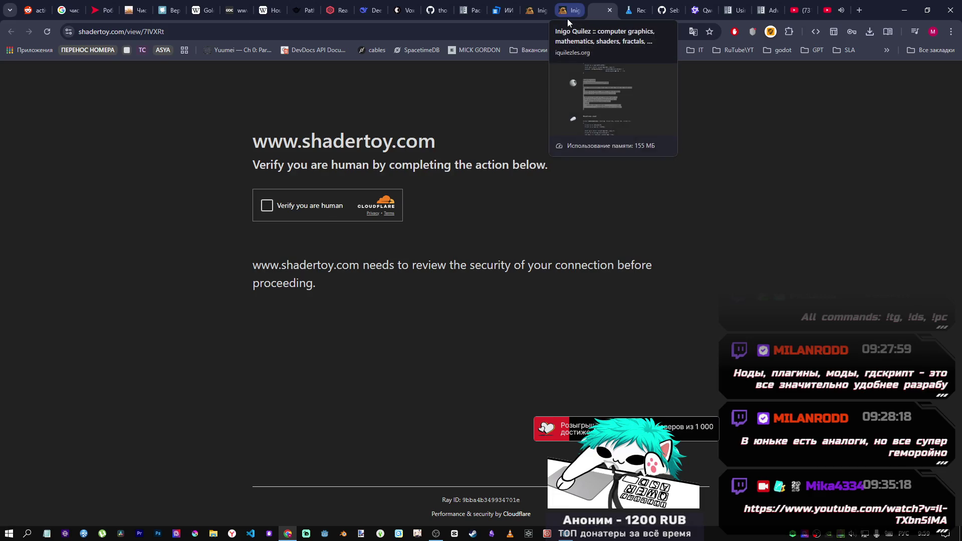
Pass the Cloudflare check, skim the DeathStar shader code, and pause its animation at 14.79
{"action": "left_click", "coordinate": [267, 206]}
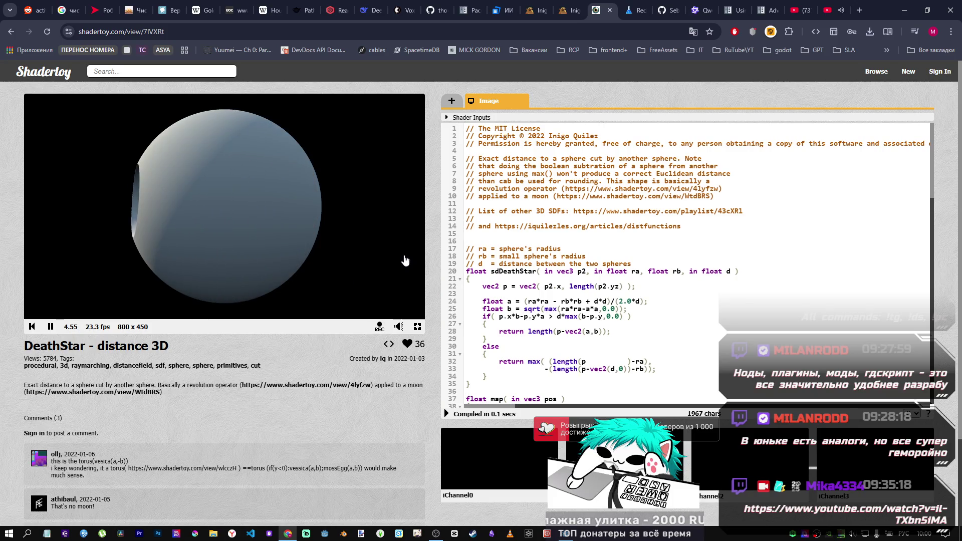
{"action": "scroll", "coordinate": [549, 290], "scroll_direction": "down", "scroll_amount": 4}
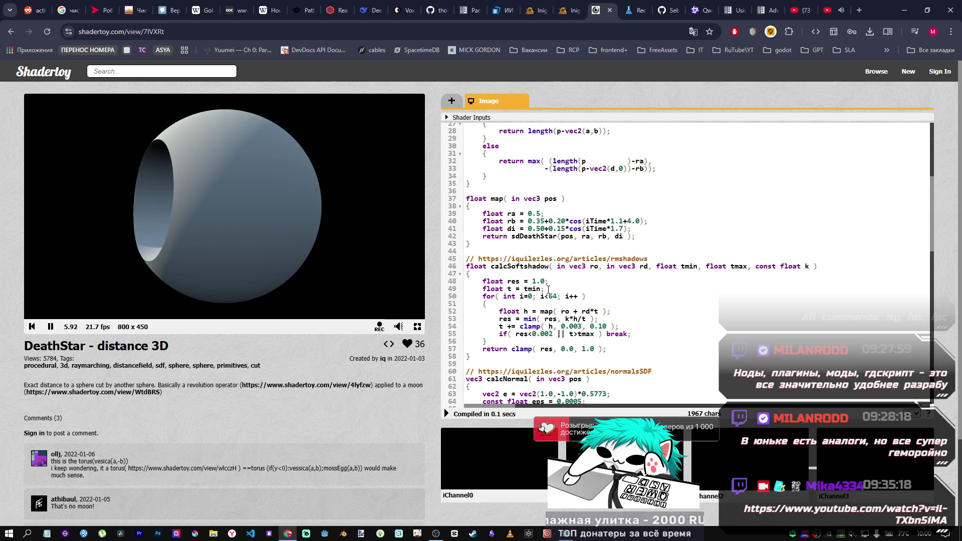
{"action": "scroll", "coordinate": [549, 290], "scroll_direction": "down", "scroll_amount": 11}
{"action": "scroll", "coordinate": [546, 290], "scroll_direction": "up", "scroll_amount": 8}
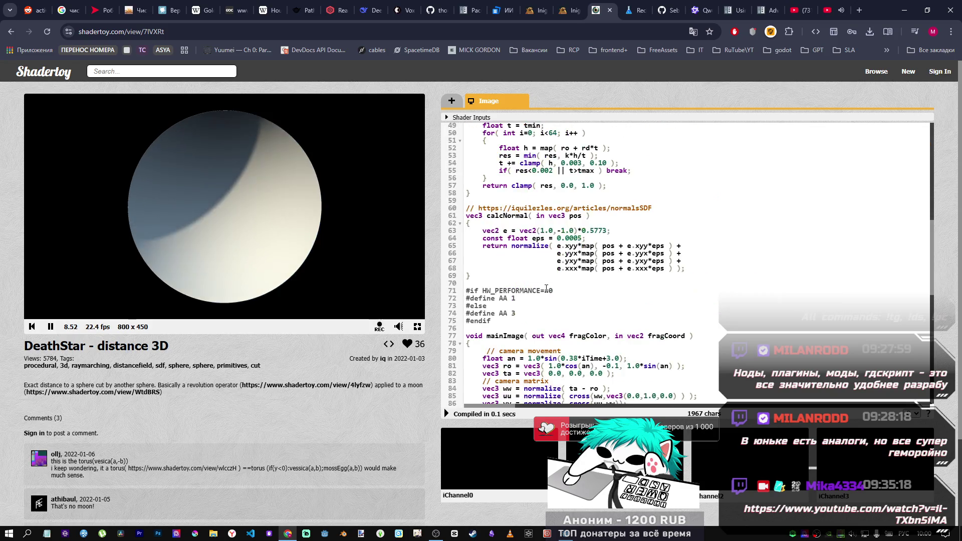
{"action": "scroll", "coordinate": [546, 290], "scroll_direction": "up", "scroll_amount": 1}
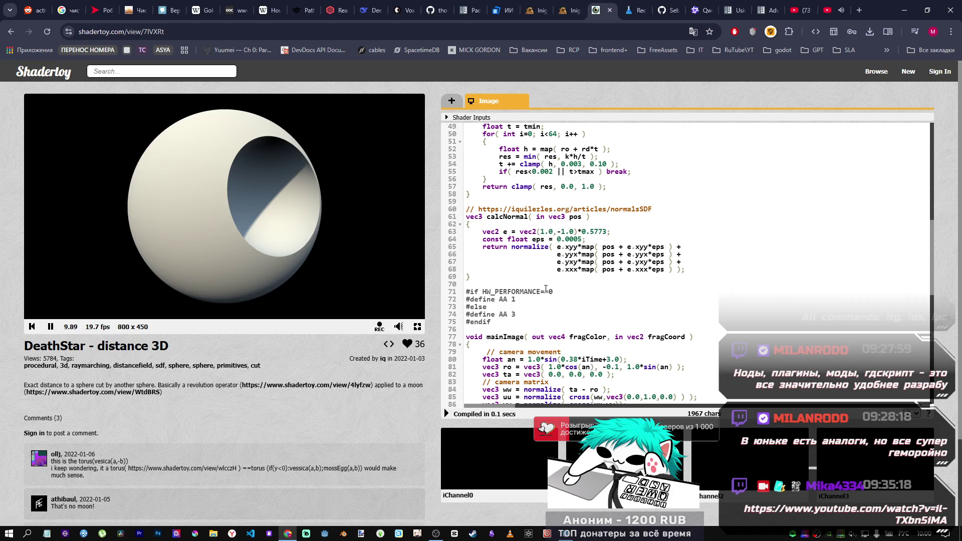
{"action": "scroll", "coordinate": [545, 289], "scroll_direction": "up", "scroll_amount": 4}
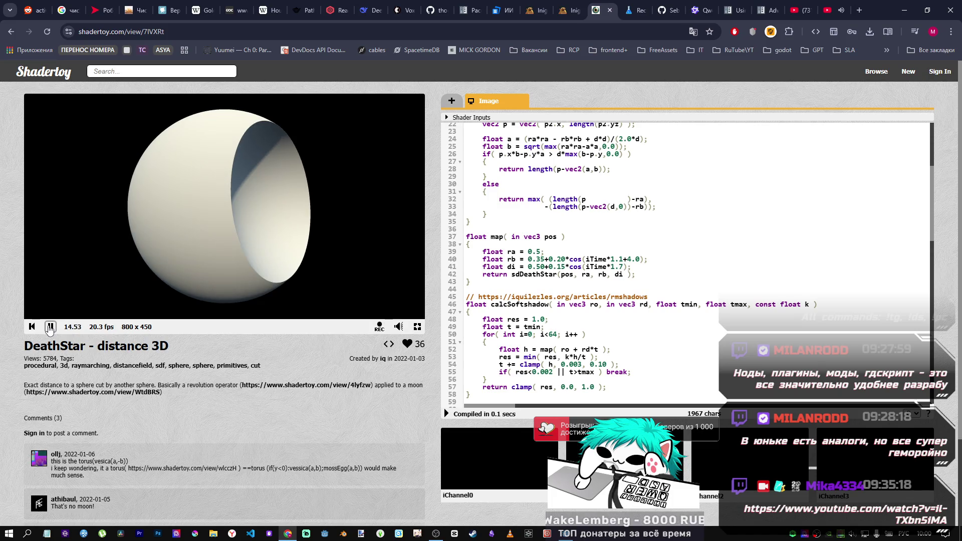
{"action": "left_click", "coordinate": [49, 329]}
Read the sphere-cut header comment and the d parameter description, then return to Godot
{"action": "scroll", "coordinate": [564, 283], "scroll_direction": "up", "scroll_amount": 3}
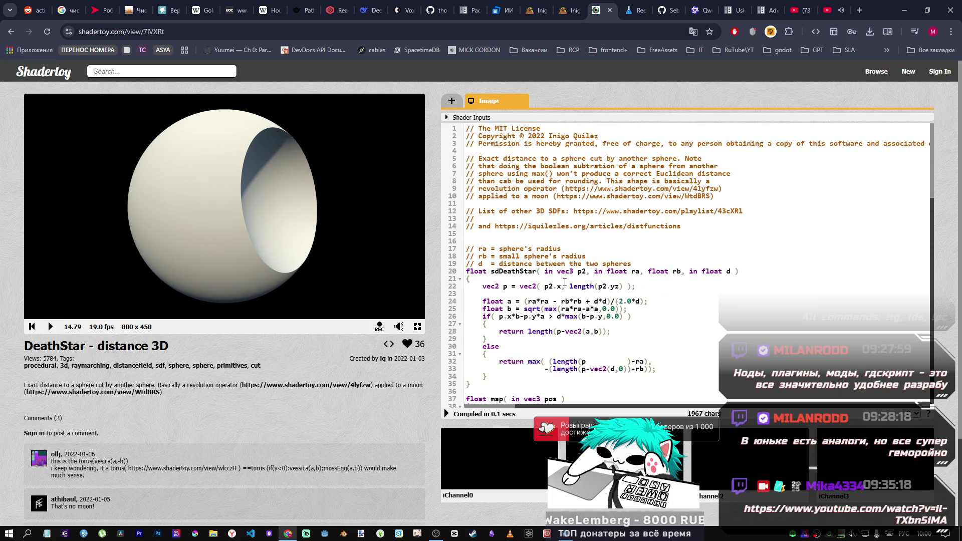
{"action": "scroll", "coordinate": [564, 283], "scroll_direction": "down", "scroll_amount": 2}
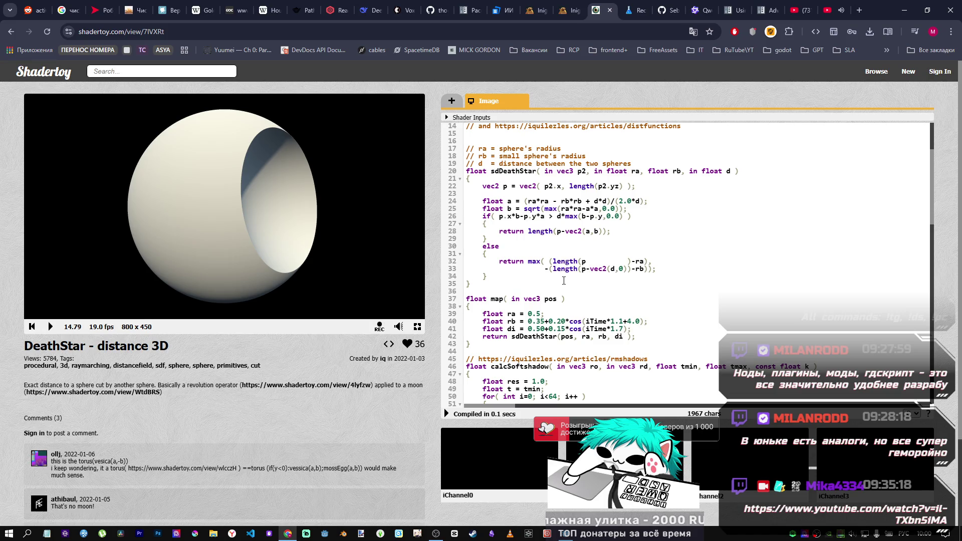
{"action": "scroll", "coordinate": [564, 281], "scroll_direction": "up", "scroll_amount": 3}
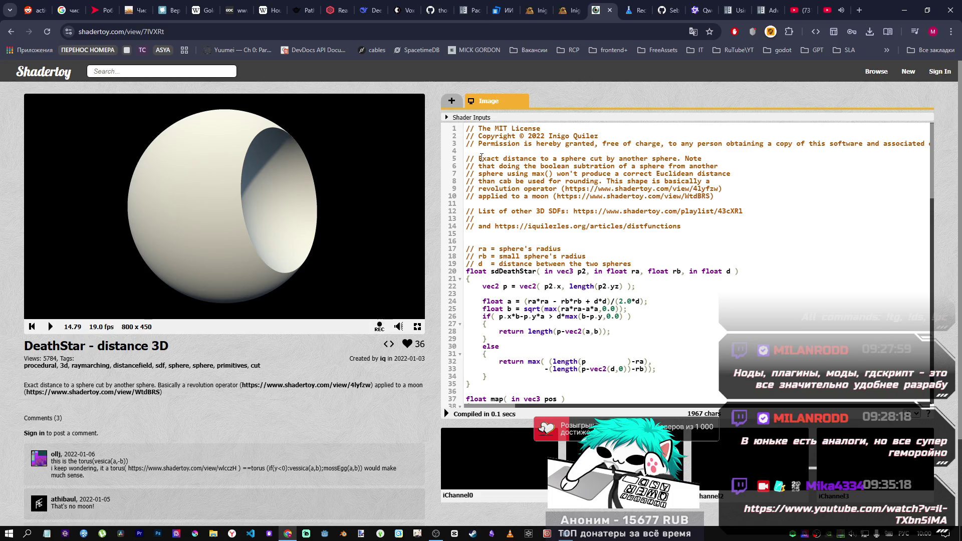
{"action": "left_click_drag", "start_coordinate": [481, 158], "coordinate": [603, 161]}
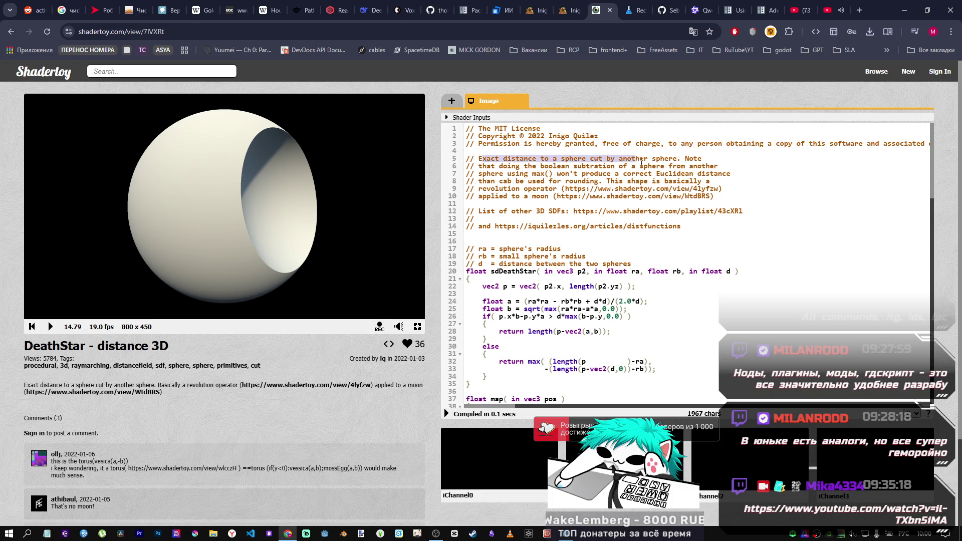
{"action": "left_click", "coordinate": [618, 162]}
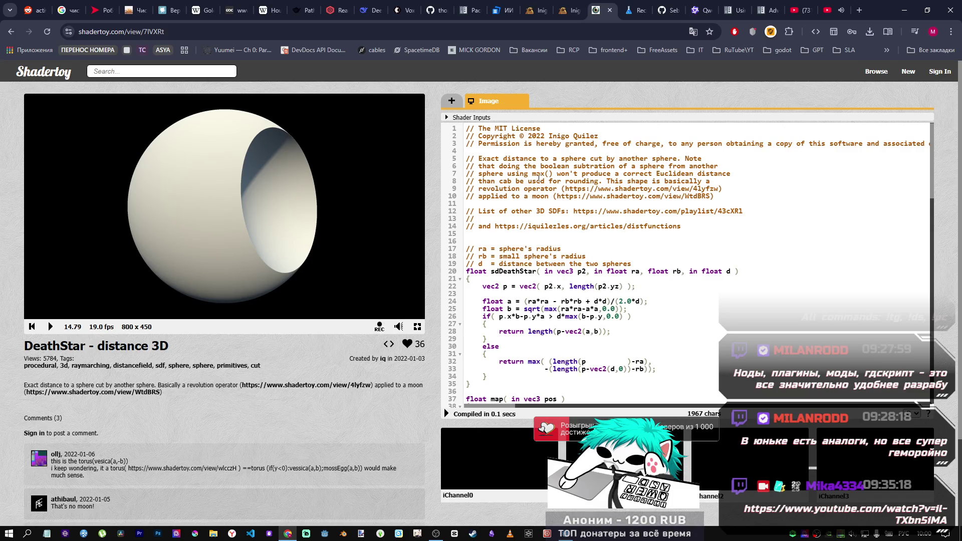
{"action": "scroll", "coordinate": [575, 258], "scroll_direction": "down", "scroll_amount": 2}
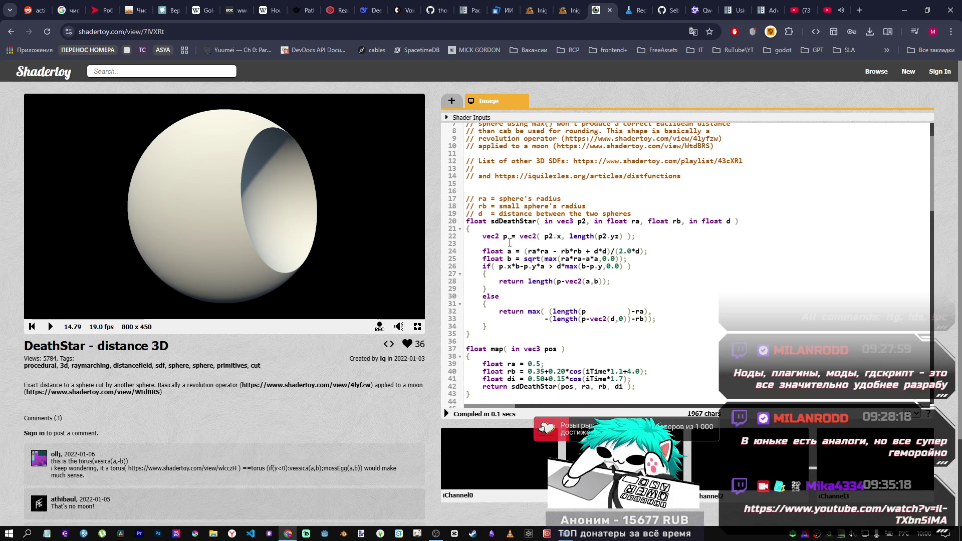
{"action": "scroll", "coordinate": [607, 243], "scroll_direction": "up", "scroll_amount": 2}
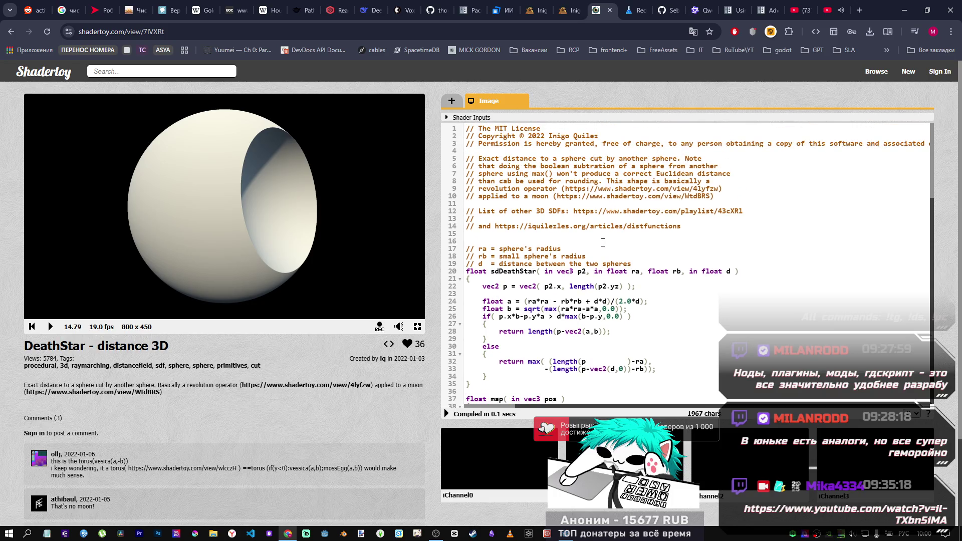
{"action": "mouse_move", "coordinate": [499, 263]}
{"action": "left_mouse_down"}
{"action": "mouse_move", "coordinate": [632, 262]}
{"action": "mouse_move", "coordinate": [479, 263]}
{"action": "left_mouse_up"}
{"action": "left_click", "coordinate": [480, 263]}
{"action": "key", "text": "alt+Tab"}
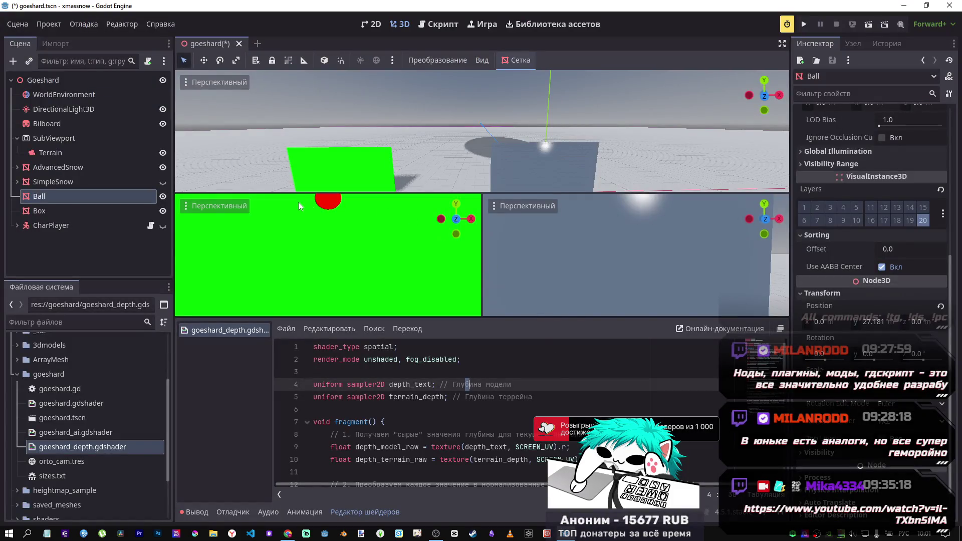
Orbit the top viewport, select CharPlayer, then go back to the Shadertoy page in Chrome
{"action": "mouse_move", "coordinate": [471, 134]}
{"action": "left_mouse_down"}
{"action": "mouse_move", "coordinate": [451, 150]}
{"action": "mouse_move", "coordinate": [473, 134]}
{"action": "left_mouse_up"}
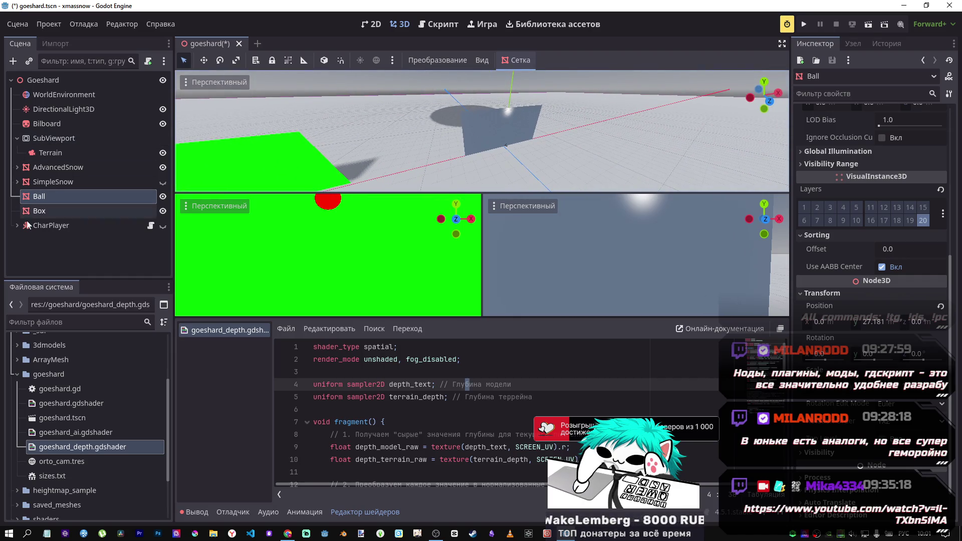
{"action": "left_click", "coordinate": [51, 225]}
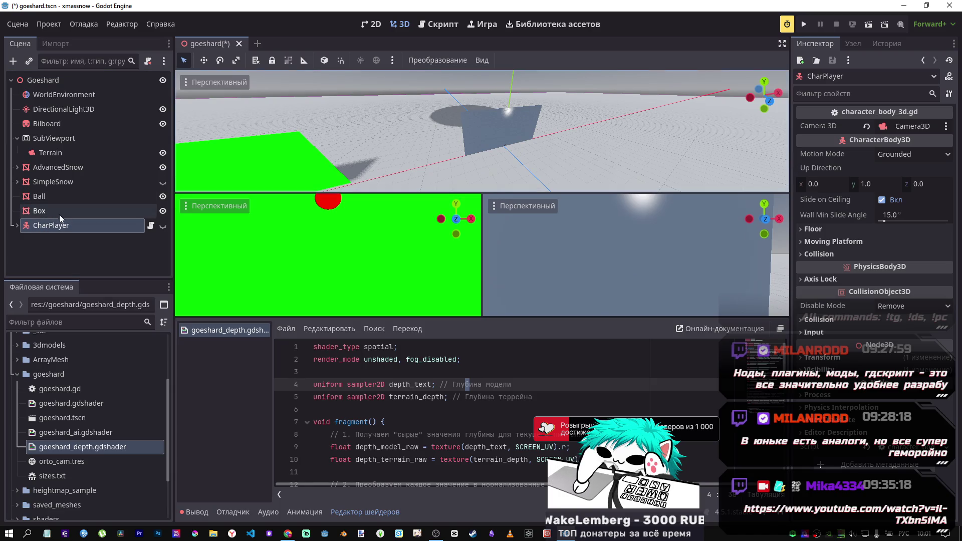
{"action": "left_click", "coordinate": [288, 534]}
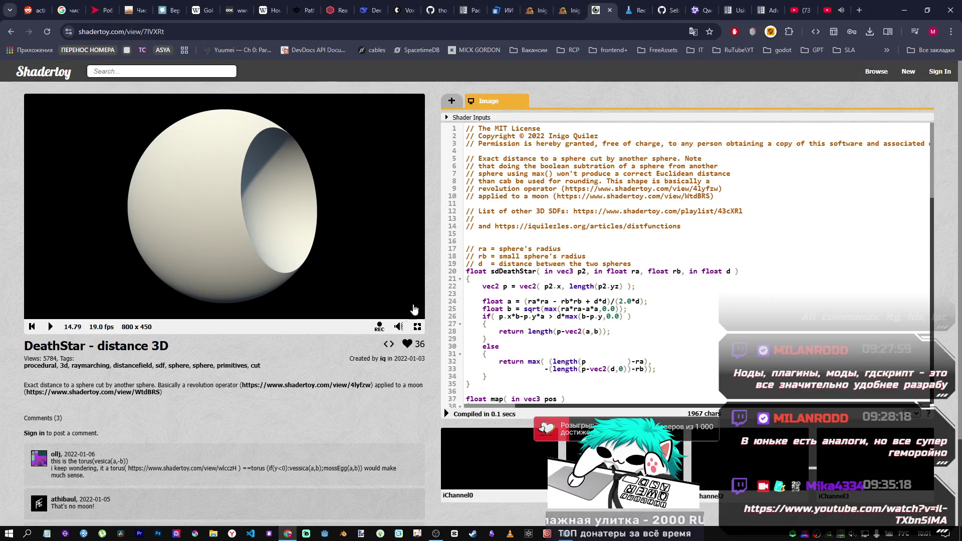
Highlight the rb and d parameter comments in the DeathStar code, then return to Godot
{"action": "left_click_drag", "start_coordinate": [466, 256], "coordinate": [512, 262]}
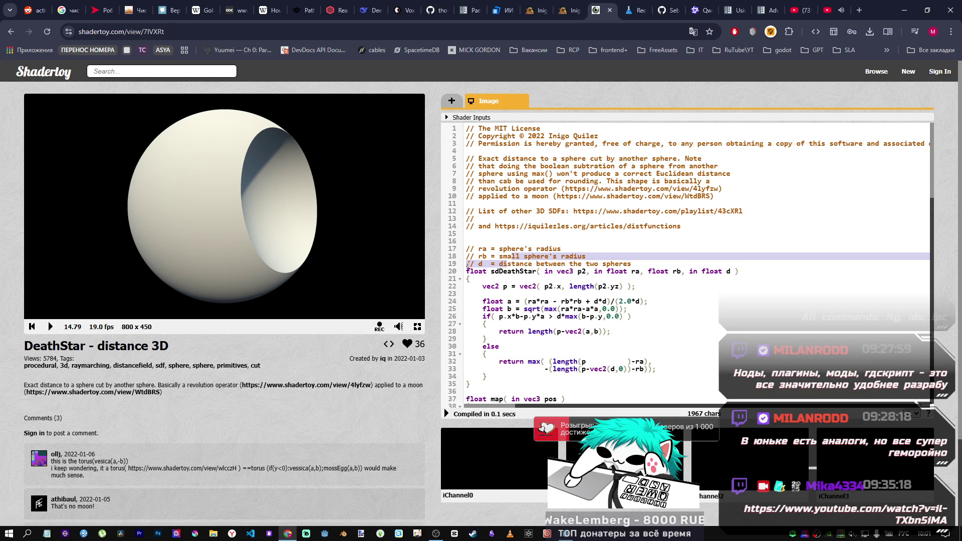
{"action": "left_click", "coordinate": [471, 263]}
{"action": "mouse_move", "coordinate": [473, 263]}
{"action": "left_mouse_down"}
{"action": "mouse_move", "coordinate": [601, 257]}
{"action": "mouse_move", "coordinate": [633, 264]}
{"action": "left_mouse_up"}
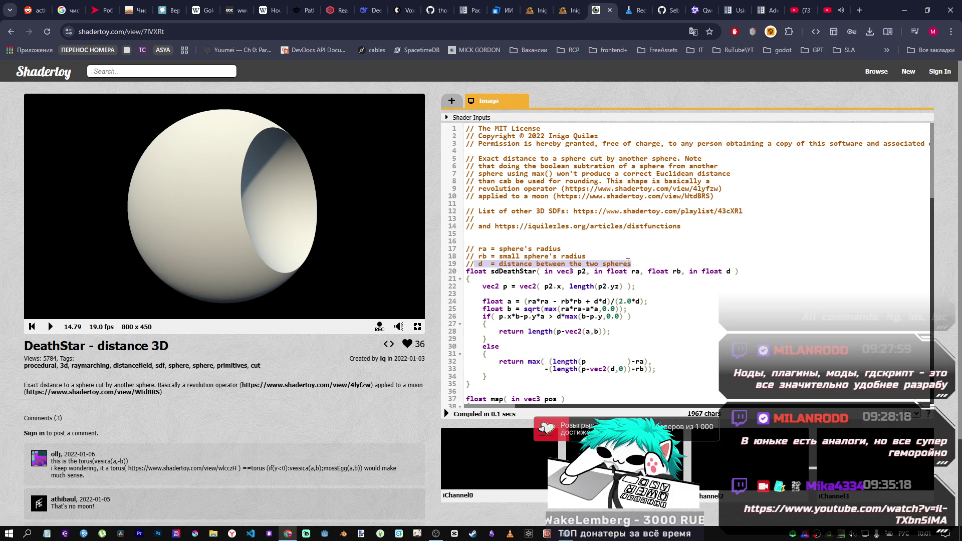
{"action": "key", "text": "alt+Tab"}
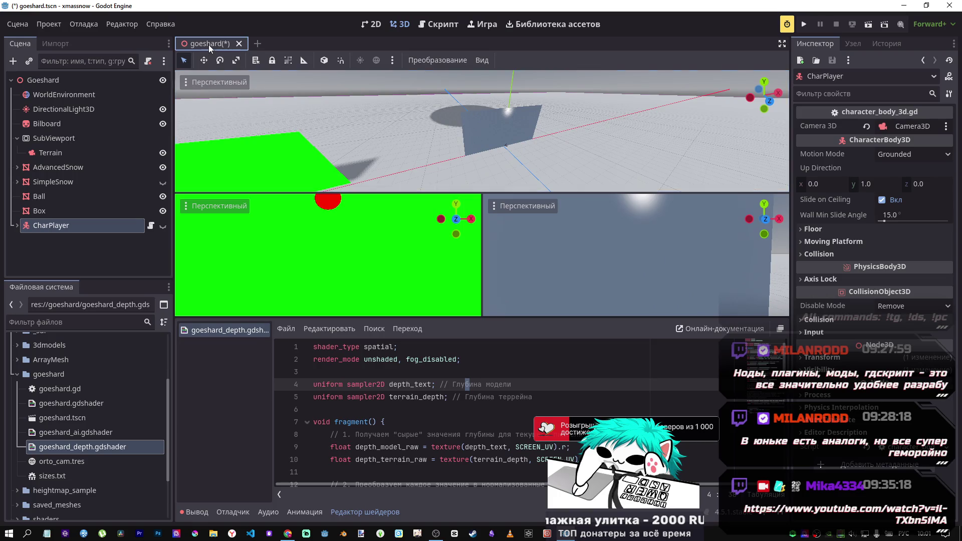
Save the current scene, open sdftest from the _sdf folder, and delete its Cube node
{"action": "key", "text": "ctrl+s"}
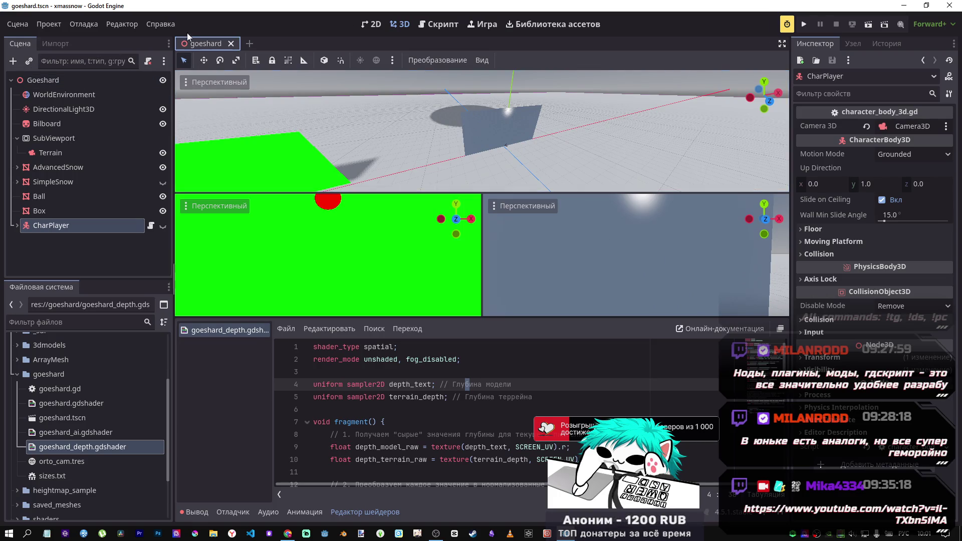
{"action": "left_click", "coordinate": [17, 374]}
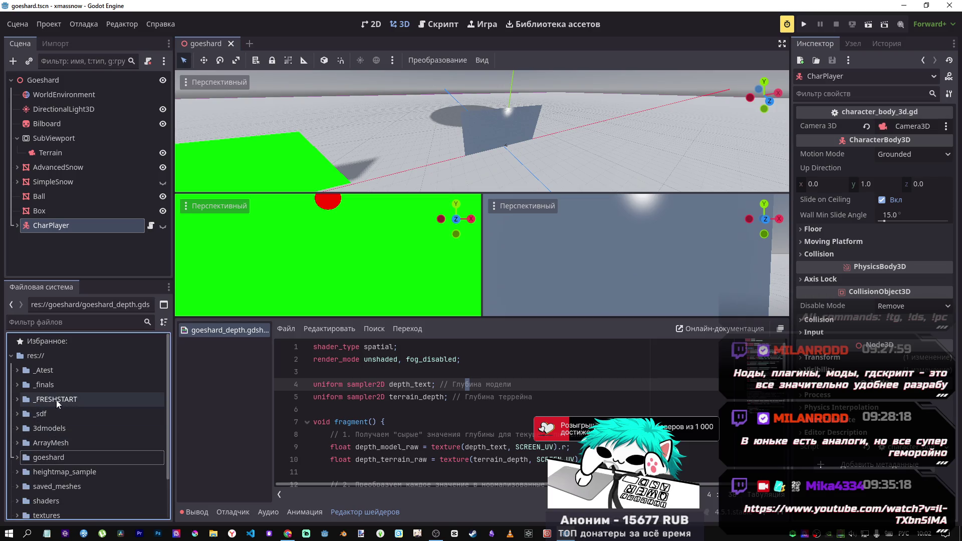
{"action": "left_click", "coordinate": [17, 414]}
{"action": "left_click", "coordinate": [41, 428]}
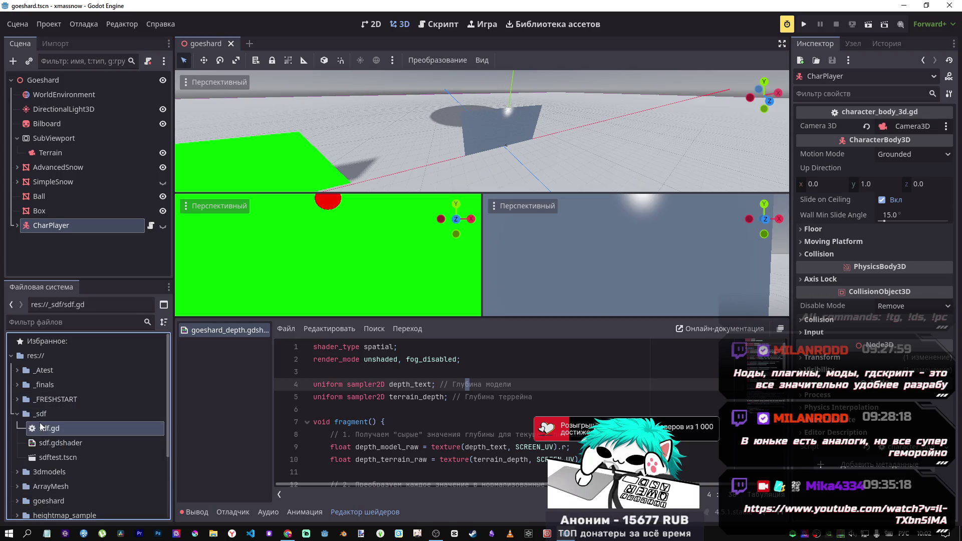
{"action": "double_click", "coordinate": [58, 457]}
{"action": "left_click", "coordinate": [52, 109]}
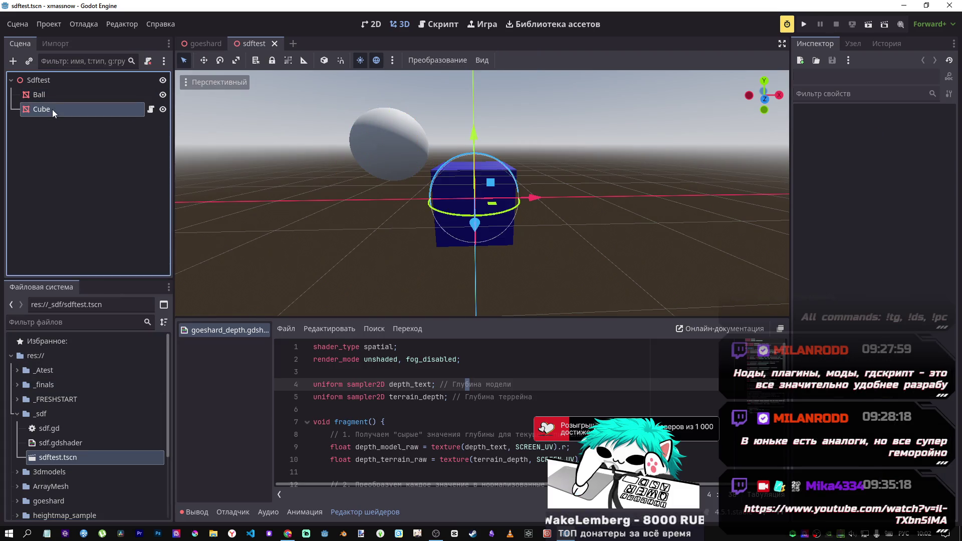
{"action": "key", "text": "Delete"}
{"action": "key", "text": "Return"}
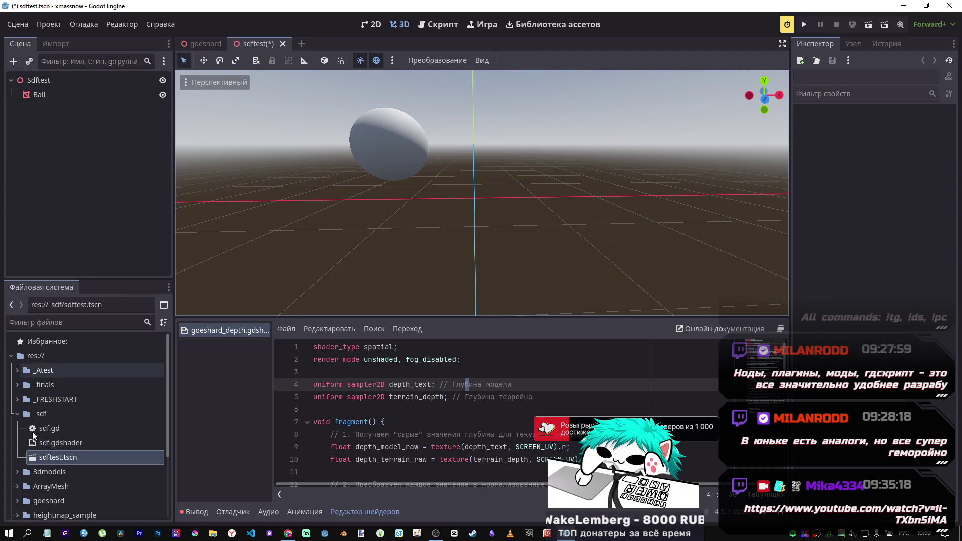
Add a MeshInstance3D child node under Sdftest
{"action": "left_click", "coordinate": [70, 443]}
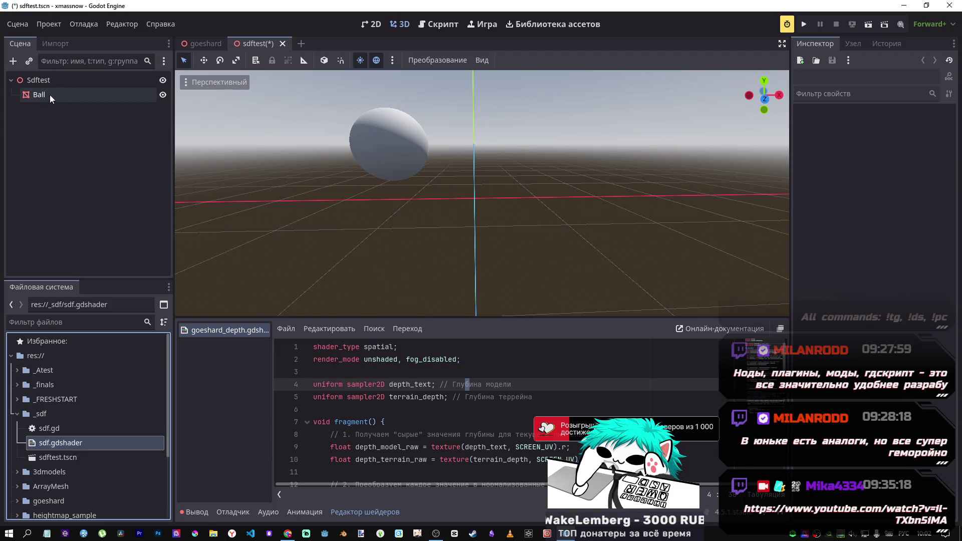
{"action": "right_click", "coordinate": [44, 79]}
{"action": "left_click", "coordinate": [44, 79]}
{"action": "right_click", "coordinate": [38, 79]}
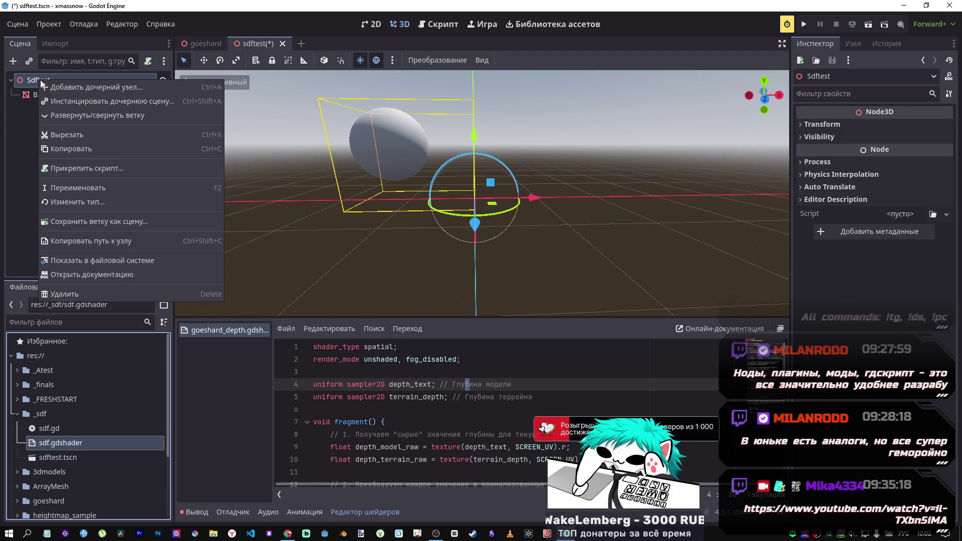
{"action": "left_click", "coordinate": [179, 87]}
{"action": "type", "text": "ьуыр"}
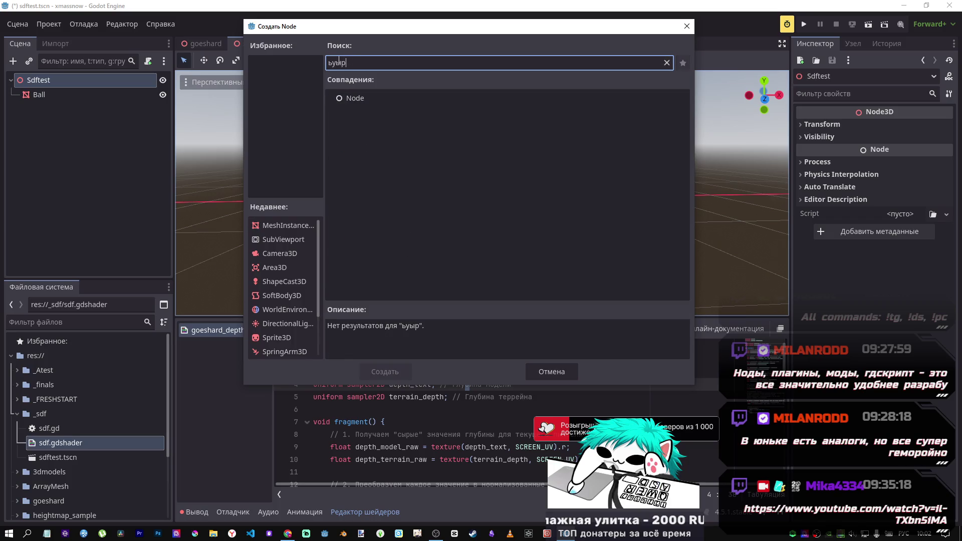
{"action": "key", "text": "ctrl+a"}
{"action": "key", "text": "alt+shift"}
{"action": "type", "text": "mesh"}
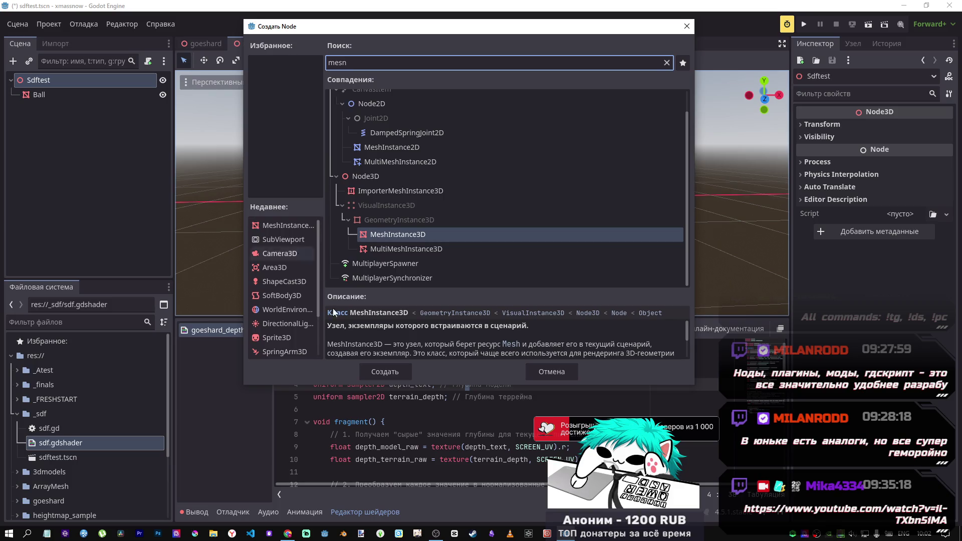
{"action": "left_click", "coordinate": [385, 372]}
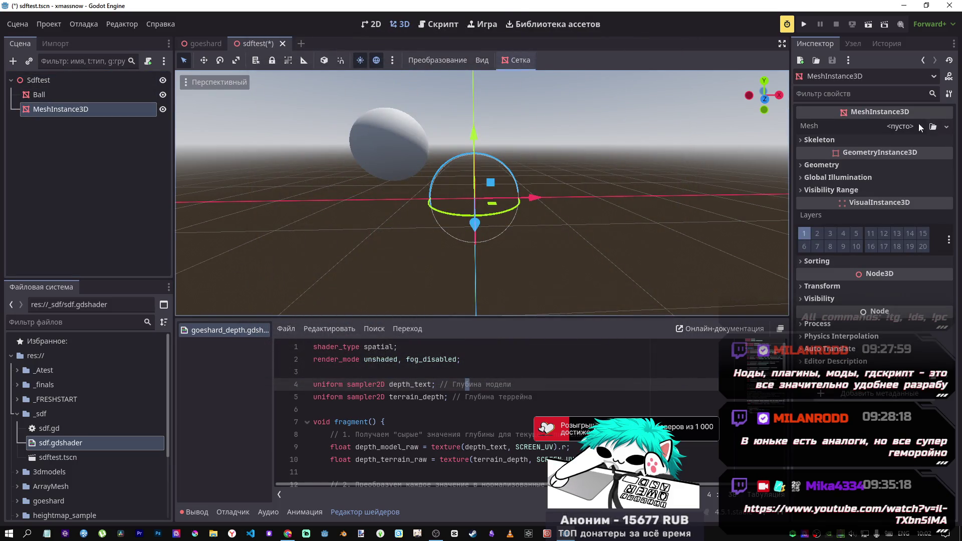
Rename the new node to Ball2 and give it a SphereMesh
{"action": "right_click", "coordinate": [86, 109]}
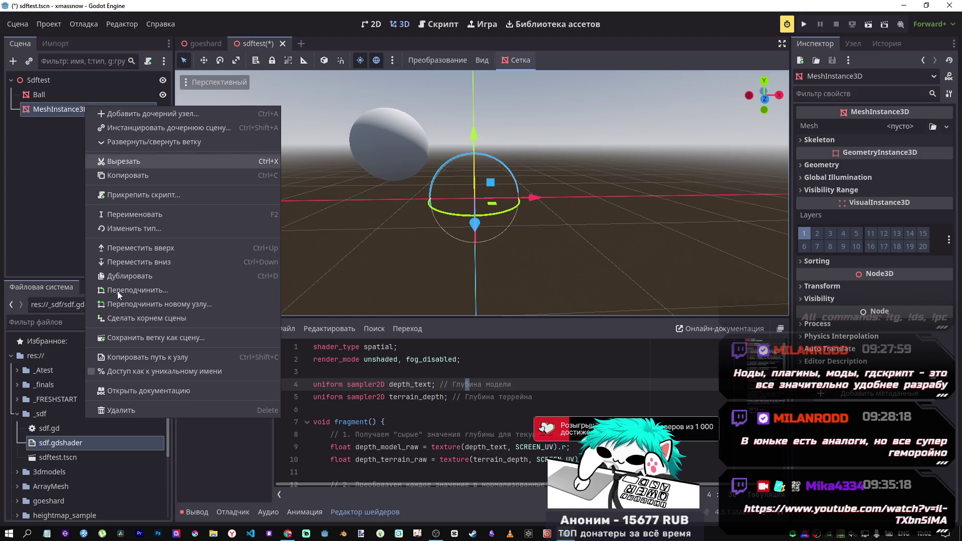
{"action": "left_click", "coordinate": [134, 217]}
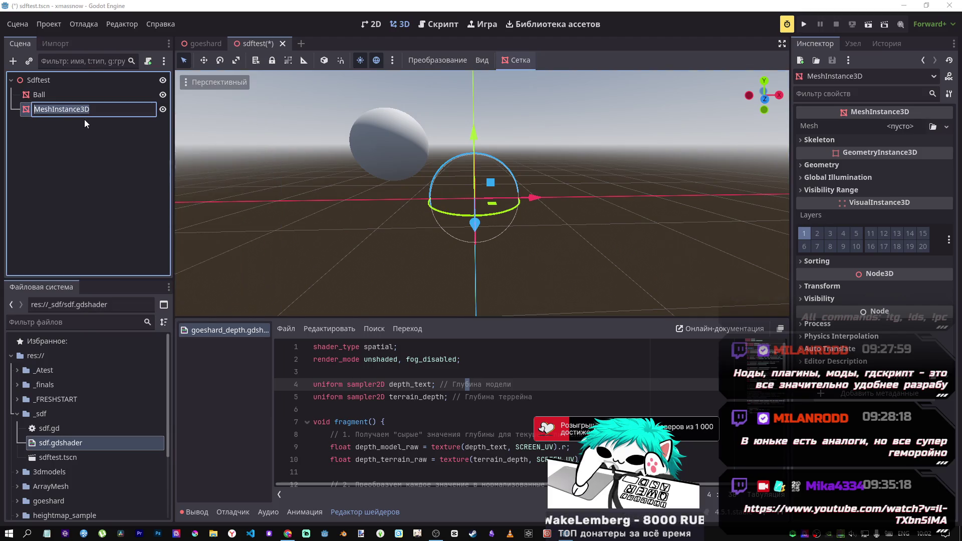
{"action": "type", "text": "Ball2"}
{"action": "key", "text": "Return"}
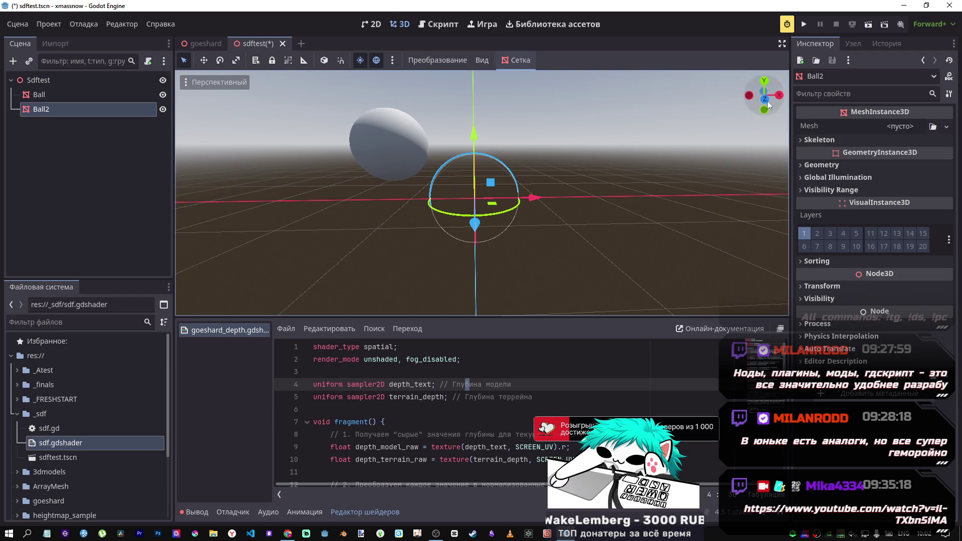
{"action": "left_click", "coordinate": [906, 127]}
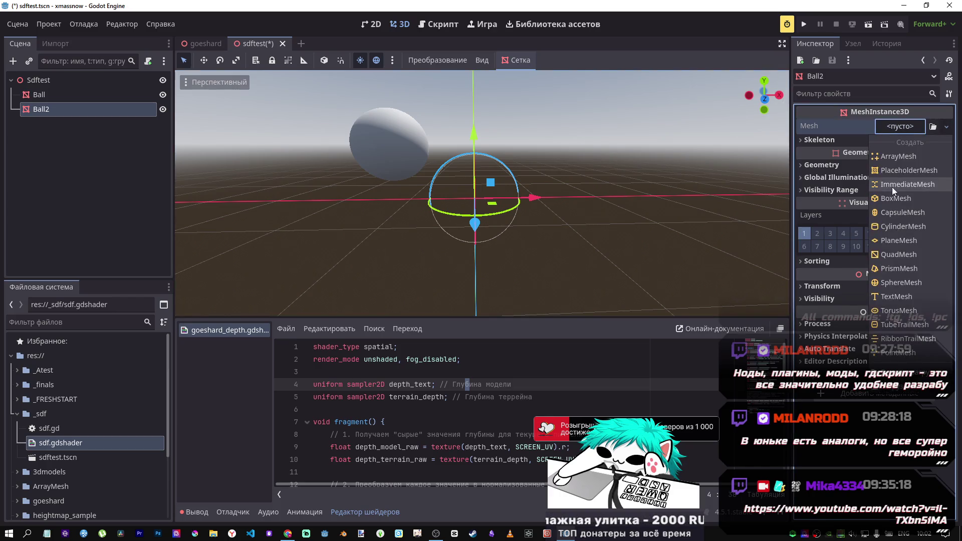
{"action": "left_click", "coordinate": [901, 282]}
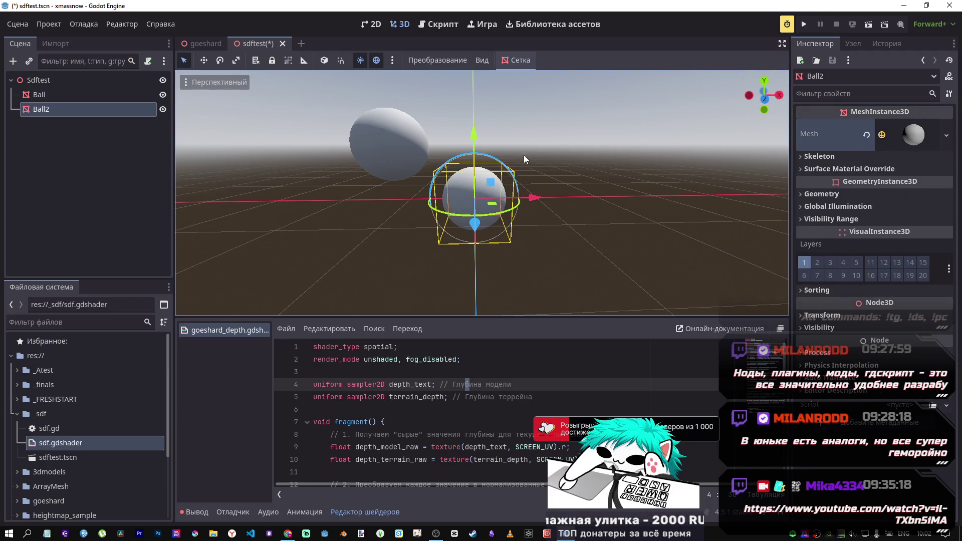
Raise Ball2 to Ball's height, move it to the right beside Ball, and save the scene
{"action": "left_click_drag", "start_coordinate": [474, 145], "coordinate": [502, 103]}
{"action": "mouse_move", "coordinate": [541, 144]}
{"action": "left_mouse_down"}
{"action": "mouse_move", "coordinate": [644, 148]}
{"action": "mouse_move", "coordinate": [607, 152]}
{"action": "left_mouse_up"}
{"action": "key", "text": "ctrl+s"}
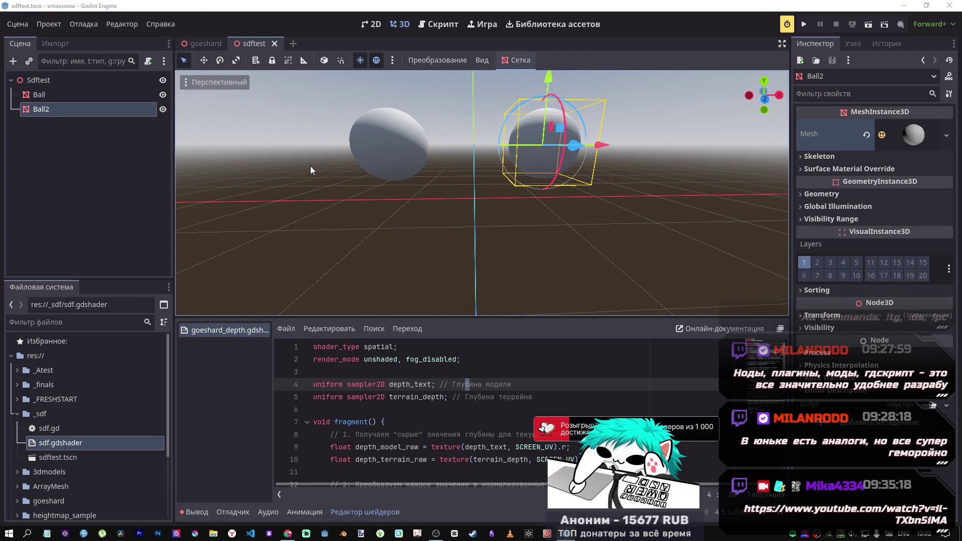
{"action": "key", "text": "alt+Tab"}
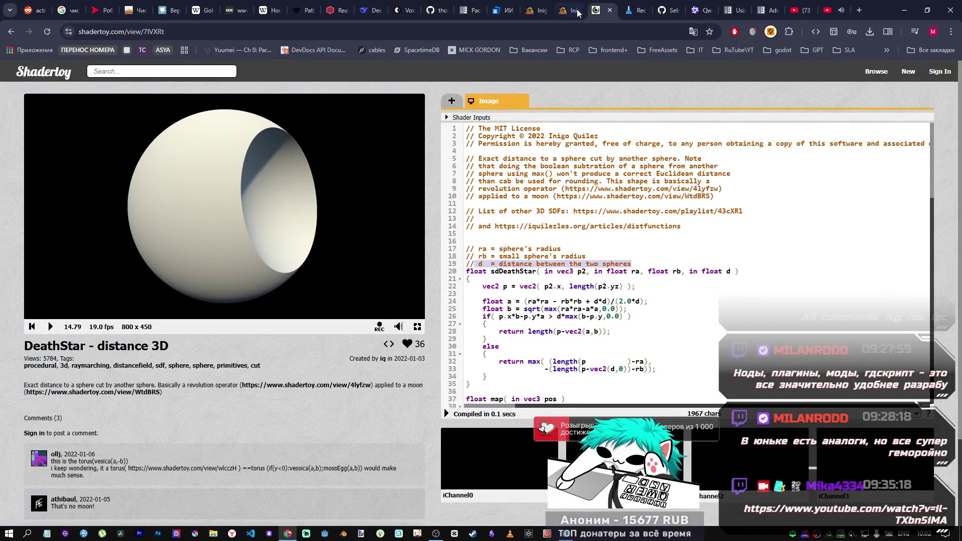
Paste the Death Star SDF code into the DeepSeek prompt and add a request to subtract one sphere from another
{"action": "left_click", "coordinate": [578, 11]}
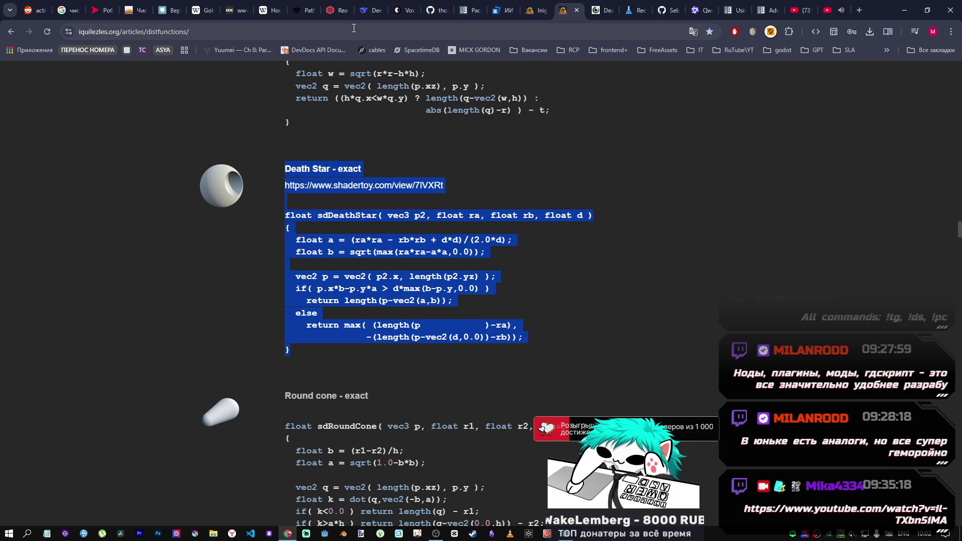
{"action": "left_click", "coordinate": [362, 12]}
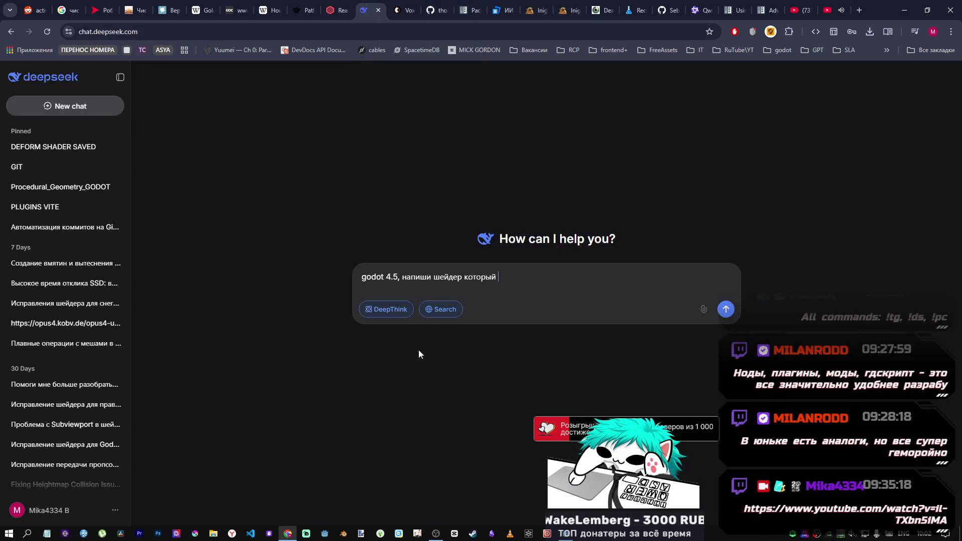
{"action": "key", "text": "shift+Return"}
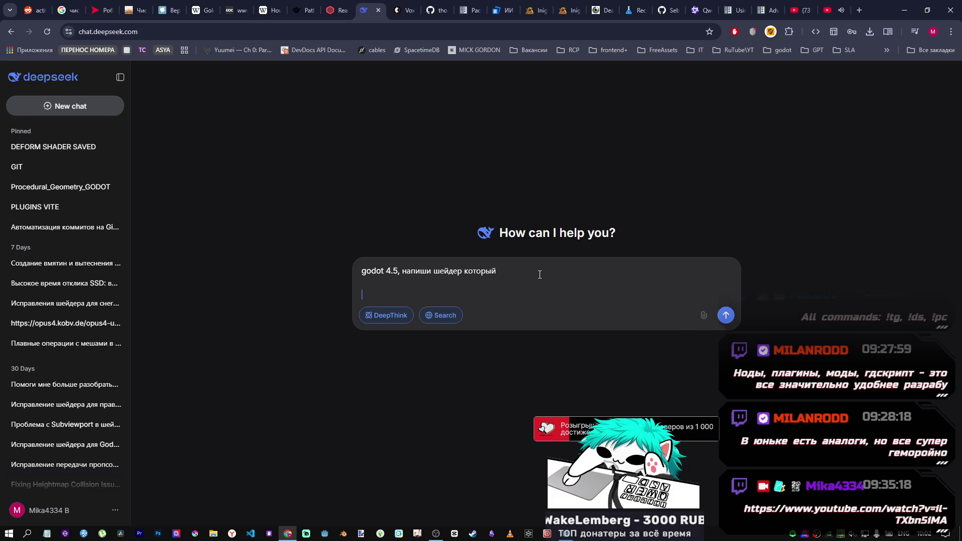
{"action": "key", "text": "ctrl+v"}
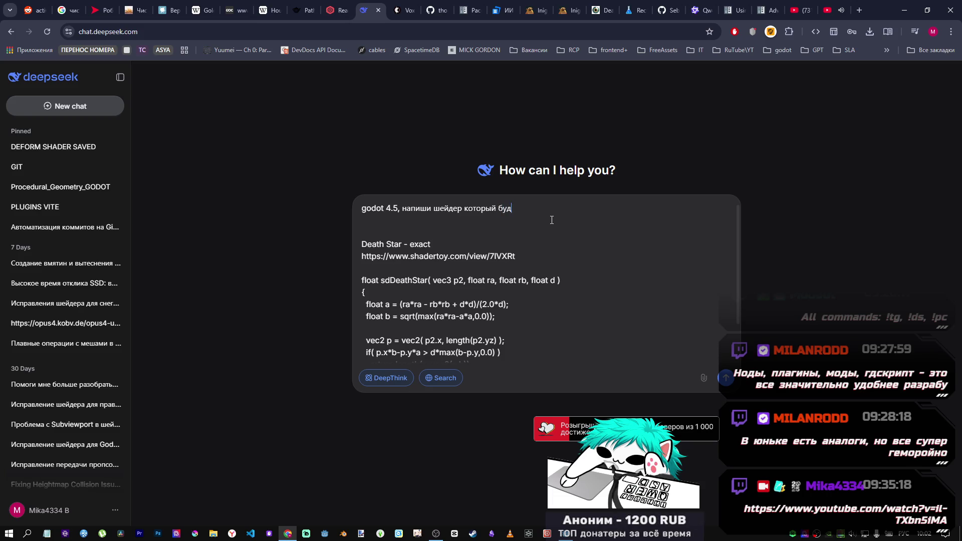
{"action": "type", "text": "вычитать из одн"}
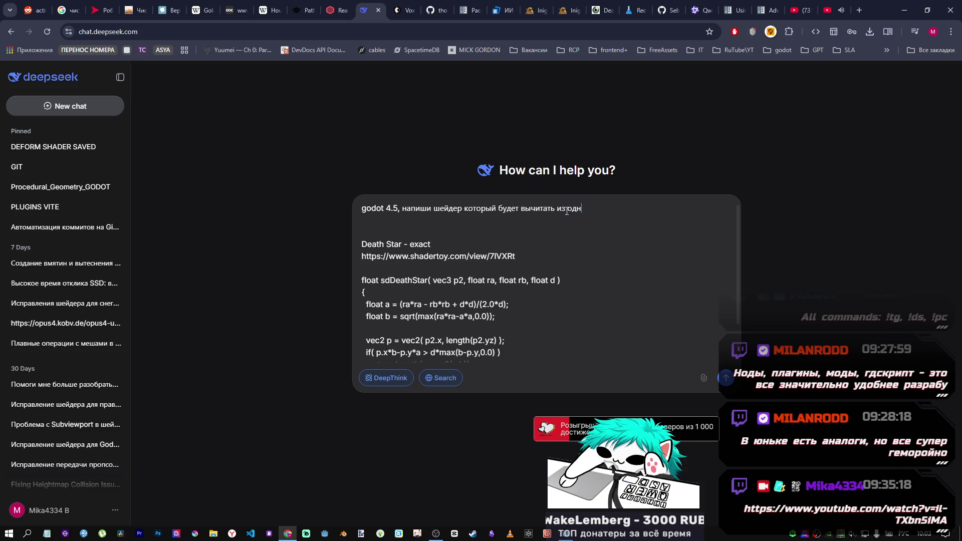
{"action": "type", "text": "ой сферы "}
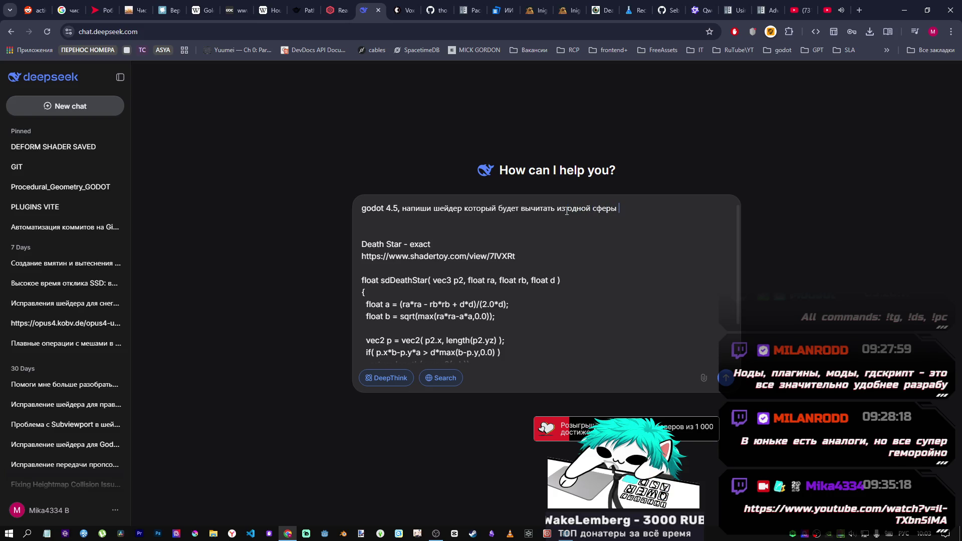
{"action": "type", "text": "друнугую"}
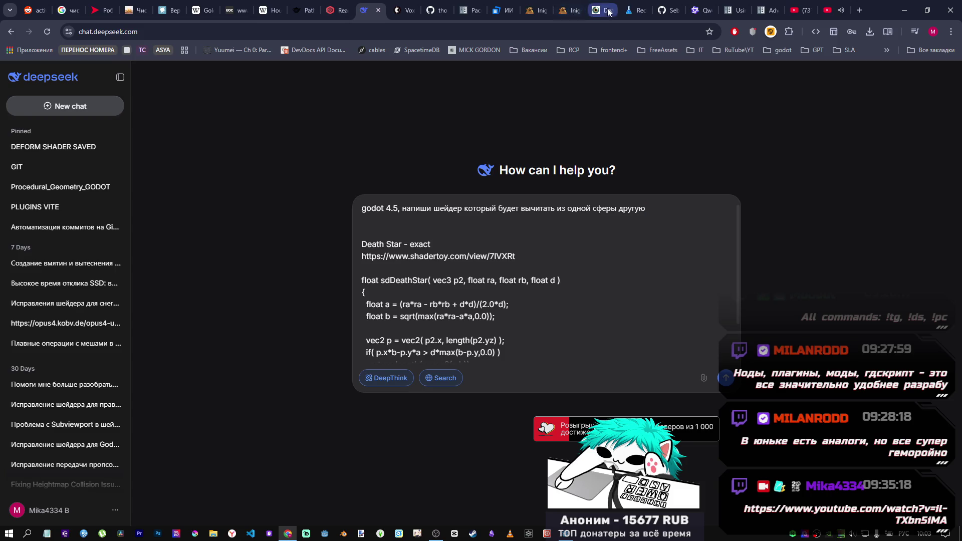
{"action": "left_click", "coordinate": [570, 11]}
Select the 3D SDF Primitives playlist URL on line 12 of the DeathStar shader comments
{"action": "left_click", "coordinate": [601, 9]}
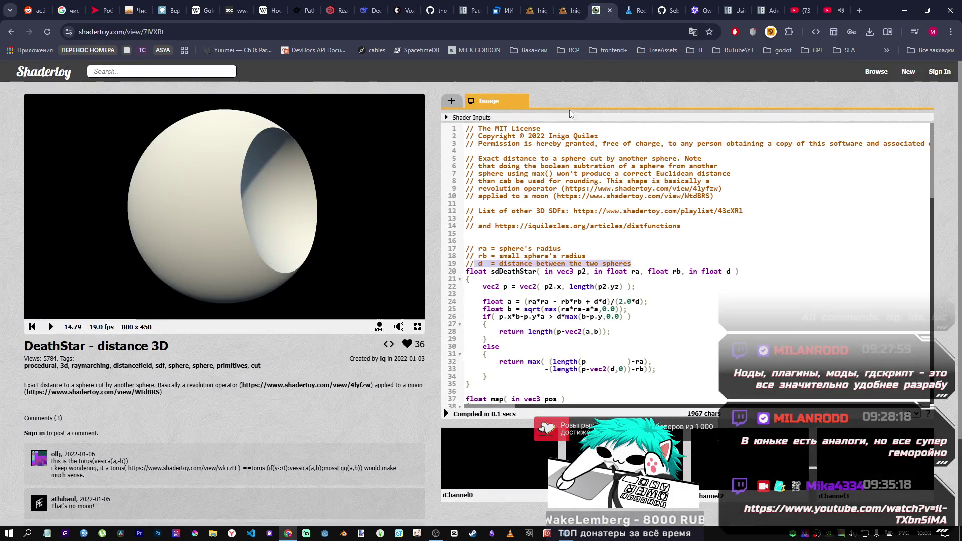
{"action": "scroll", "coordinate": [551, 224], "scroll_direction": "down", "scroll_amount": 3}
{"action": "scroll", "coordinate": [551, 224], "scroll_direction": "up", "scroll_amount": 3}
{"action": "left_click", "coordinate": [550, 224]}
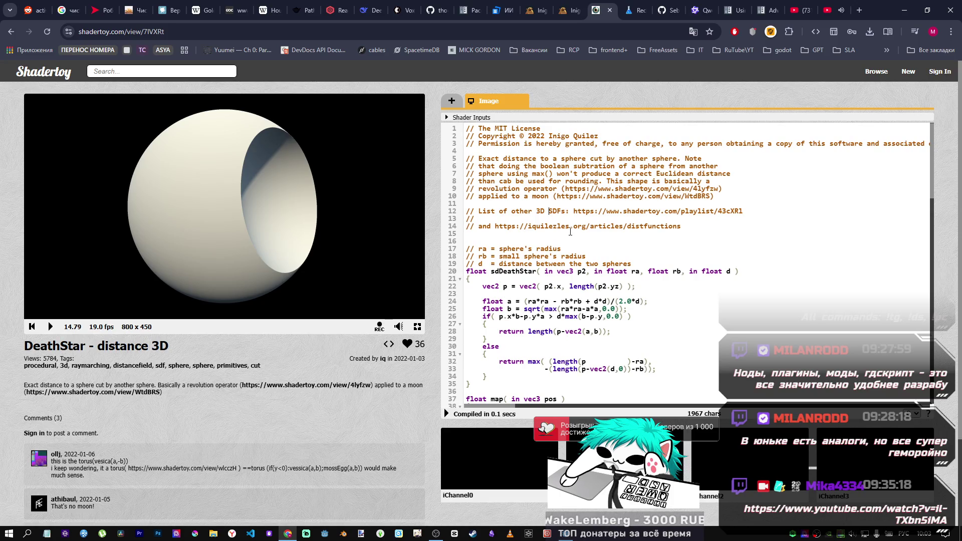
{"action": "left_click_drag", "start_coordinate": [743, 211], "coordinate": [576, 209]}
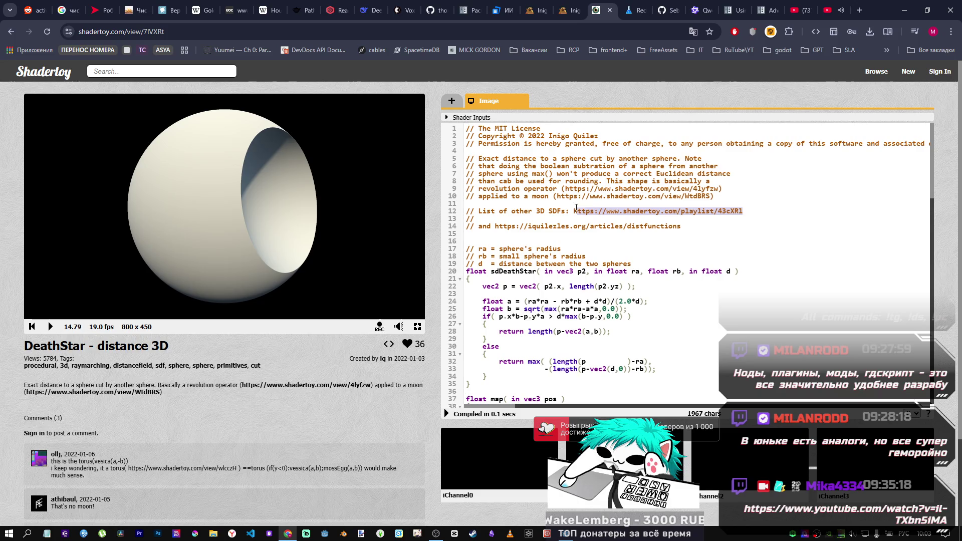
Open the playlist address from the address bar, browse it, then go back to the DeathStar page
{"action": "left_click", "coordinate": [197, 69]}
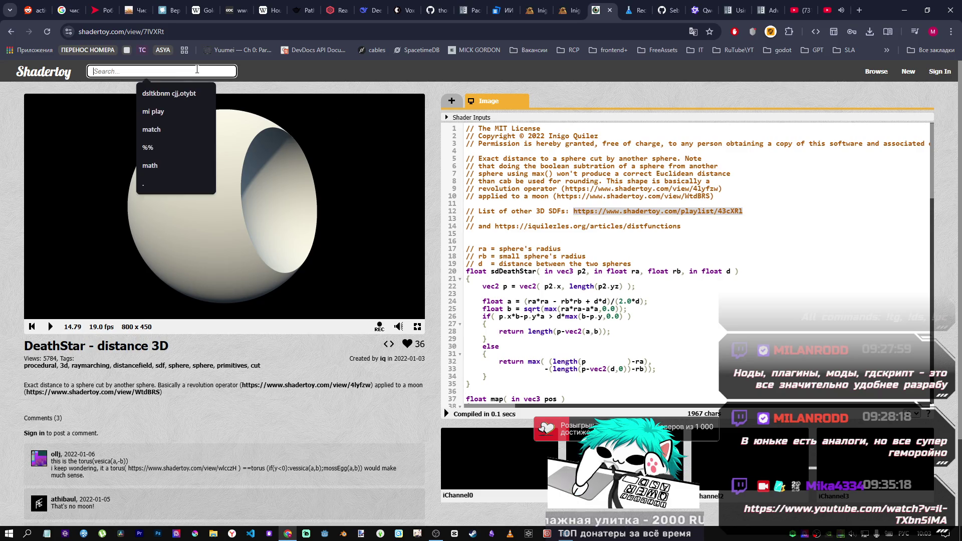
{"action": "type", "text": "https://www.shadertoy.com/playlist/43cXRl"}
{"action": "left_click", "coordinate": [213, 32]}
{"action": "type", "text": "https://www.shadertoy.com/playlist/43cXRl"}
{"action": "key", "text": "Return"}
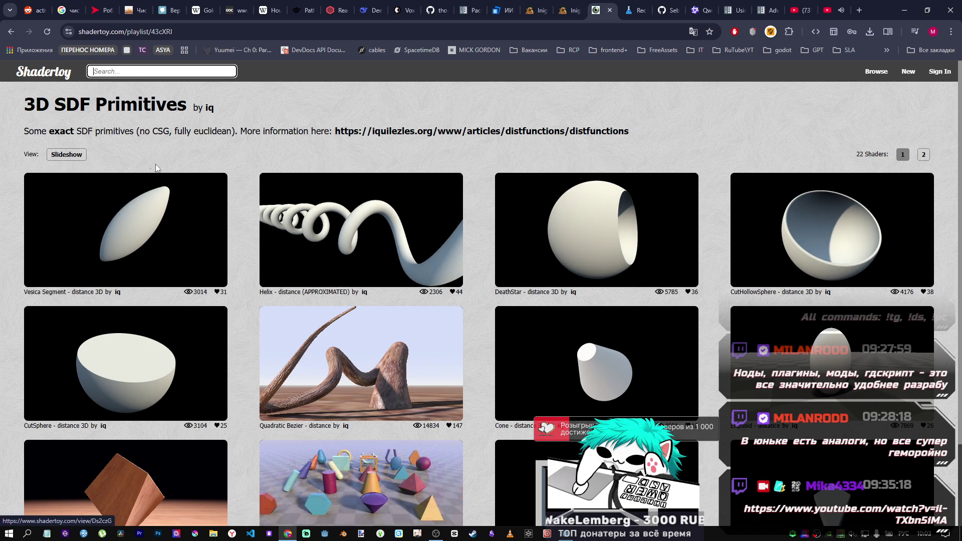
{"action": "scroll", "coordinate": [524, 250], "scroll_direction": "down", "scroll_amount": 3}
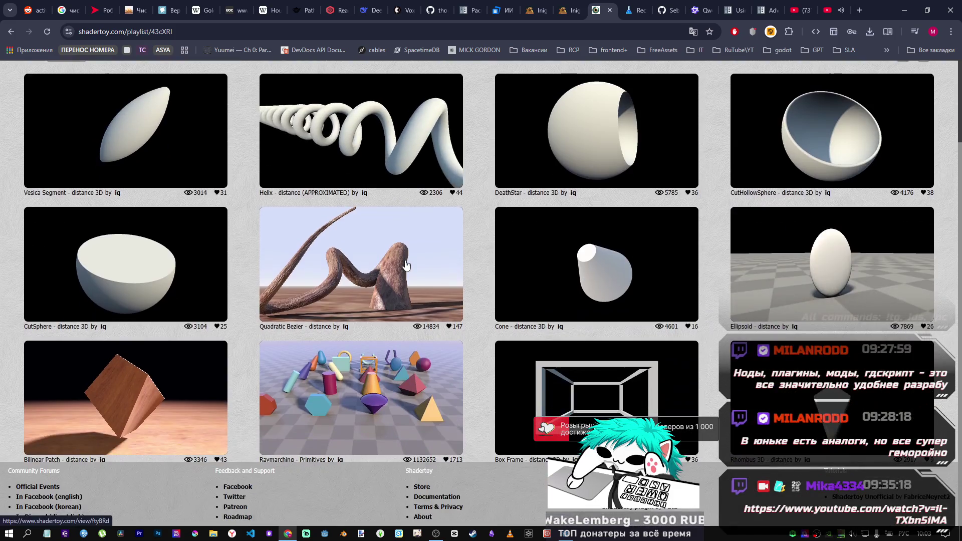
{"action": "scroll", "coordinate": [524, 250], "scroll_direction": "up", "scroll_amount": 3}
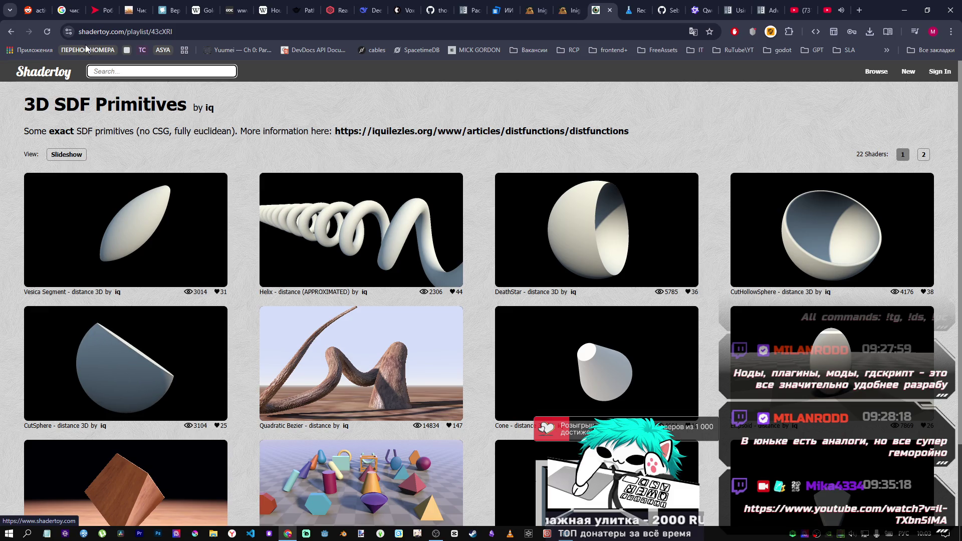
{"action": "key", "text": "alt+Left"}
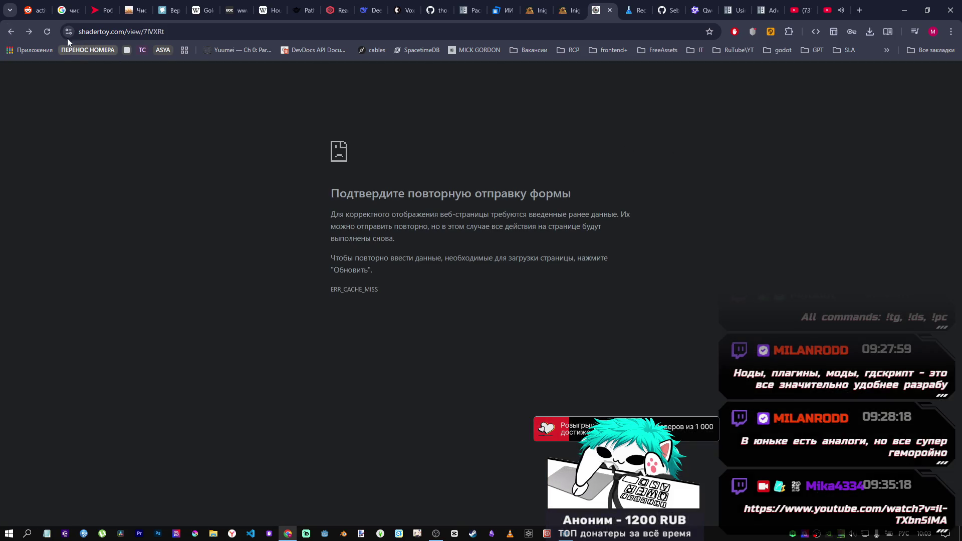
Reload the DeathStar page, confirm the form resubmission, and read through the raymarch loop code
{"action": "left_click", "coordinate": [47, 32]}
{"action": "left_click", "coordinate": [509, 121]}
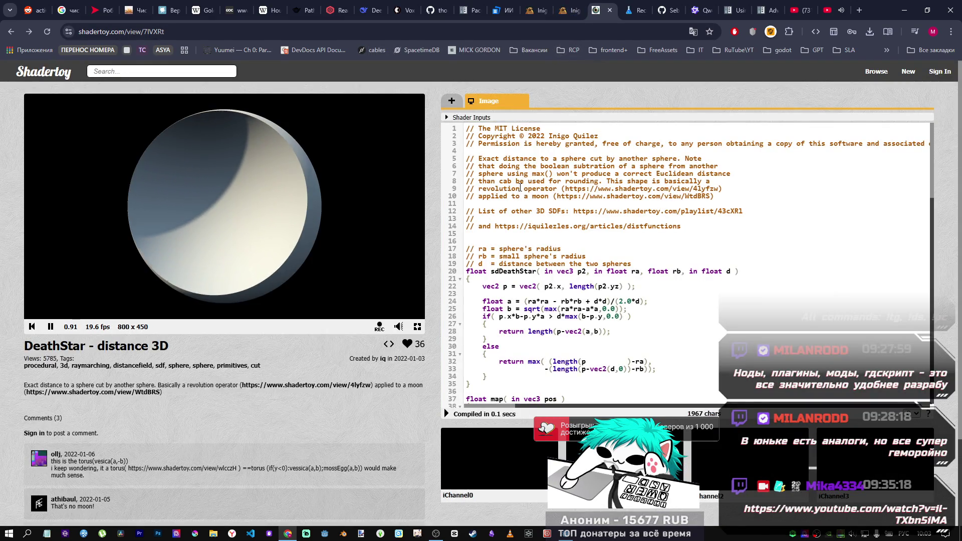
{"action": "scroll", "coordinate": [559, 209], "scroll_direction": "down", "scroll_amount": 1}
{"action": "scroll", "coordinate": [558, 208], "scroll_direction": "down", "scroll_amount": 6}
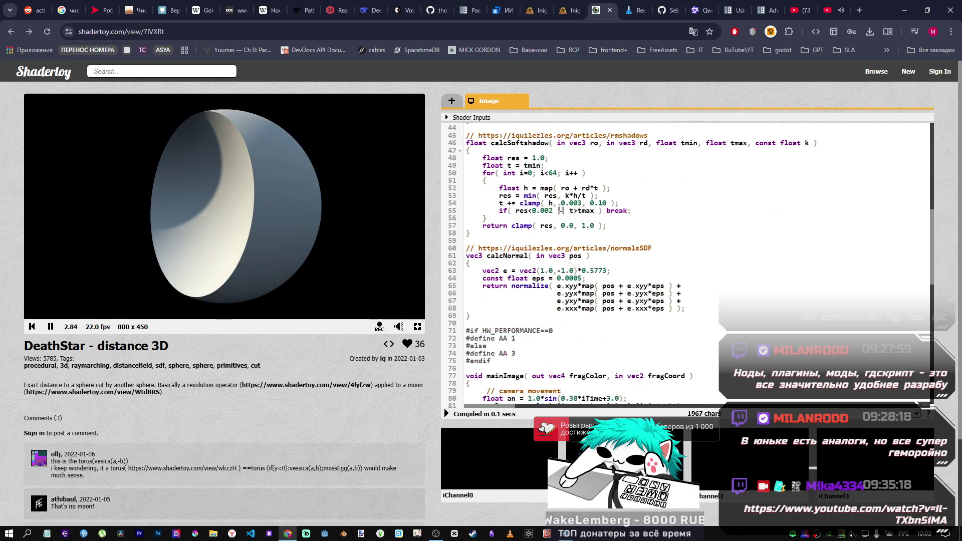
{"action": "scroll", "coordinate": [560, 284], "scroll_direction": "down", "scroll_amount": 1}
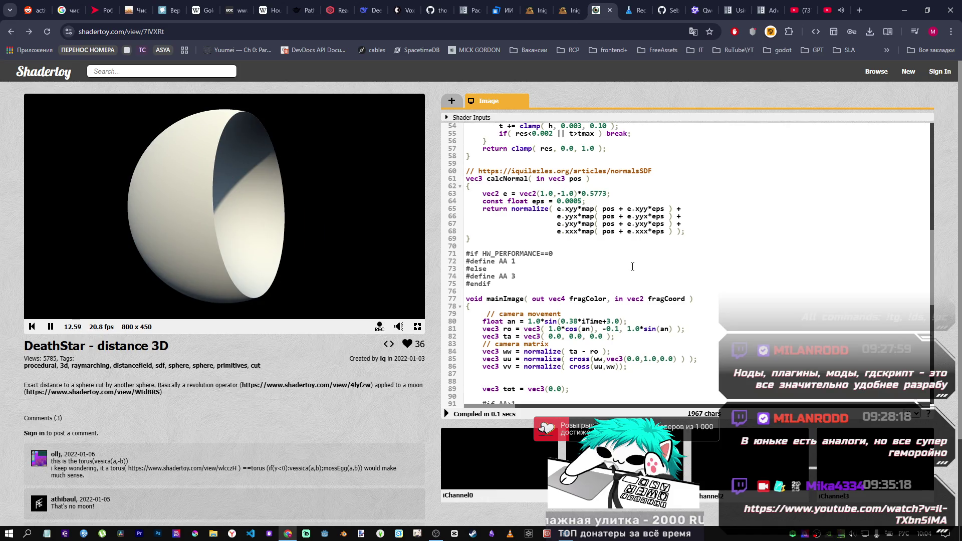
{"action": "scroll", "coordinate": [509, 319], "scroll_direction": "down", "scroll_amount": 1}
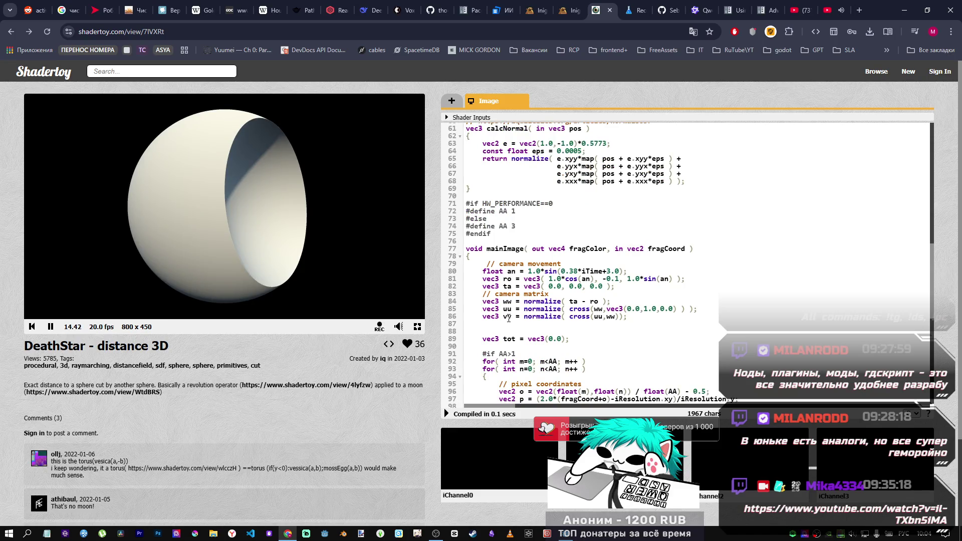
{"action": "scroll", "coordinate": [508, 319], "scroll_direction": "down", "scroll_amount": 4}
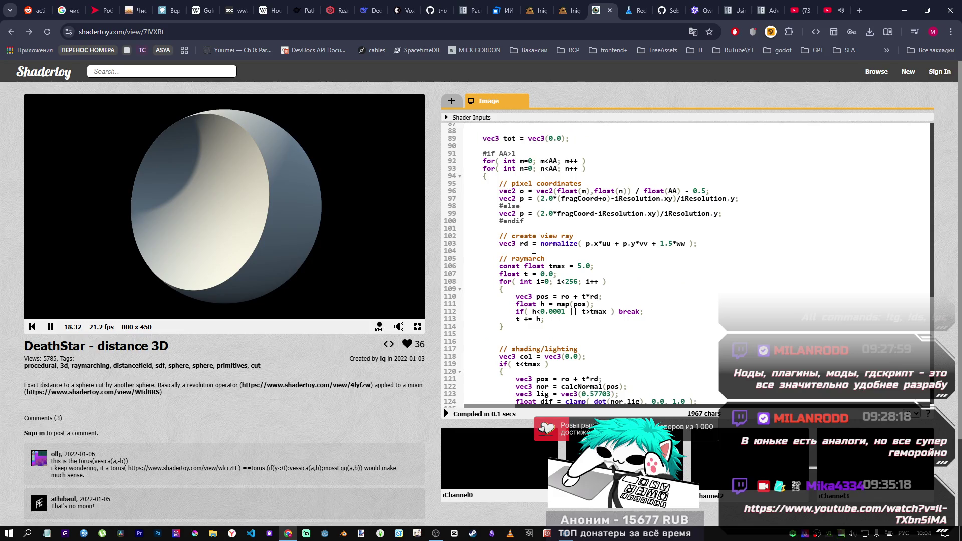
{"action": "scroll", "coordinate": [534, 250], "scroll_direction": "down", "scroll_amount": 2}
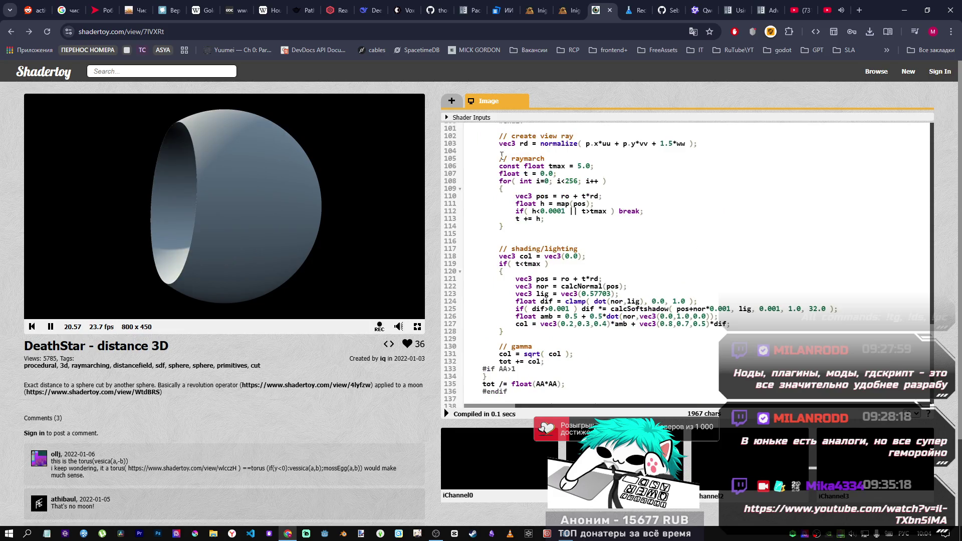
{"action": "mouse_move", "coordinate": [469, 163]}
{"action": "left_mouse_down"}
{"action": "mouse_move", "coordinate": [567, 182]}
{"action": "mouse_move", "coordinate": [560, 219]}
{"action": "left_mouse_up"}
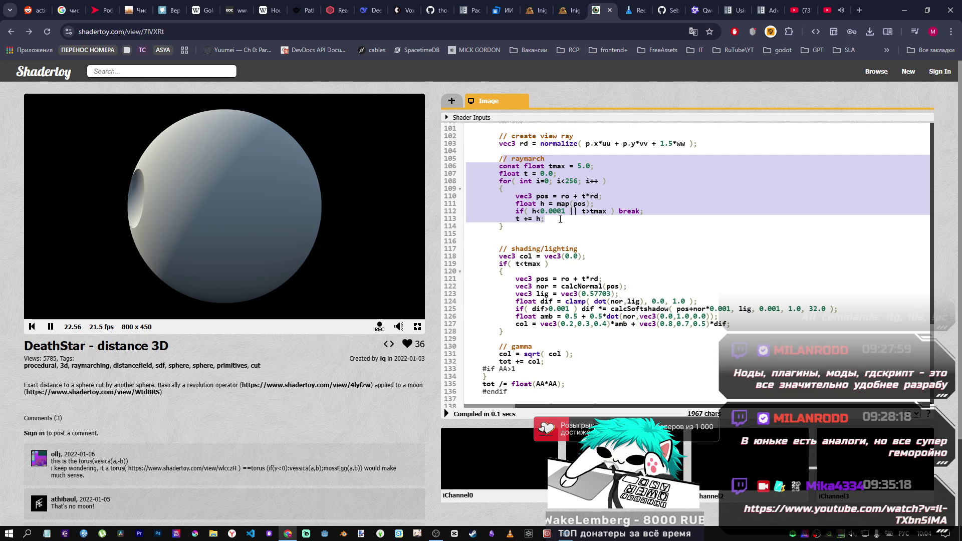
{"action": "scroll", "coordinate": [559, 215], "scroll_direction": "up", "scroll_amount": 1}
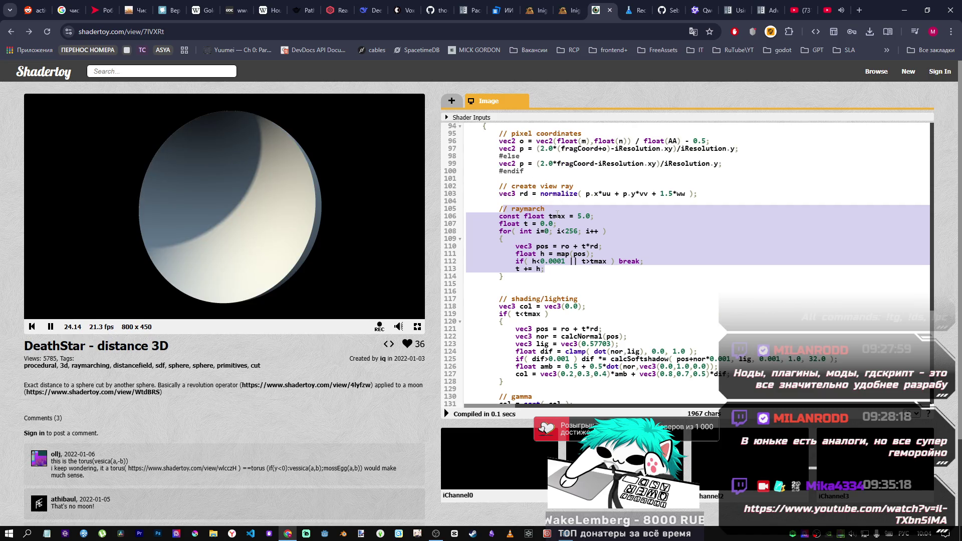
{"action": "left_click", "coordinate": [371, 10]}
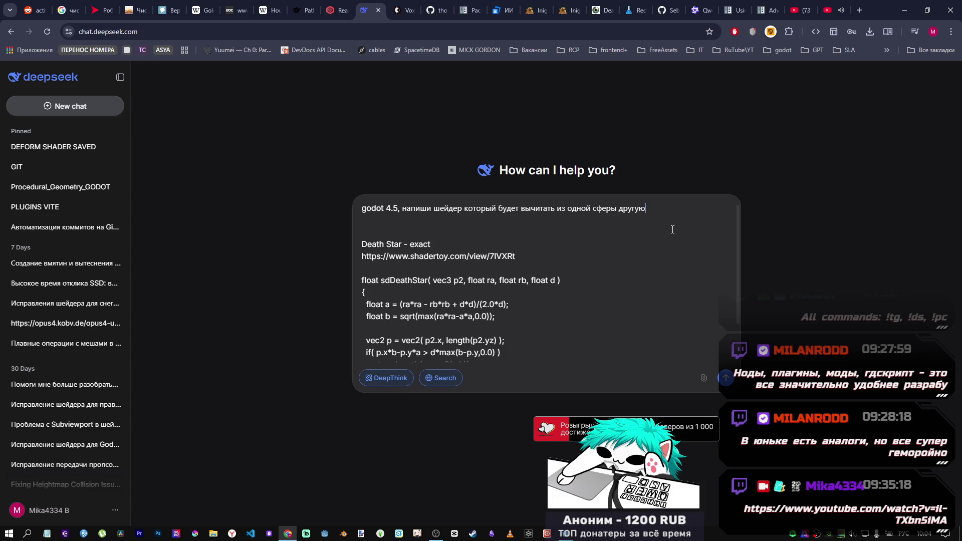
Append ', сферы meshinstance3D (Ball, Ball2)' to the DeepSeek prompt and send it
{"action": "type", "text": ", сферы"}
{"action": "key", "text": "alt+shift"}
{"action": "type", "text": " me"}
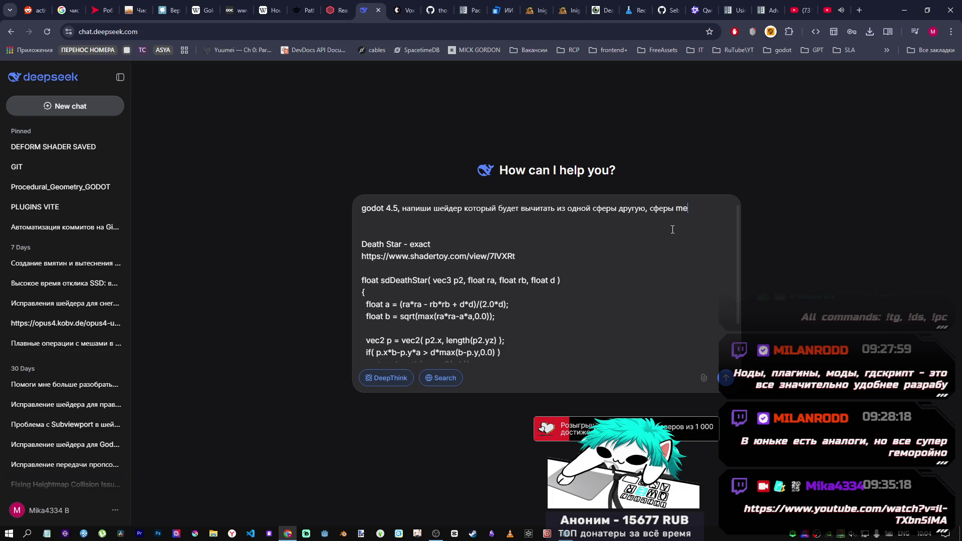
{"action": "type", "text": "shinstance"}
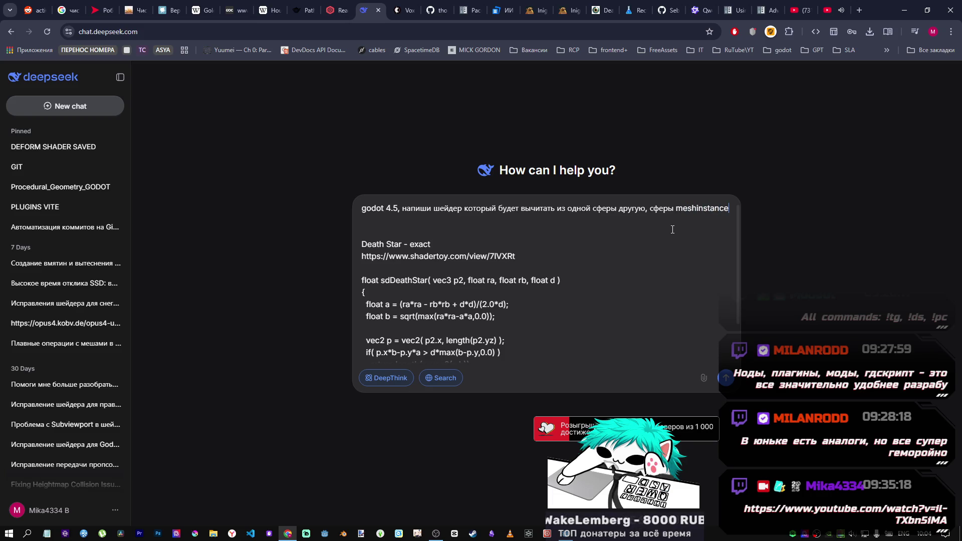
{"action": "type", "text": "3D"}
{"action": "key", "text": "alt+shift"}
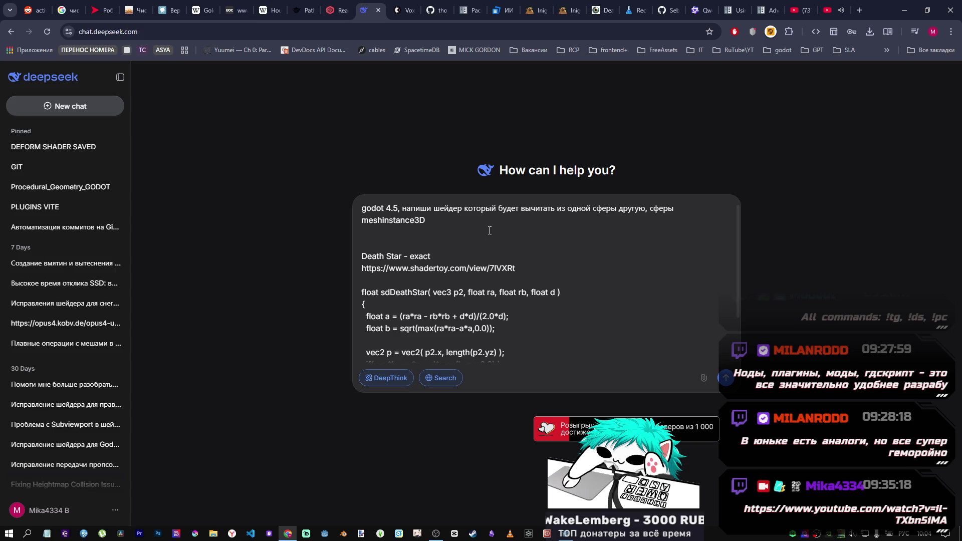
{"action": "type", "text": "(Ball, Ball2"}
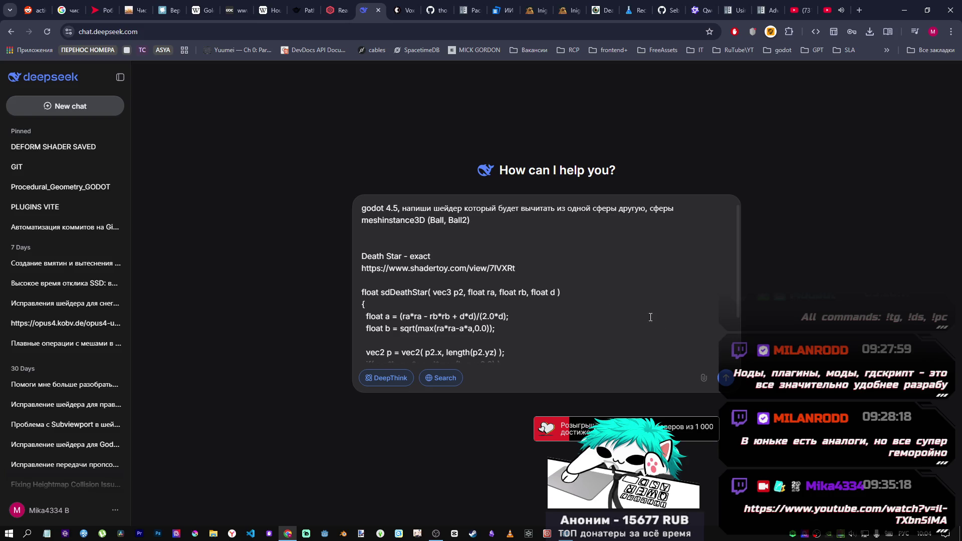
{"action": "key", "text": "Return"}
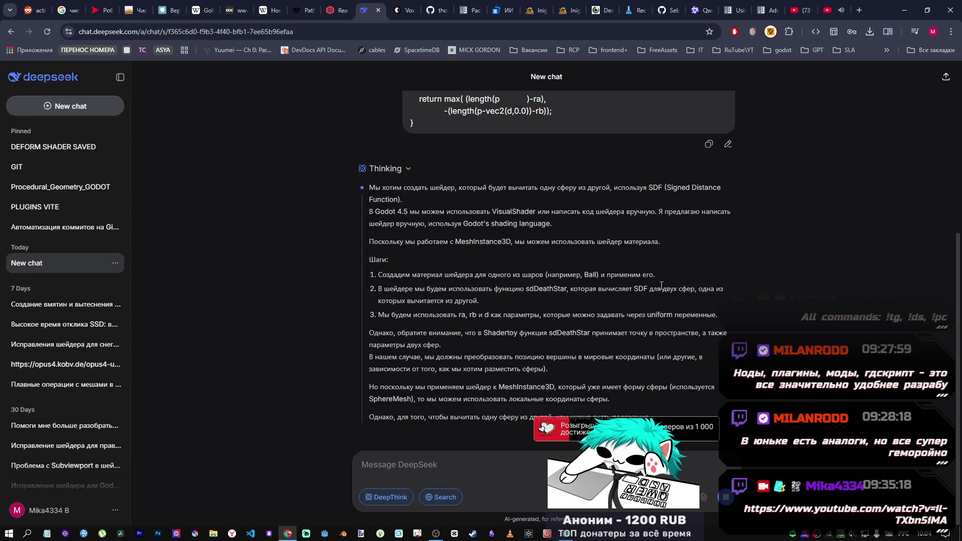
Select the word VisualShader in DeepSeek's reasoning on subtracting spheres with SDF
{"action": "scroll", "coordinate": [558, 290], "scroll_direction": "up", "scroll_amount": 1}
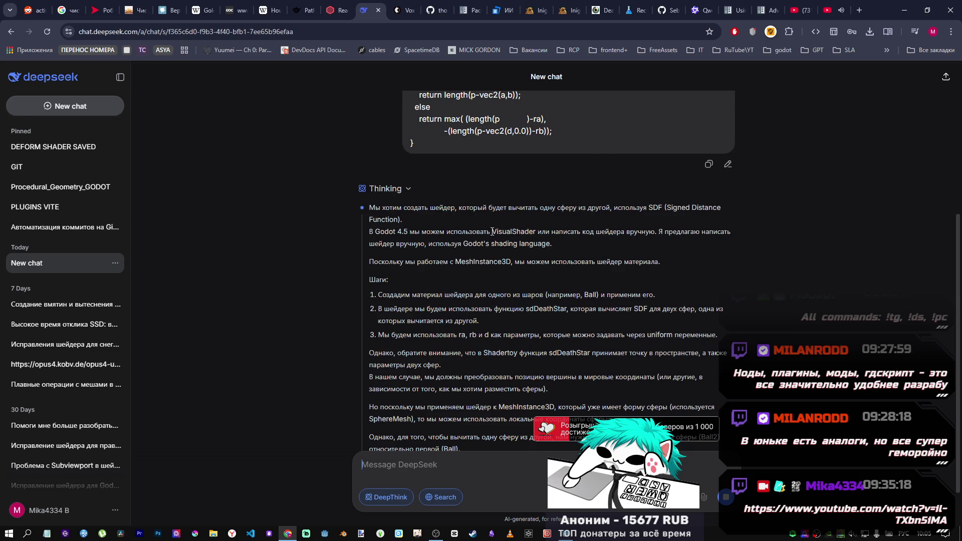
{"action": "double_click", "coordinate": [514, 231]}
{"action": "left_click", "coordinate": [558, 244]}
{"action": "scroll", "coordinate": [554, 260], "scroll_direction": "down", "scroll_amount": 3}
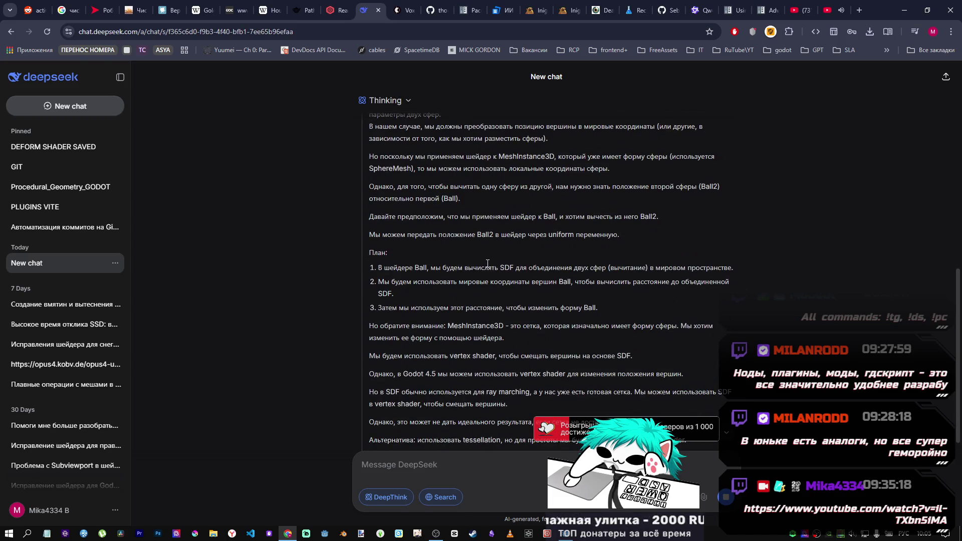
Highlight the paragraph on local sphere coordinates, then bring Godot's sdftest scene to the front
{"action": "scroll", "coordinate": [487, 263], "scroll_direction": "up", "scroll_amount": 1}
{"action": "left_click_drag", "start_coordinate": [609, 218], "coordinate": [505, 220]}
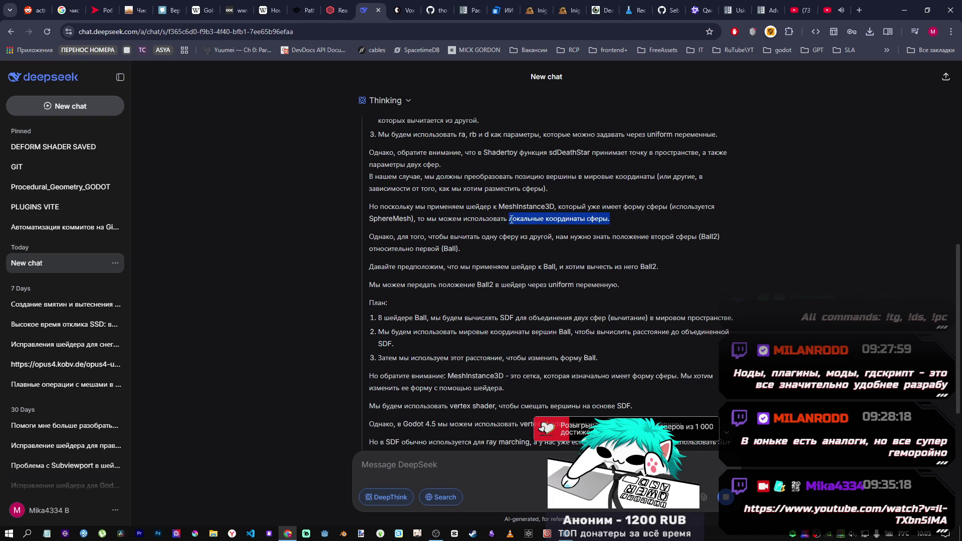
{"action": "triple_click", "coordinate": [576, 218]}
{"action": "left_click", "coordinate": [619, 220]}
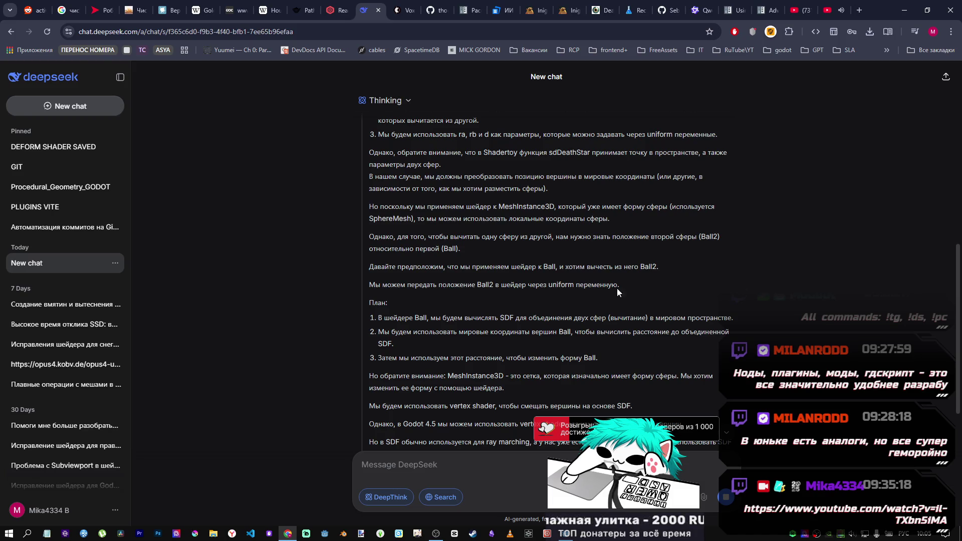
{"action": "left_click", "coordinate": [567, 535]}
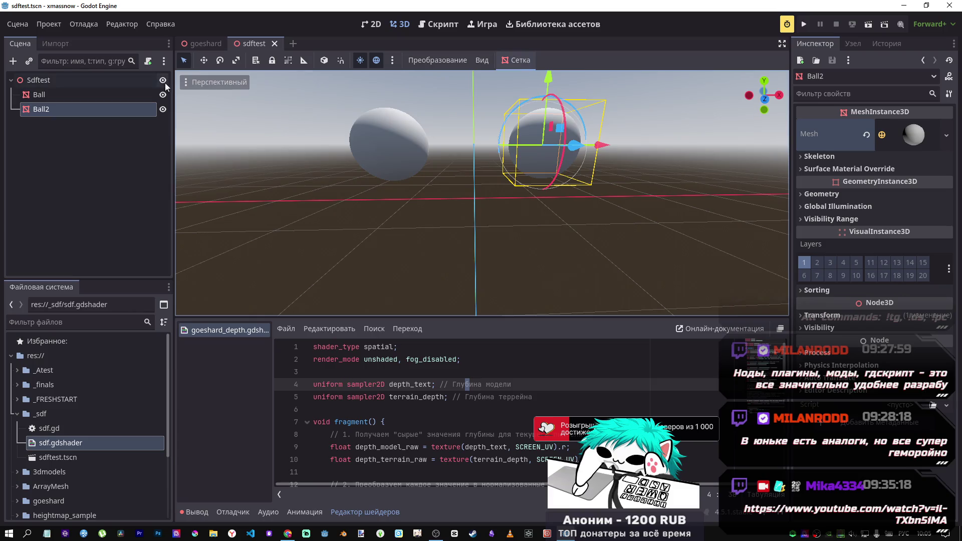
Switch the viewport to X-ray display and orbit the camera to see both spheres apart
{"action": "left_click", "coordinate": [187, 83]}
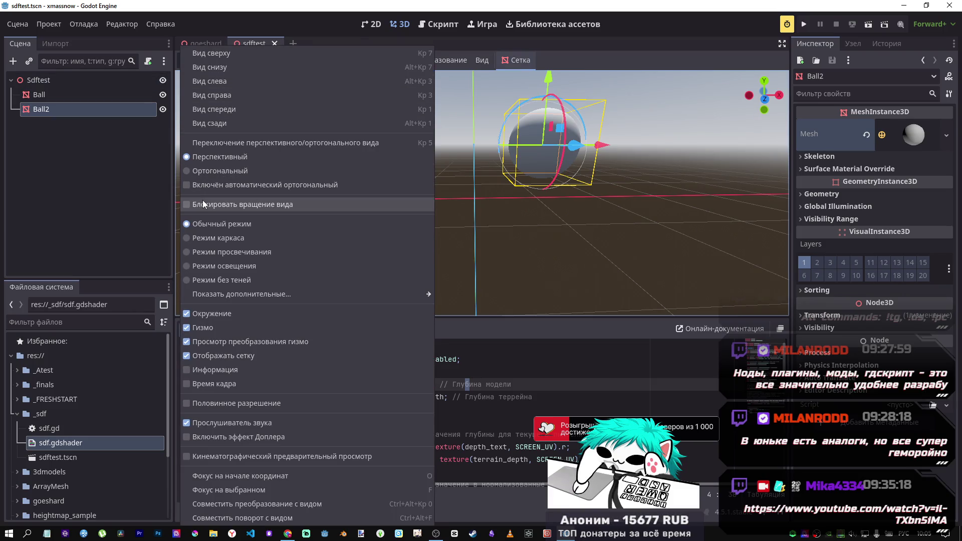
{"action": "left_click", "coordinate": [204, 251]}
{"action": "left_click", "coordinate": [514, 223]}
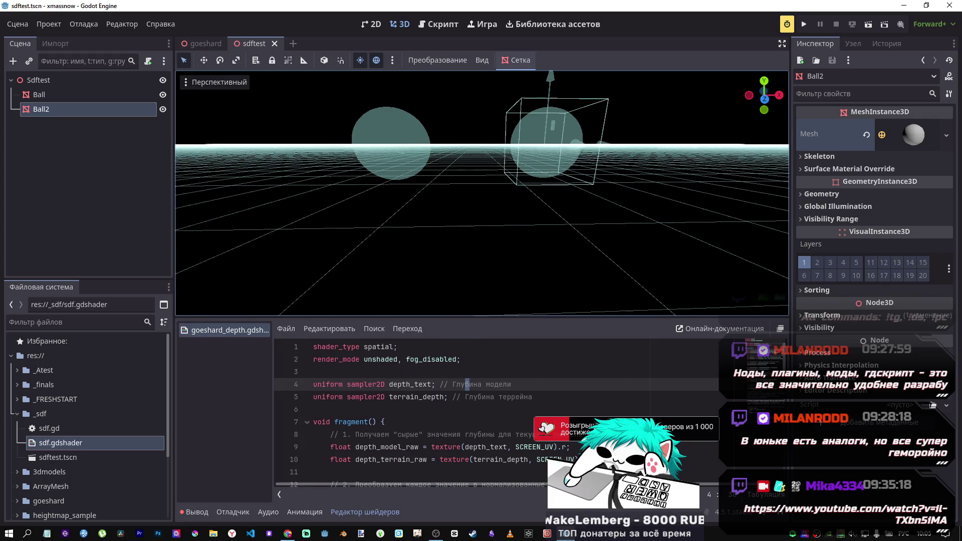
{"action": "left_click_drag", "start_coordinate": [514, 222], "coordinate": [556, 213]}
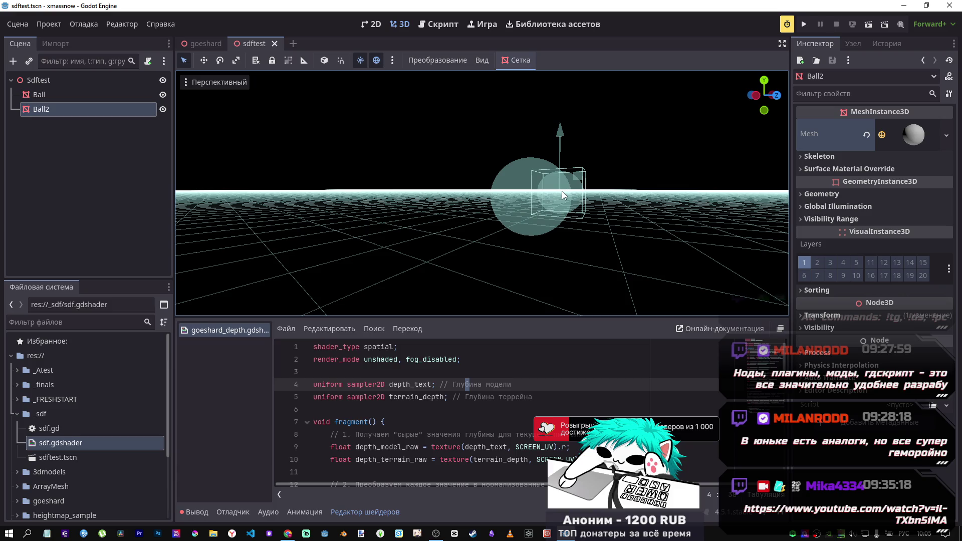
{"action": "mouse_move", "coordinate": [560, 192]}
{"action": "left_mouse_down"}
{"action": "mouse_move", "coordinate": [521, 213]}
{"action": "mouse_move", "coordinate": [561, 214]}
{"action": "left_mouse_up"}
Select Ball, zoom in and out, and briefly try normal shading before returning to X-ray
{"action": "left_click", "coordinate": [442, 219]}
{"action": "scroll", "coordinate": [561, 214], "scroll_direction": "up", "scroll_amount": 5}
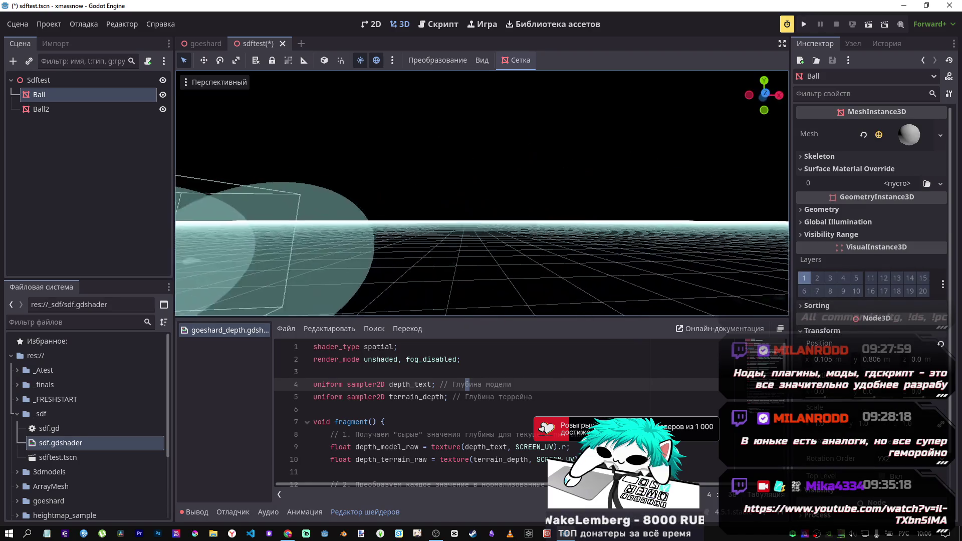
{"action": "scroll", "coordinate": [561, 215], "scroll_direction": "down", "scroll_amount": 5}
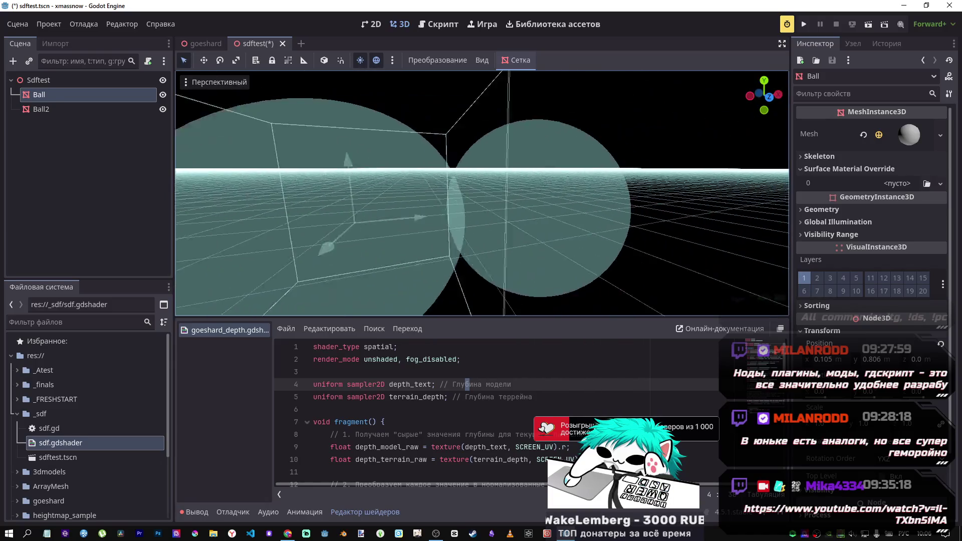
{"action": "scroll", "coordinate": [497, 192], "scroll_direction": "down", "scroll_amount": 4}
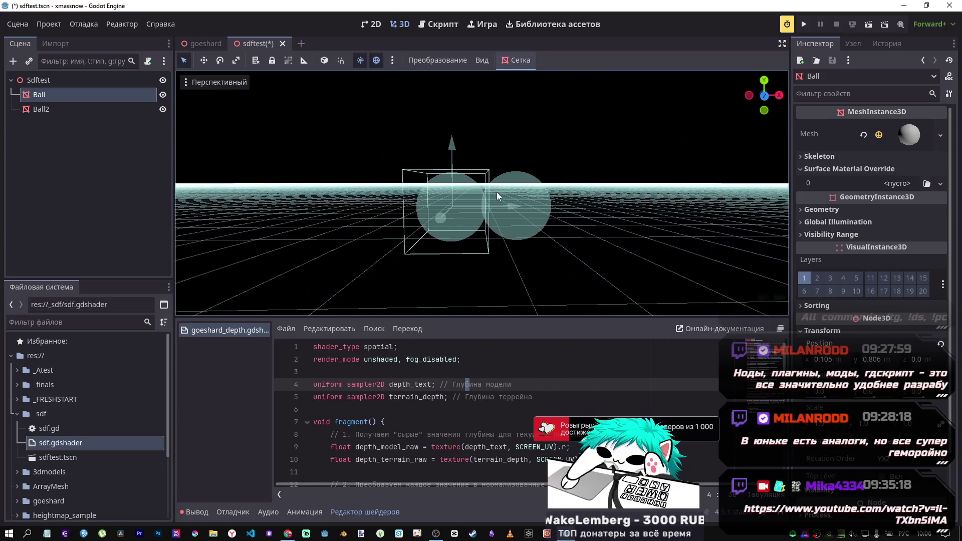
{"action": "left_click", "coordinate": [200, 85]}
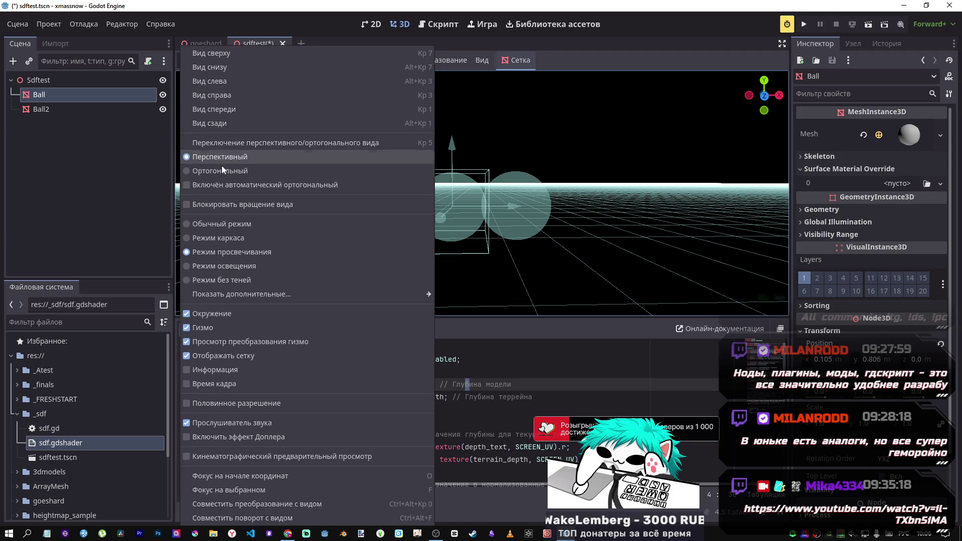
{"action": "left_click", "coordinate": [221, 224]}
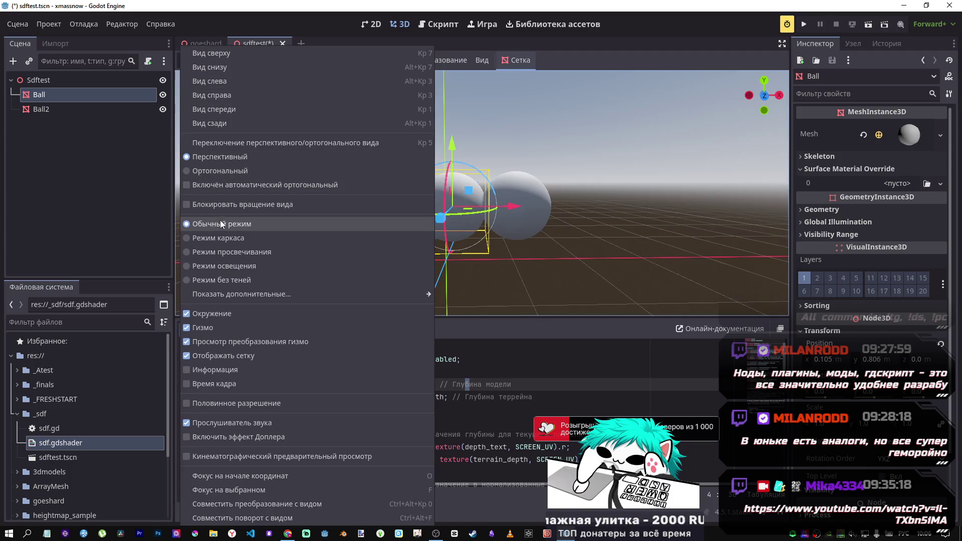
{"action": "left_click", "coordinate": [233, 253]}
{"action": "left_click", "coordinate": [538, 244]}
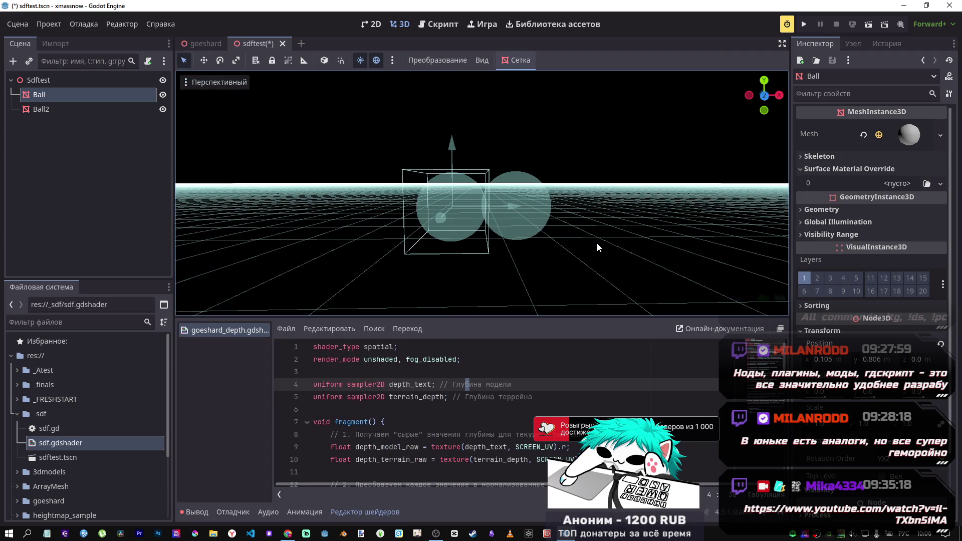
Fly the camera toward and away from the spheres, including a top-down view
{"action": "key", "text": "w"}
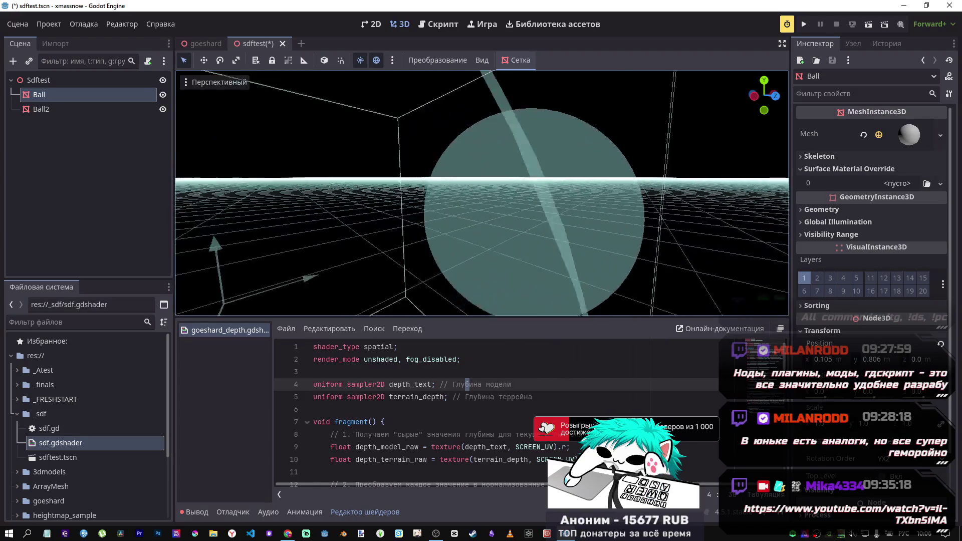
{"action": "key", "text": "s"}
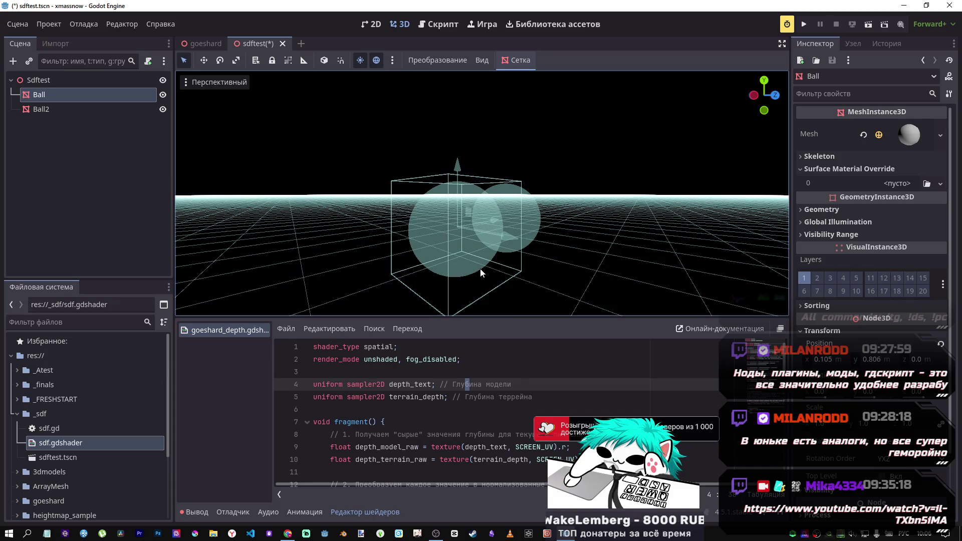
{"action": "key", "text": "KP_7"}
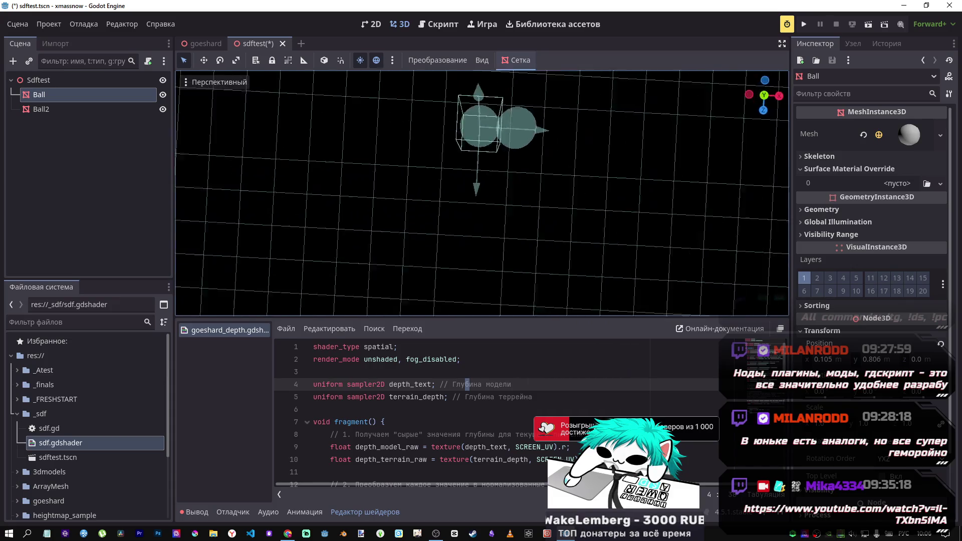
{"action": "key", "text": "w"}
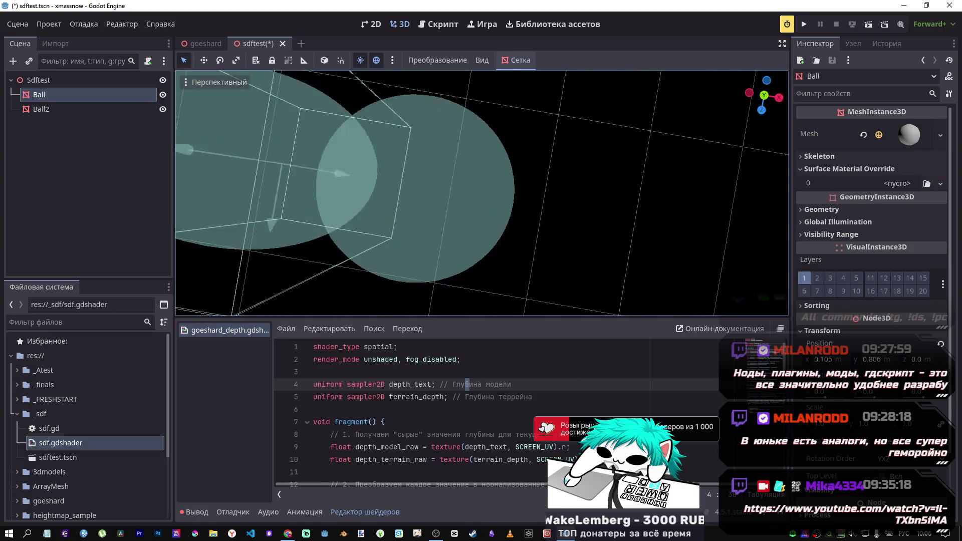
{"action": "key", "text": "s"}
{"action": "key", "text": "w"}
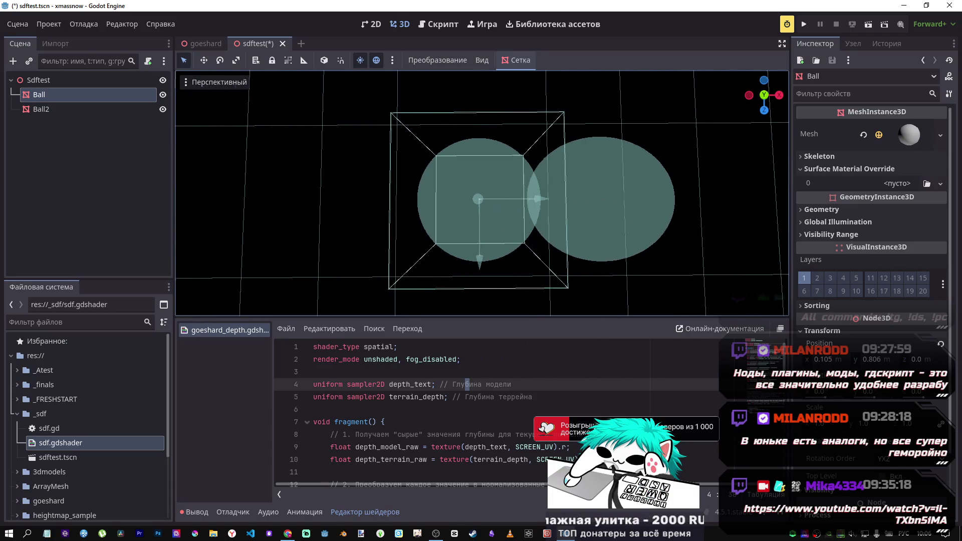
{"action": "key", "text": "s"}
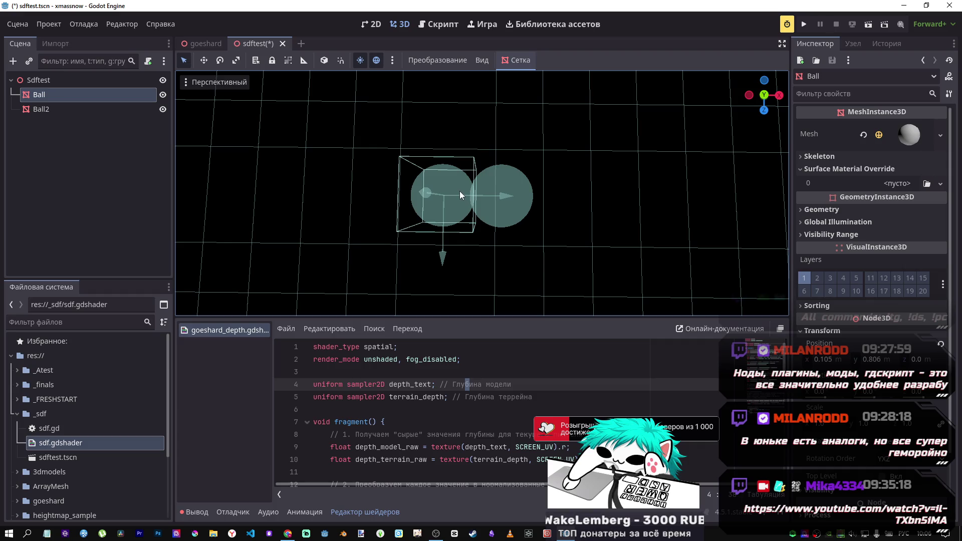
{"action": "scroll", "coordinate": [459, 191], "scroll_direction": "up", "scroll_amount": 5}
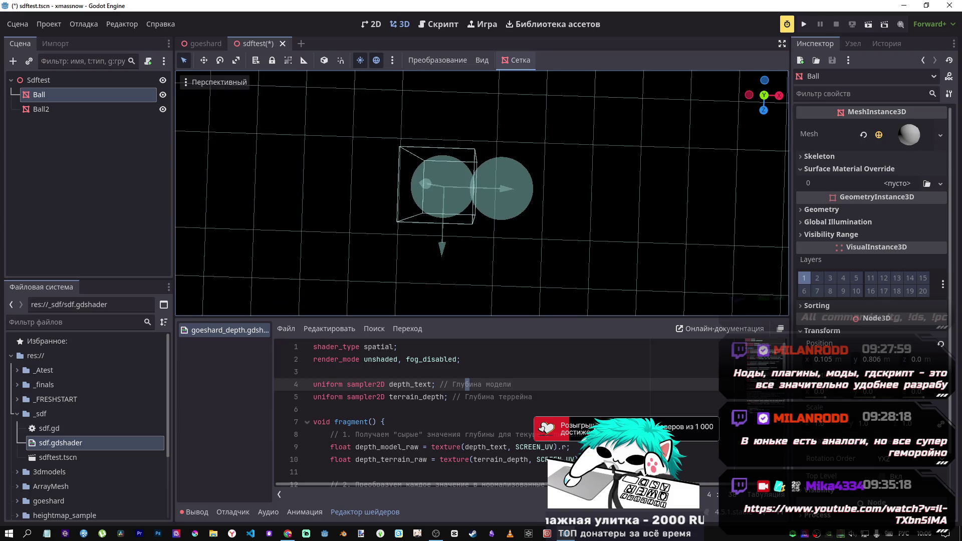
{"action": "scroll", "coordinate": [459, 191], "scroll_direction": "up", "scroll_amount": 4}
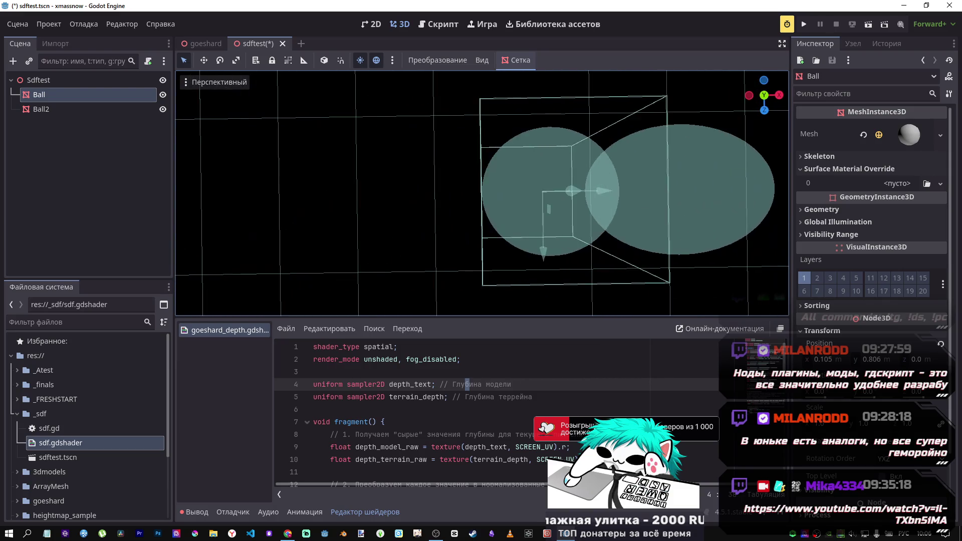
{"action": "scroll", "coordinate": [457, 191], "scroll_direction": "down", "scroll_amount": 10}
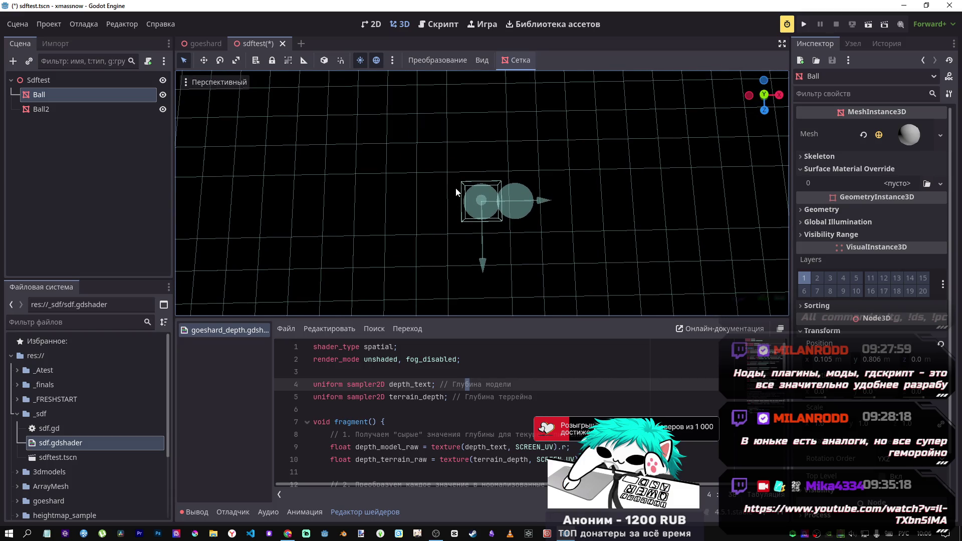
Switch the viewport from X-ray to normal shading
{"action": "left_click", "coordinate": [194, 83]}
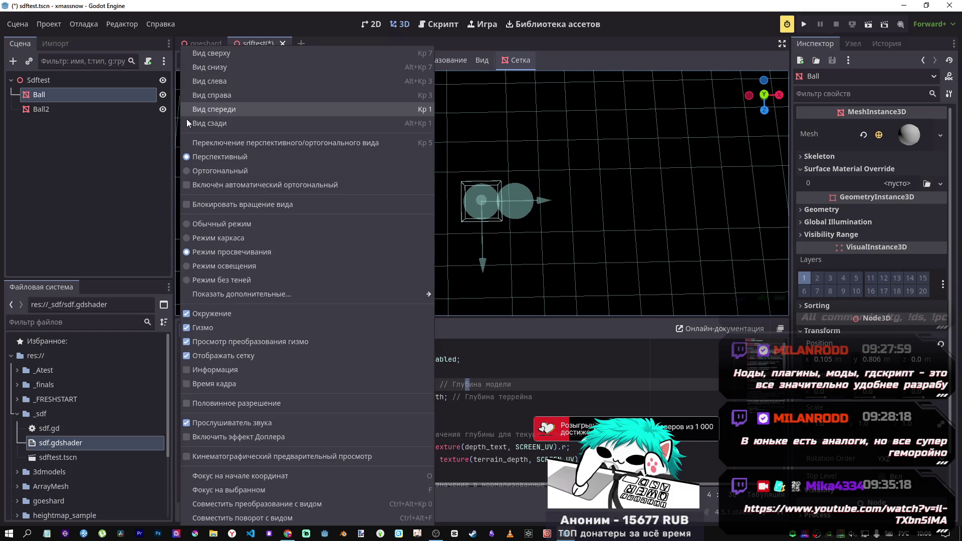
{"action": "left_click", "coordinate": [207, 224]}
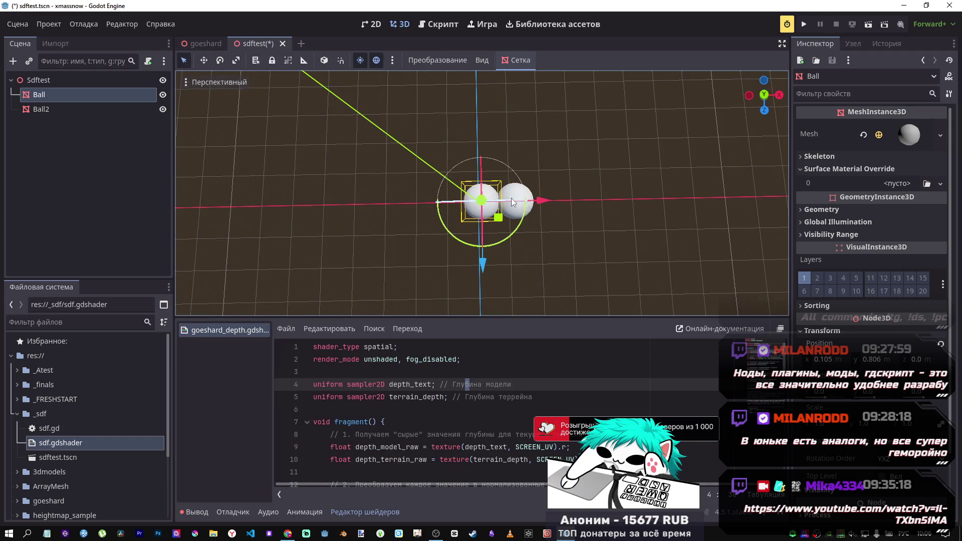
{"action": "scroll", "coordinate": [482, 193], "scroll_direction": "up", "scroll_amount": 5}
{"action": "scroll", "coordinate": [481, 193], "scroll_direction": "down", "scroll_amount": 5}
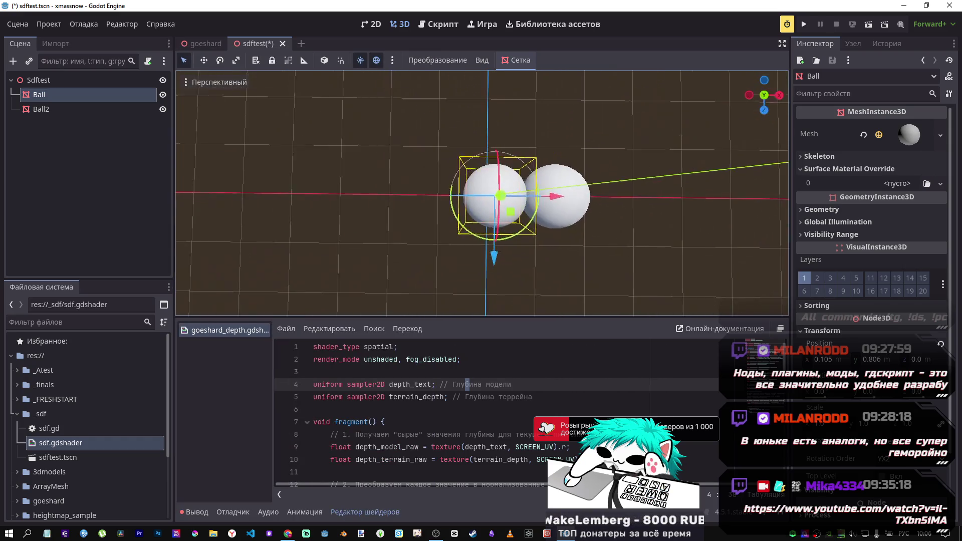
Try the VoxelGI/SDFGI buffer, disable mesh LOD and decal cluster debug draw modes
{"action": "left_click", "coordinate": [193, 83]}
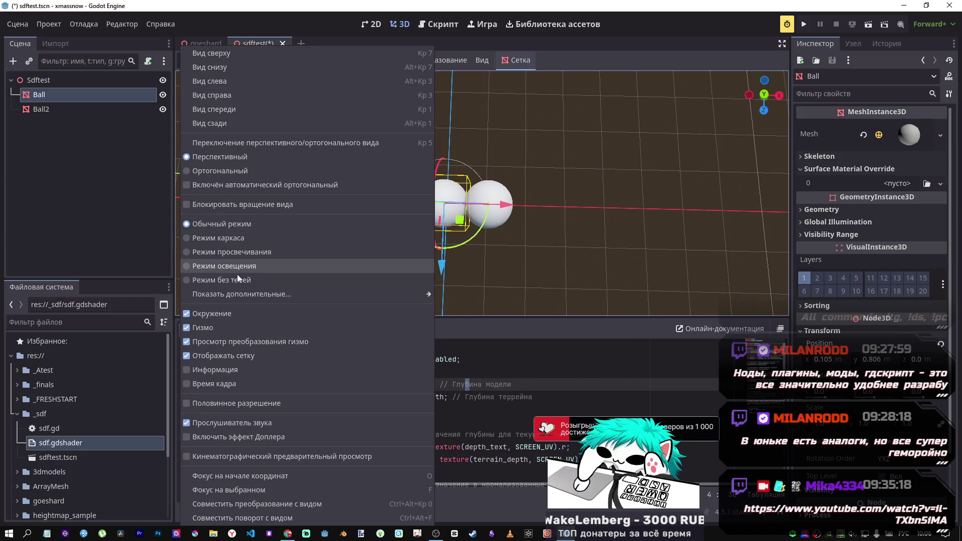
{"action": "mouse_move", "coordinate": [254, 300]}
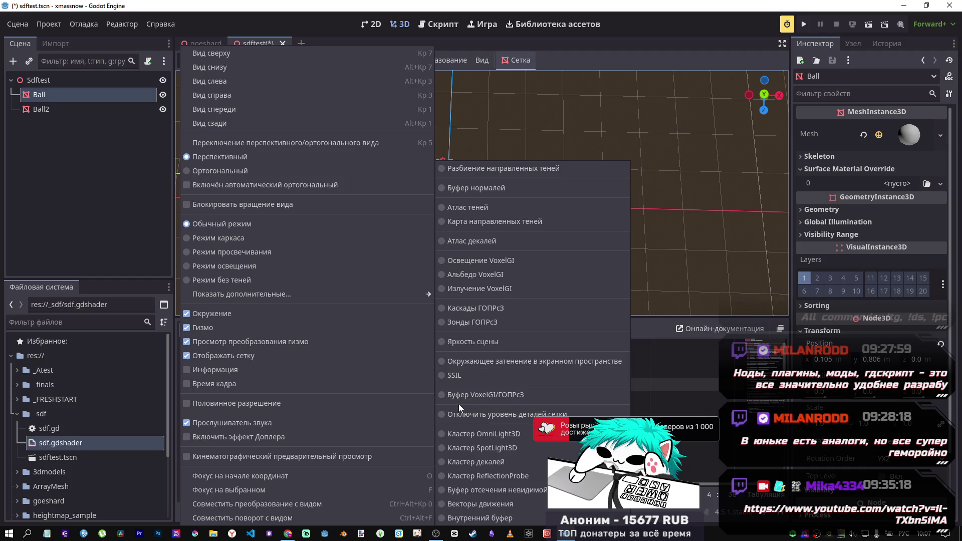
{"action": "left_click", "coordinate": [485, 396]}
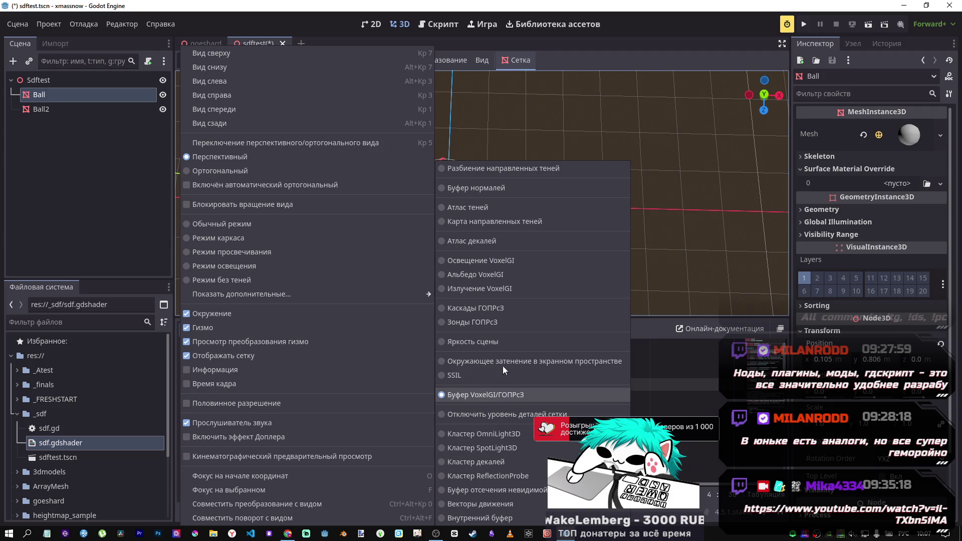
{"action": "key", "text": "Escape"}
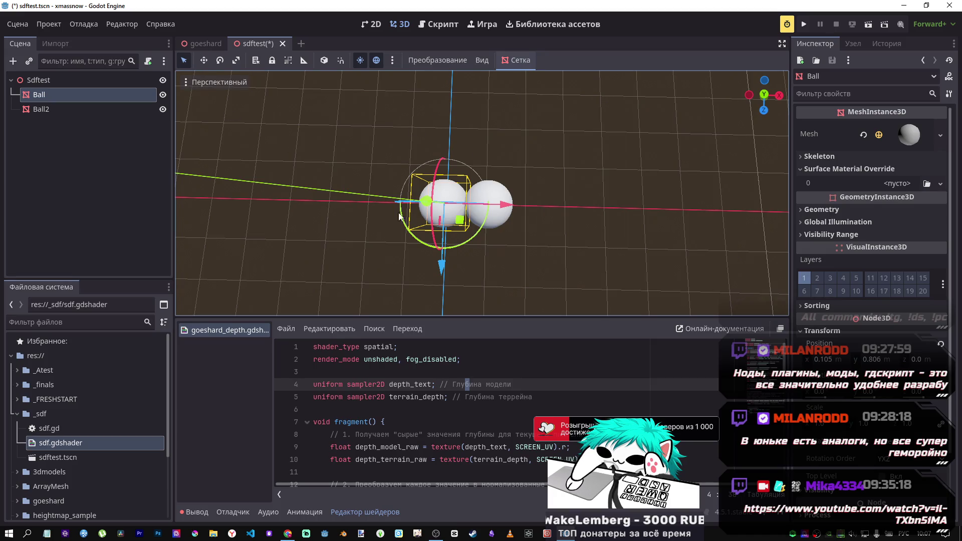
{"action": "left_click", "coordinate": [187, 82]}
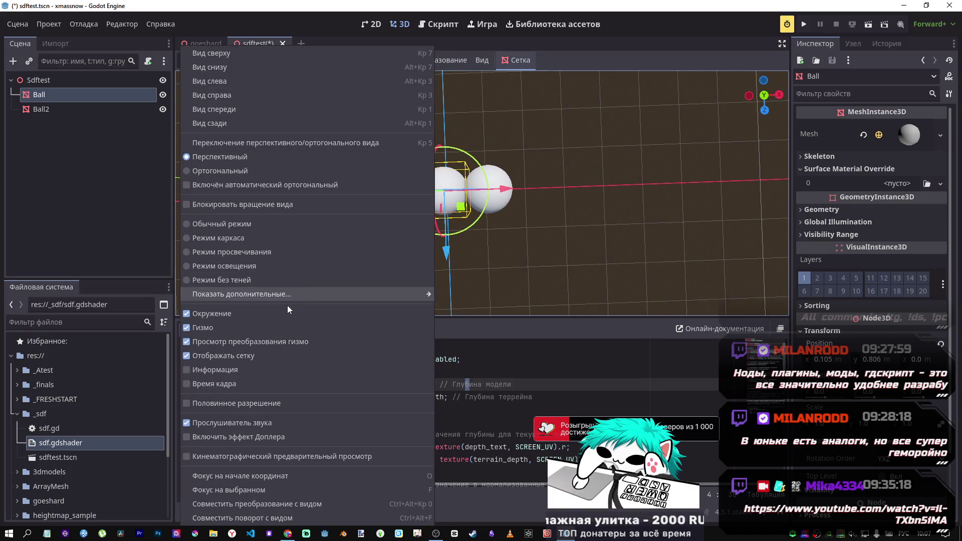
{"action": "mouse_move", "coordinate": [334, 293]}
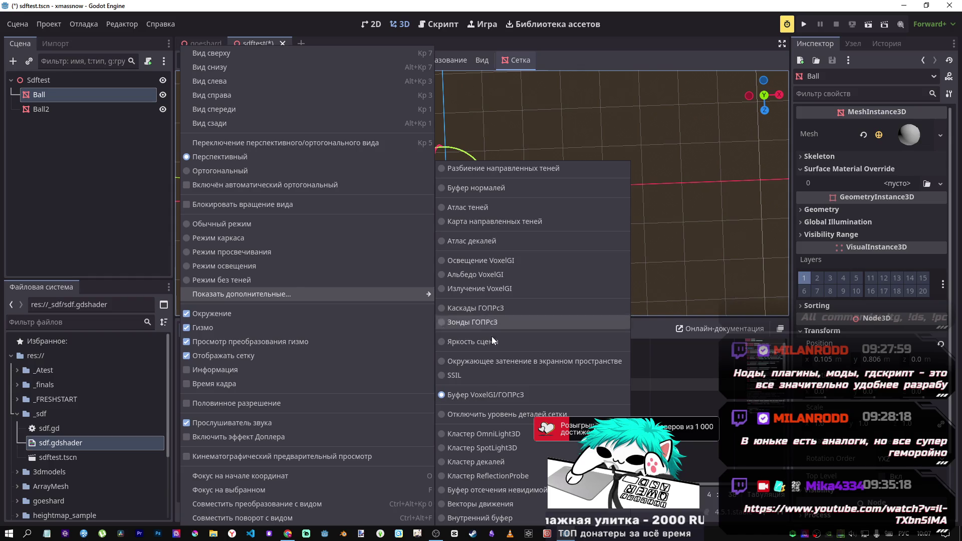
{"action": "left_click", "coordinate": [491, 417]}
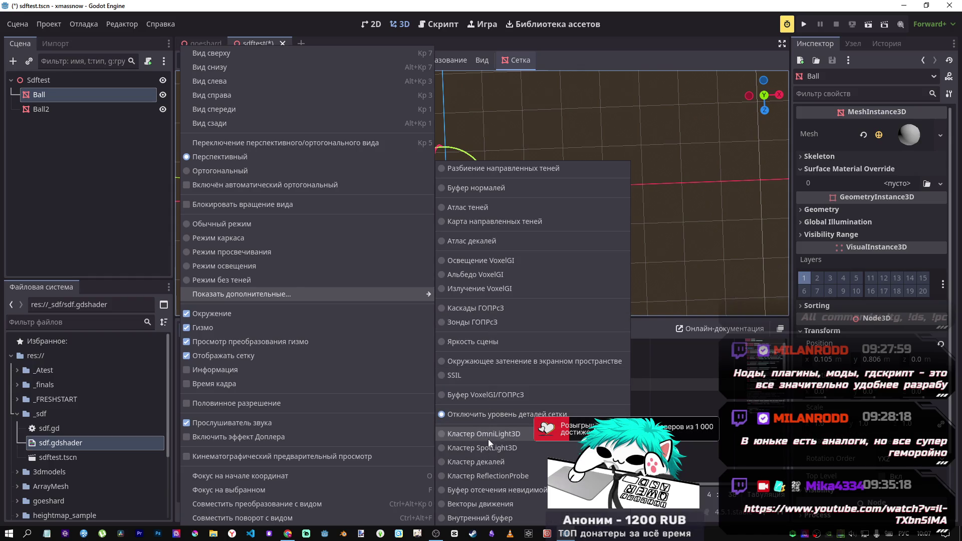
{"action": "left_click", "coordinate": [495, 465]}
{"action": "left_click", "coordinate": [610, 245]}
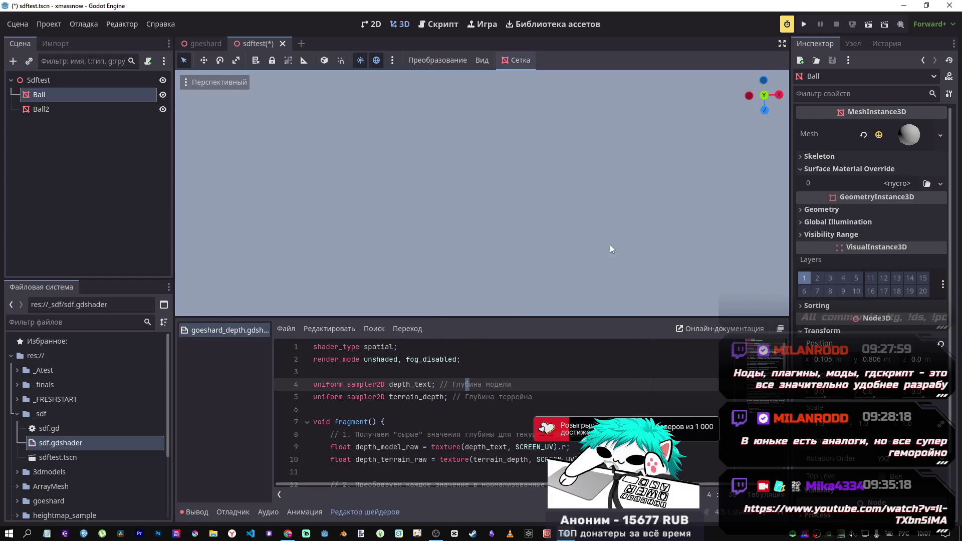
Cycle through SpotLight3D, OmniLight3D, decal and ReflectionProbe cluster views, ending on OmniLight3D
{"action": "left_click", "coordinate": [183, 83]}
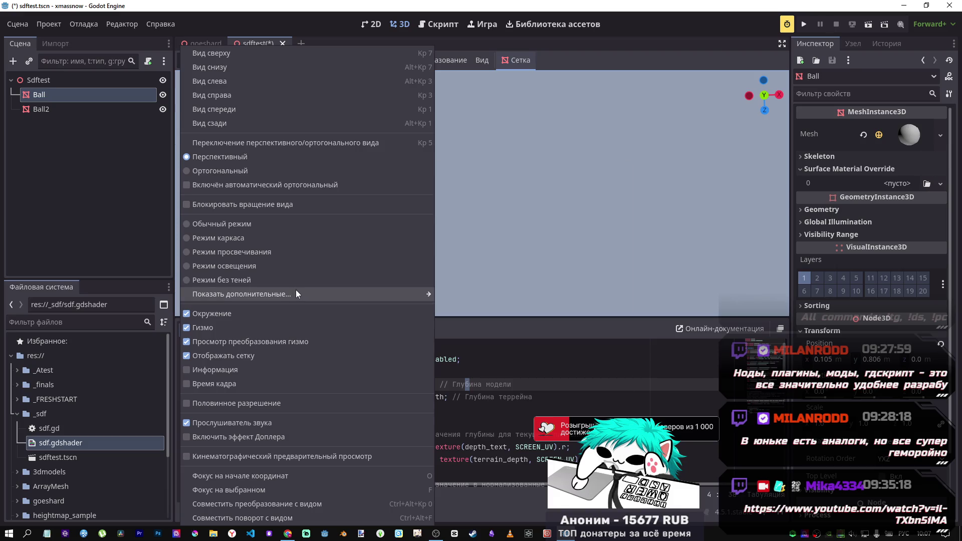
{"action": "mouse_move", "coordinate": [295, 294]}
{"action": "left_click", "coordinate": [492, 447]}
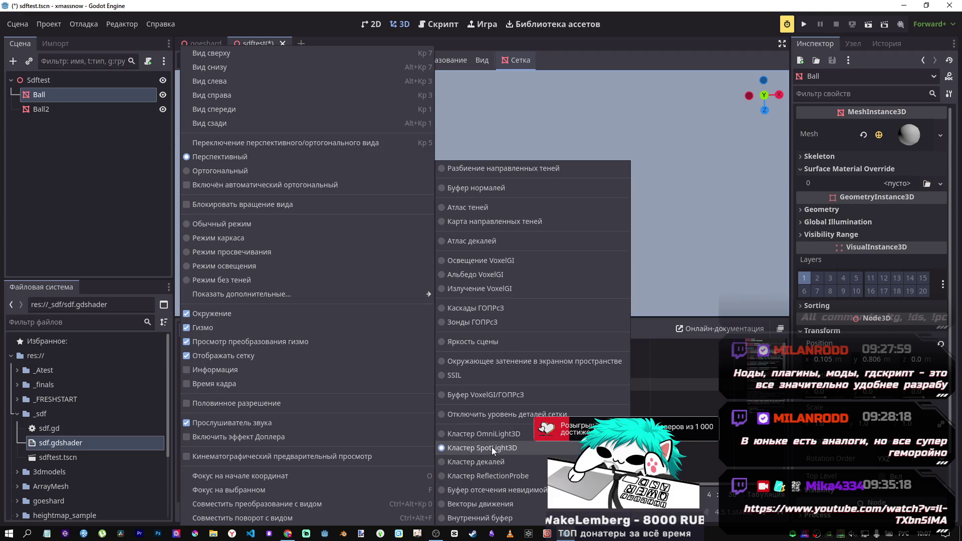
{"action": "left_click", "coordinate": [488, 435]}
{"action": "left_click", "coordinate": [488, 463]}
{"action": "left_click", "coordinate": [486, 472]}
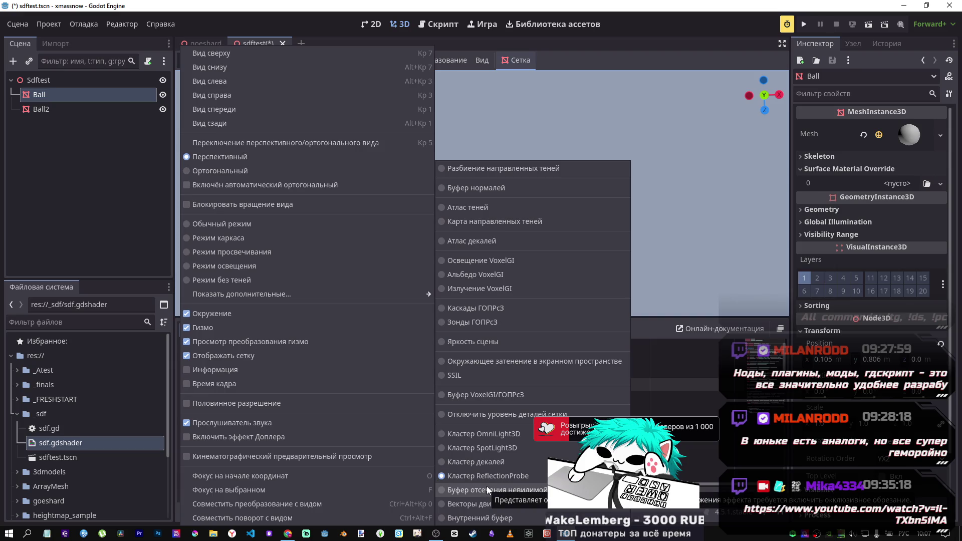
{"action": "left_click", "coordinate": [490, 434]}
{"action": "left_click", "coordinate": [684, 216]}
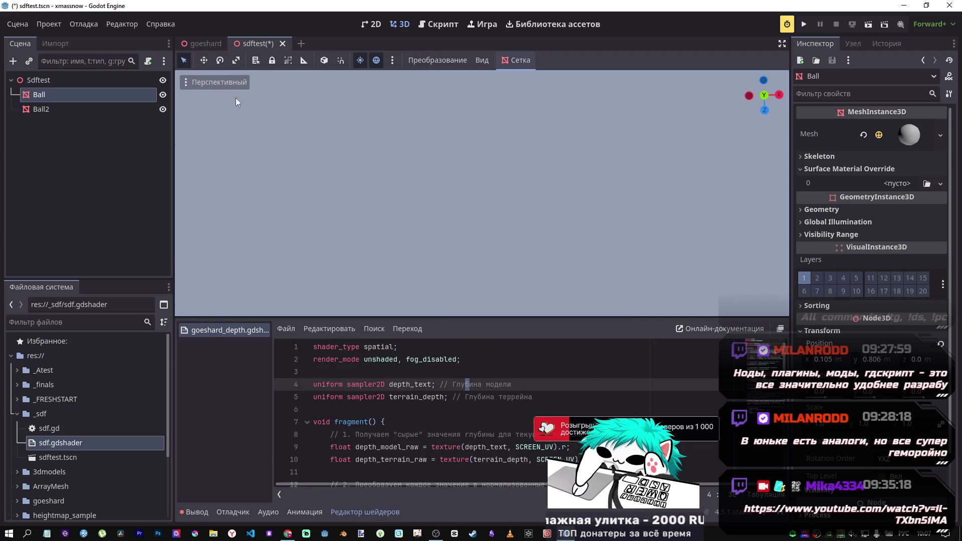
Set the debug draw mode to the occlusion culling buffer
{"action": "left_click", "coordinate": [186, 82]}
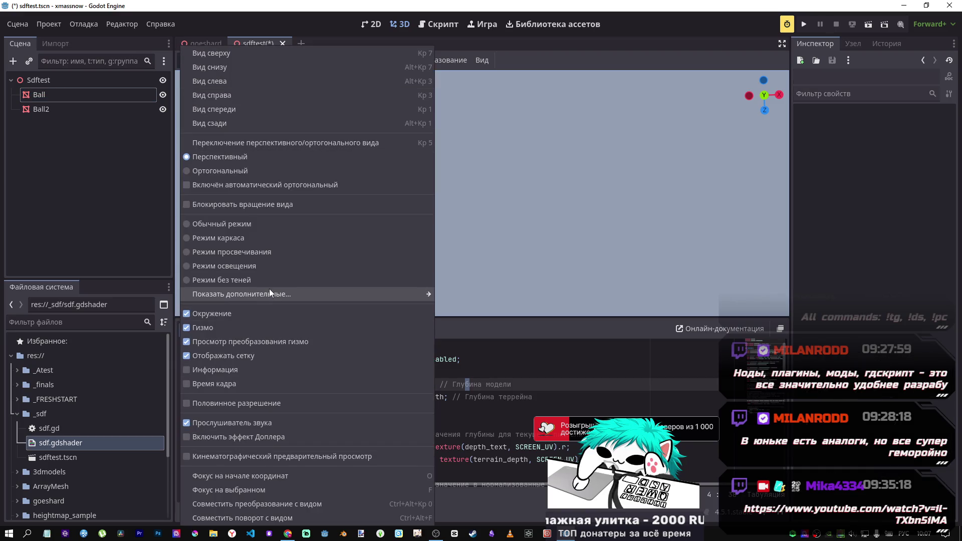
{"action": "mouse_move", "coordinate": [269, 294]}
{"action": "left_click", "coordinate": [498, 489]}
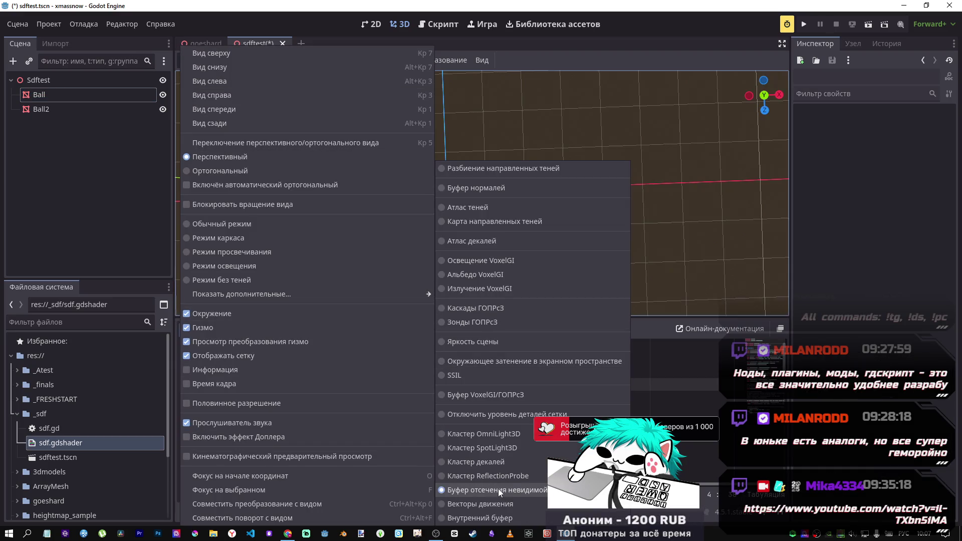
Close the debug list and fly the camera in and out to frame both spheres
{"action": "left_click", "coordinate": [712, 248]}
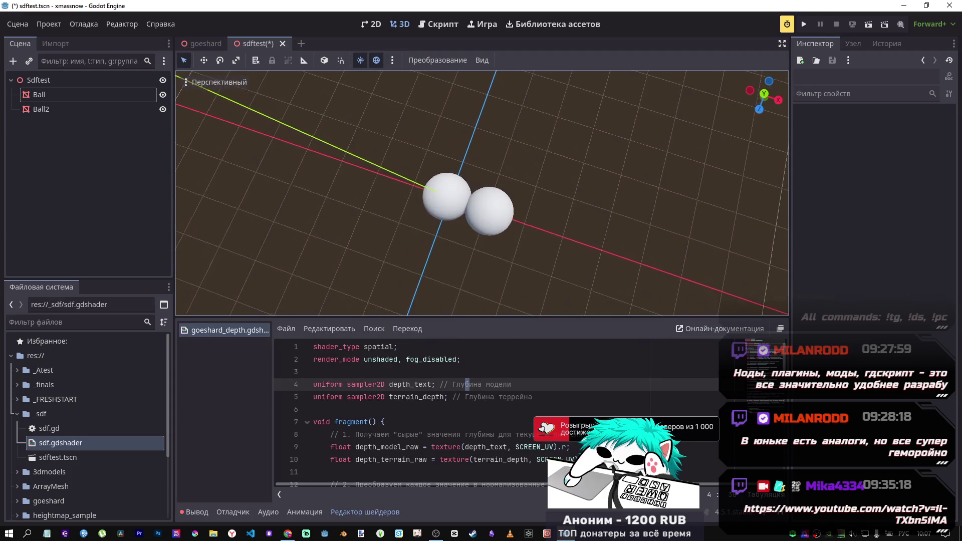
{"action": "key", "text": "w"}
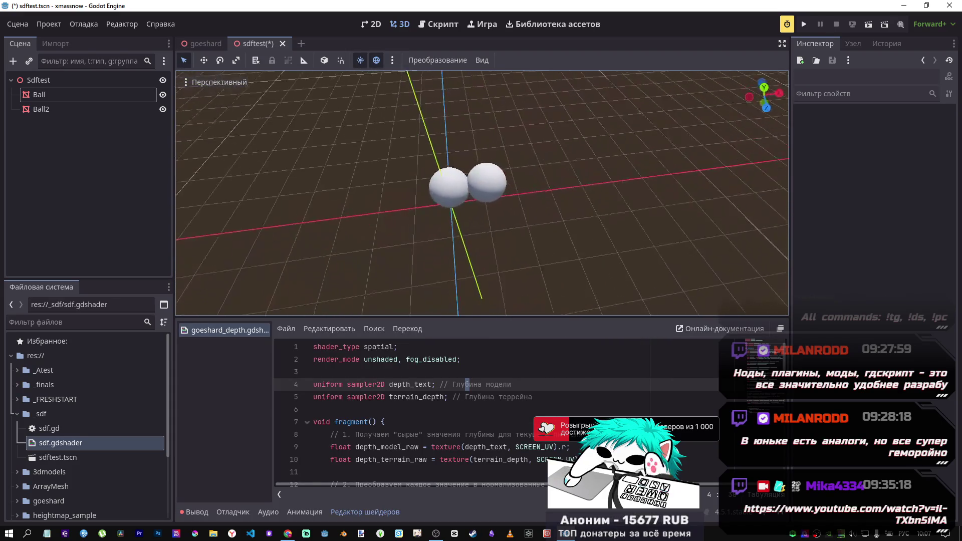
{"action": "key", "text": "s"}
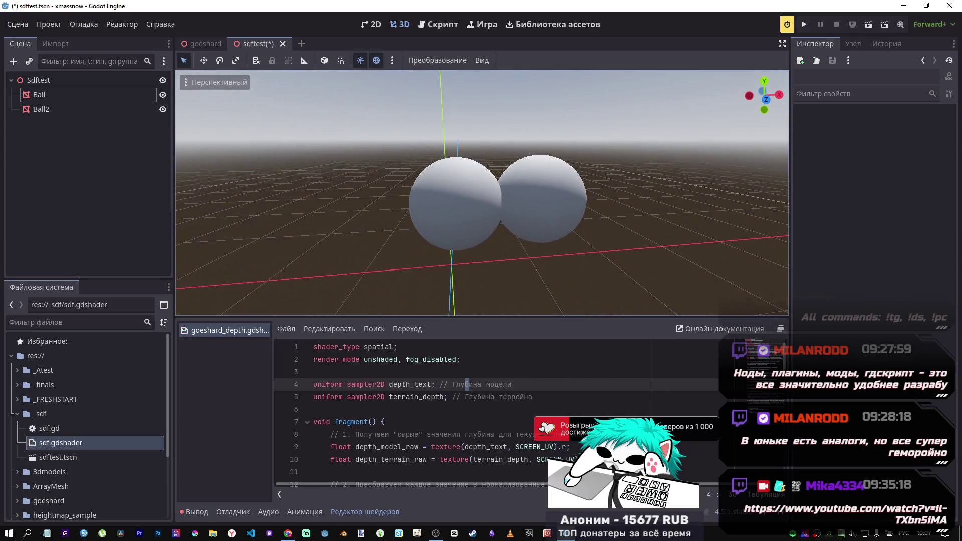
{"action": "key", "text": "w"}
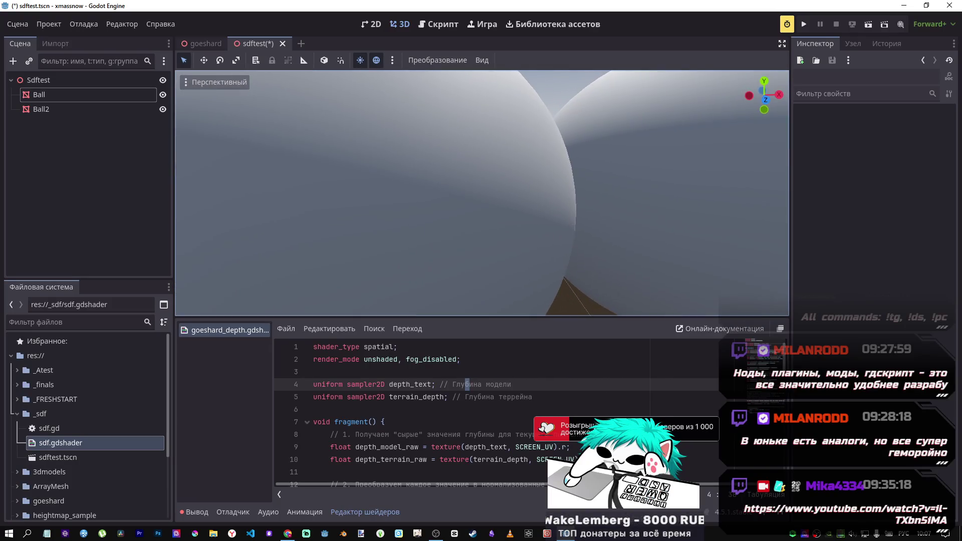
{"action": "key", "text": "s"}
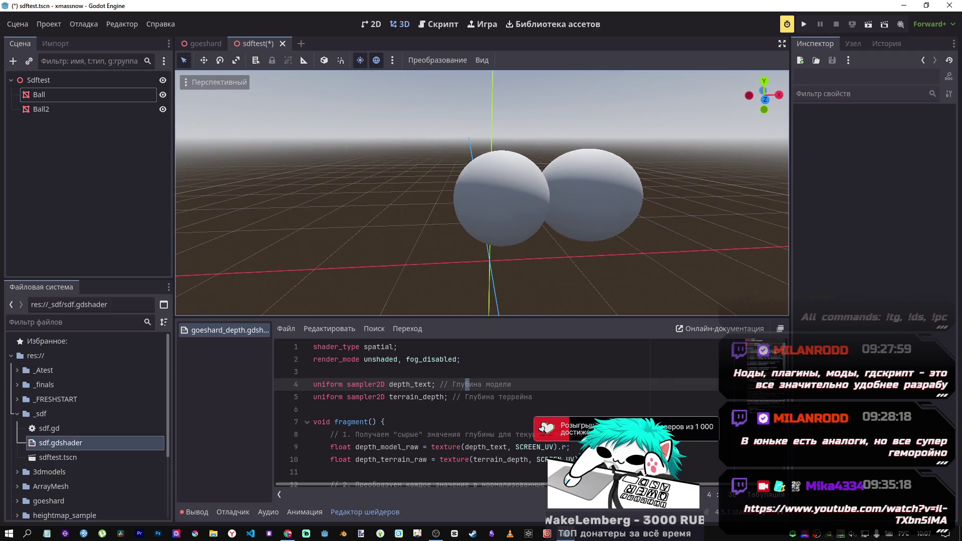
{"action": "key", "text": "a"}
Select Ball and slide it along X toward Ball2, then pull the camera back
{"action": "left_click", "coordinate": [501, 202]}
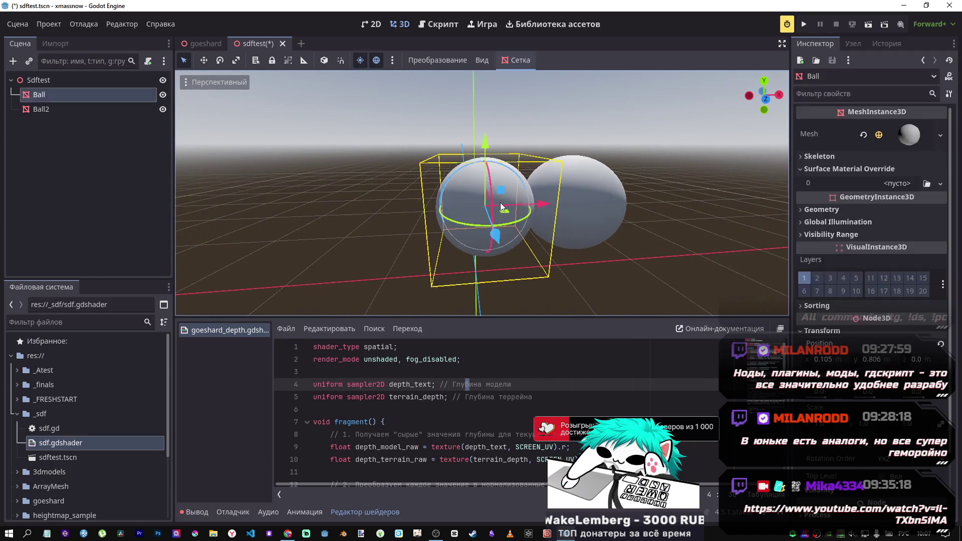
{"action": "left_click_drag", "start_coordinate": [533, 206], "coordinate": [548, 206]}
{"action": "key", "text": "w"}
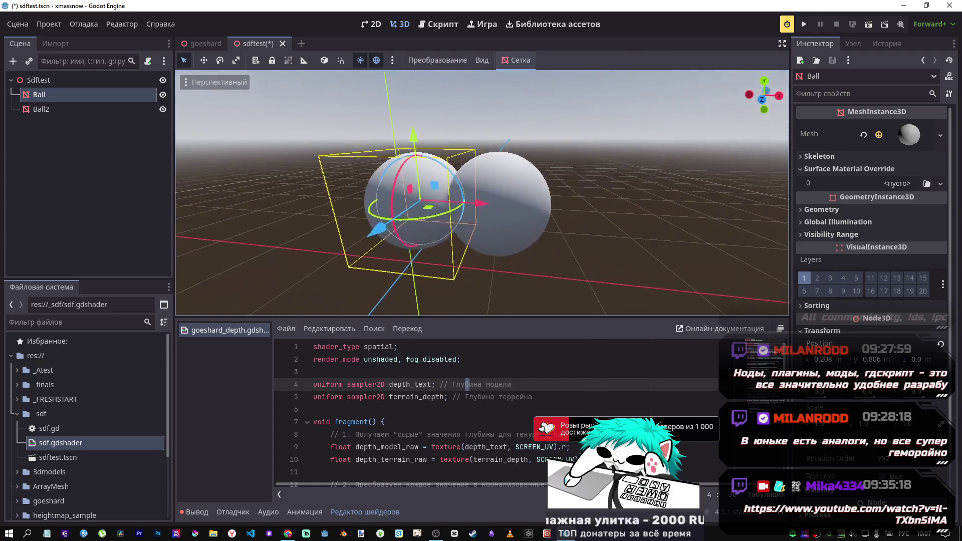
{"action": "key", "text": "a"}
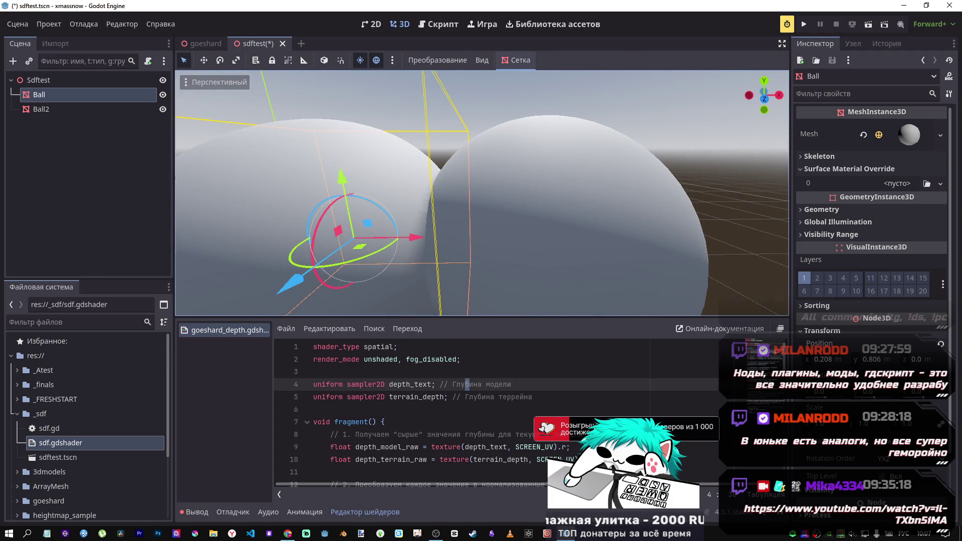
{"action": "key", "text": "s"}
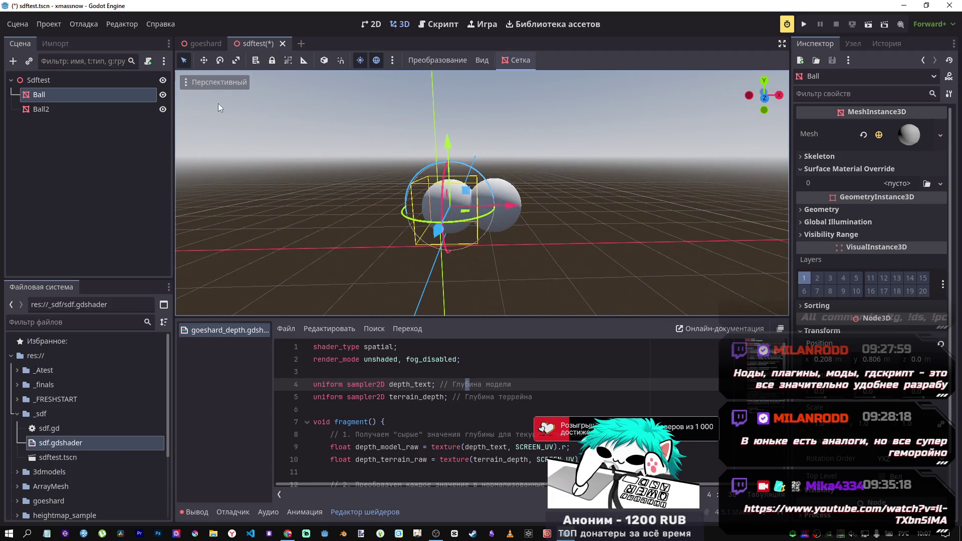
{"action": "left_click", "coordinate": [195, 85]}
Switch to the motion vectors debug view and nudge Ball along X to about 0.387
{"action": "mouse_move", "coordinate": [307, 294]}
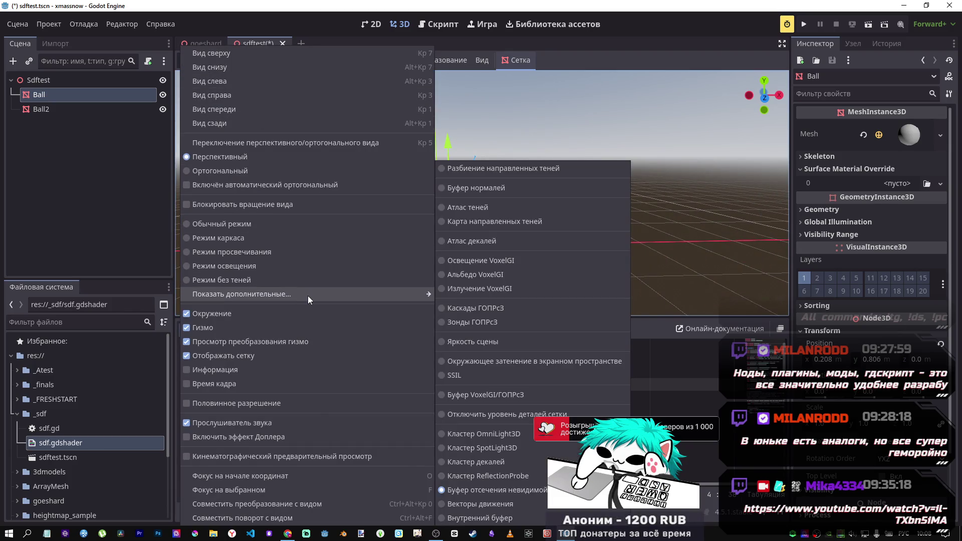
{"action": "left_click", "coordinate": [489, 503]}
{"action": "left_click", "coordinate": [690, 252]}
{"action": "mouse_move", "coordinate": [512, 208]}
{"action": "left_mouse_down"}
{"action": "mouse_move", "coordinate": [519, 206]}
{"action": "mouse_move", "coordinate": [436, 208]}
{"action": "mouse_move", "coordinate": [578, 213]}
{"action": "mouse_move", "coordinate": [501, 210]}
{"action": "mouse_move", "coordinate": [528, 210]}
{"action": "mouse_move", "coordinate": [511, 212]}
{"action": "left_mouse_up"}
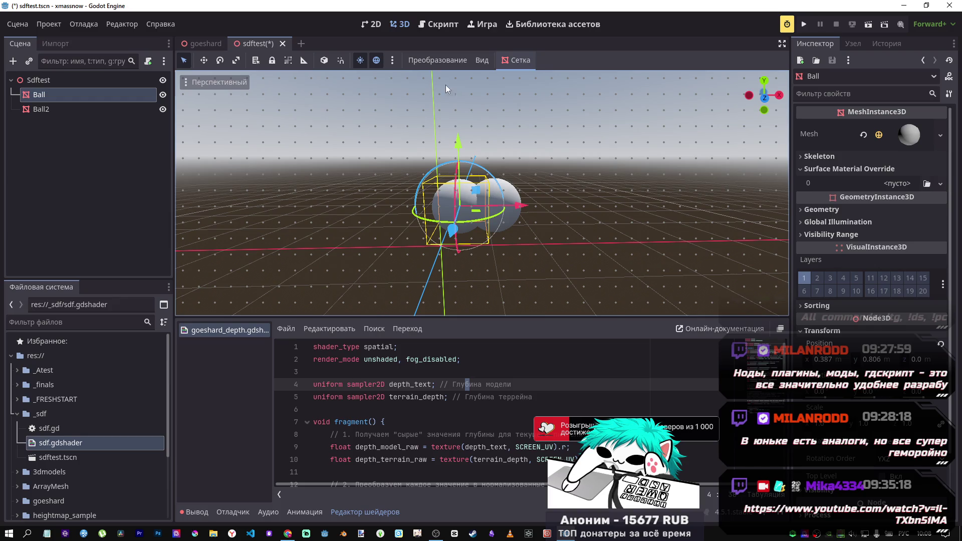
Switch to the internal buffer debug view and snap the camera to front view
{"action": "left_click", "coordinate": [186, 83]}
{"action": "mouse_move", "coordinate": [332, 299]}
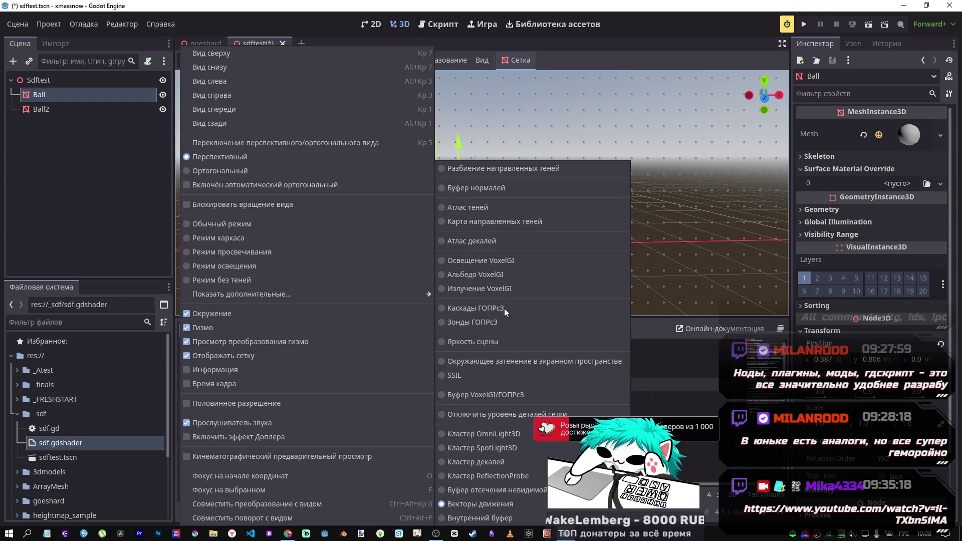
{"action": "left_click", "coordinate": [500, 518]}
{"action": "left_click", "coordinate": [665, 251]}
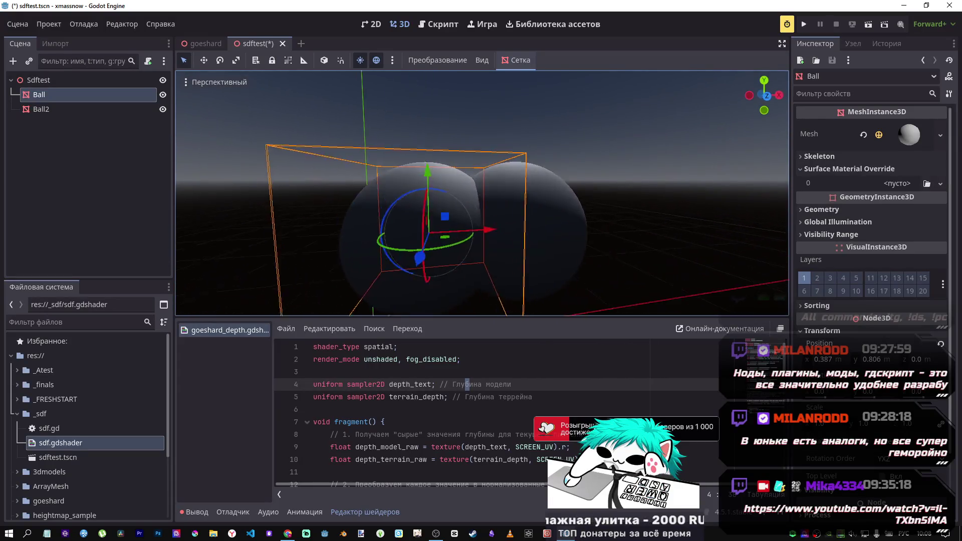
{"action": "key", "text": "KP_1"}
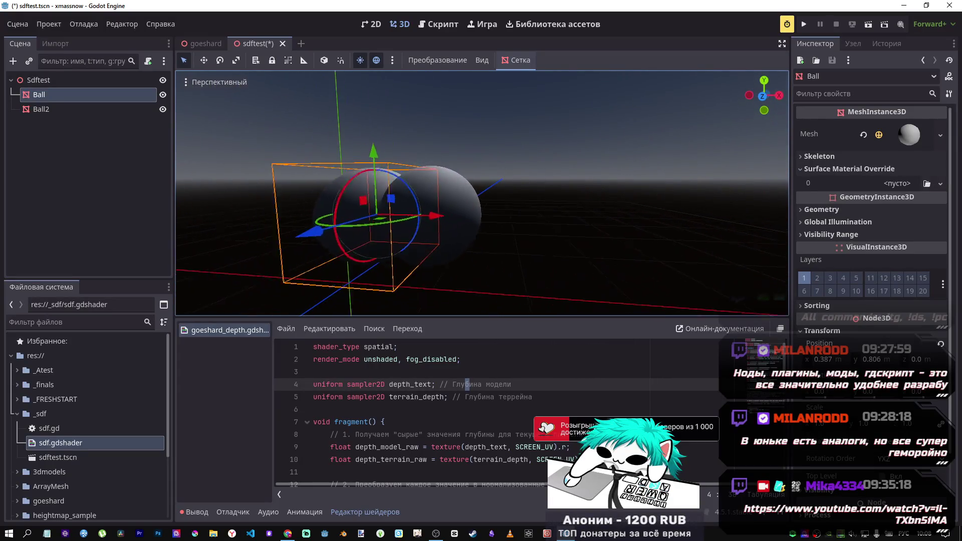
{"action": "left_click", "coordinate": [193, 86]}
Close the view options and save the sdftest scene
{"action": "mouse_move", "coordinate": [320, 299]}
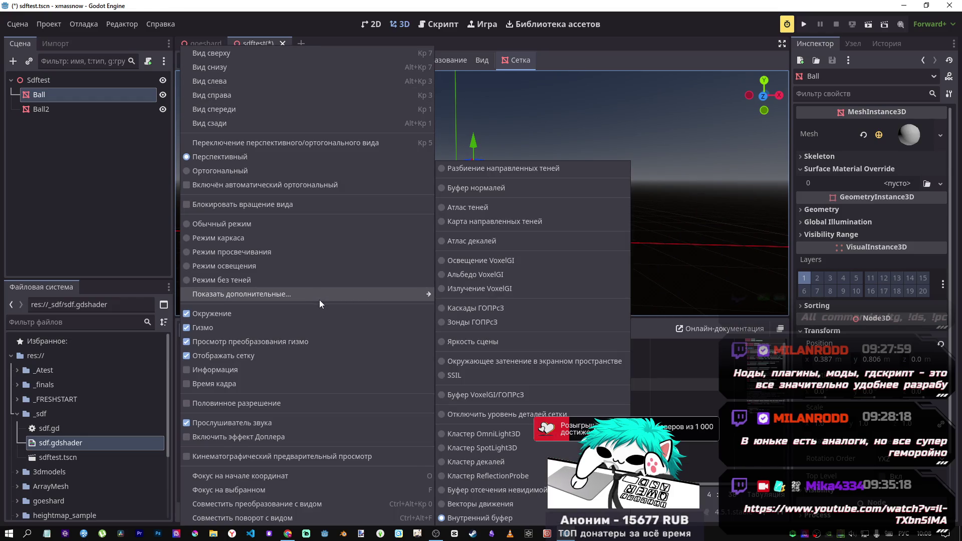
{"action": "left_click", "coordinate": [658, 329]}
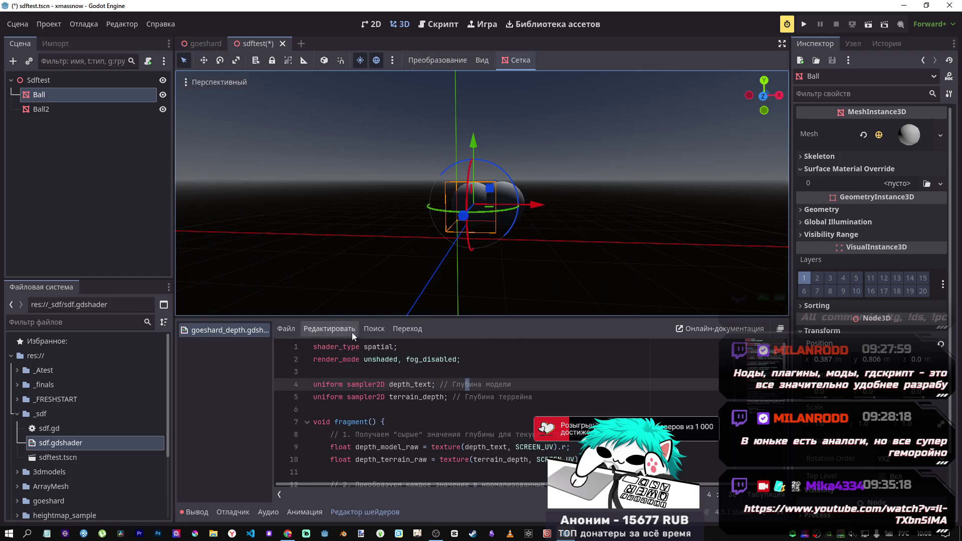
{"action": "key", "text": "ctrl+s"}
Browse the project settings' input actions, localization and autoload globals, then close them
{"action": "left_click", "coordinate": [18, 24]}
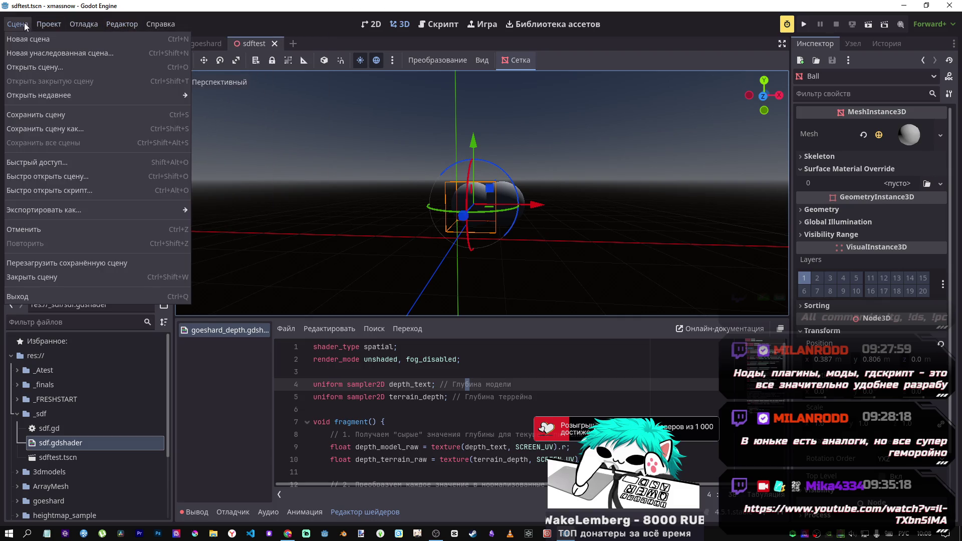
{"action": "mouse_move", "coordinate": [38, 29]}
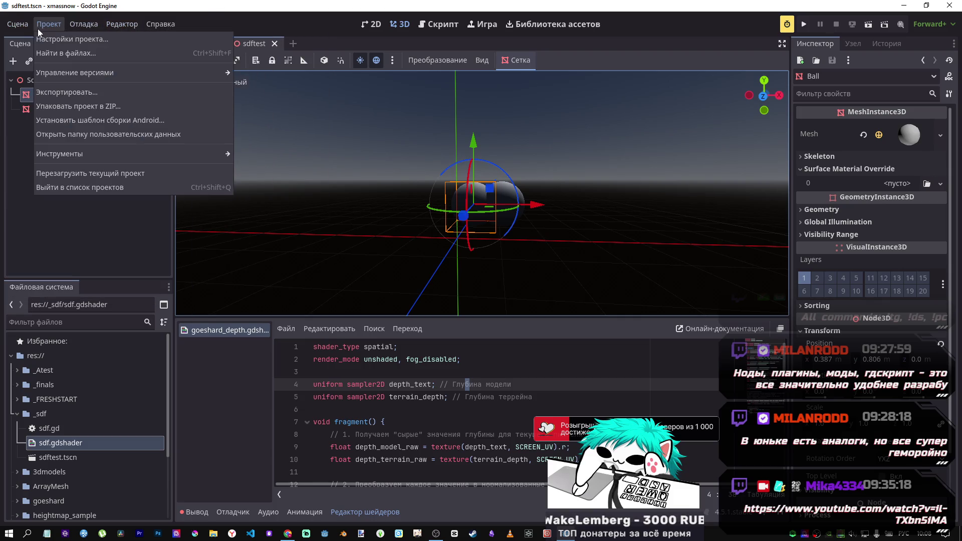
{"action": "left_click", "coordinate": [73, 40]}
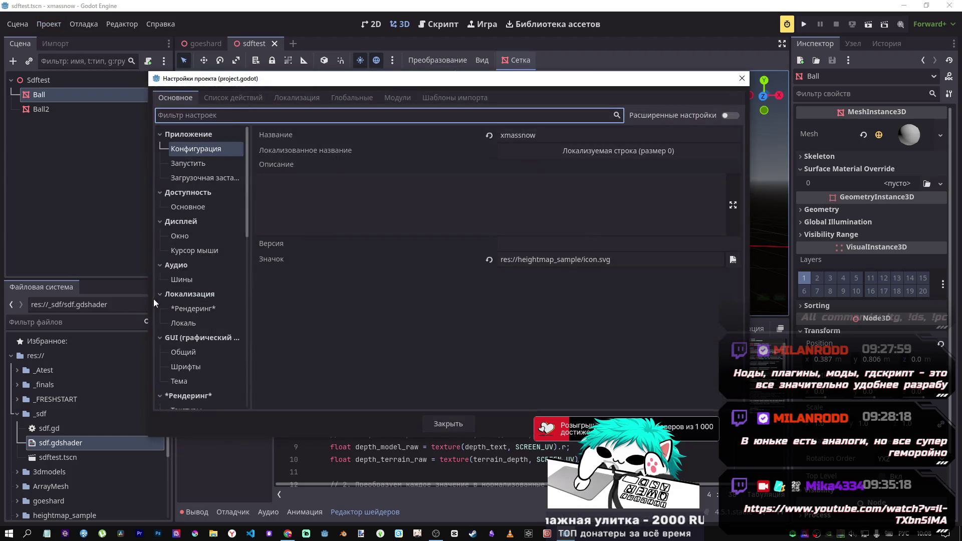
{"action": "left_click", "coordinate": [237, 99]}
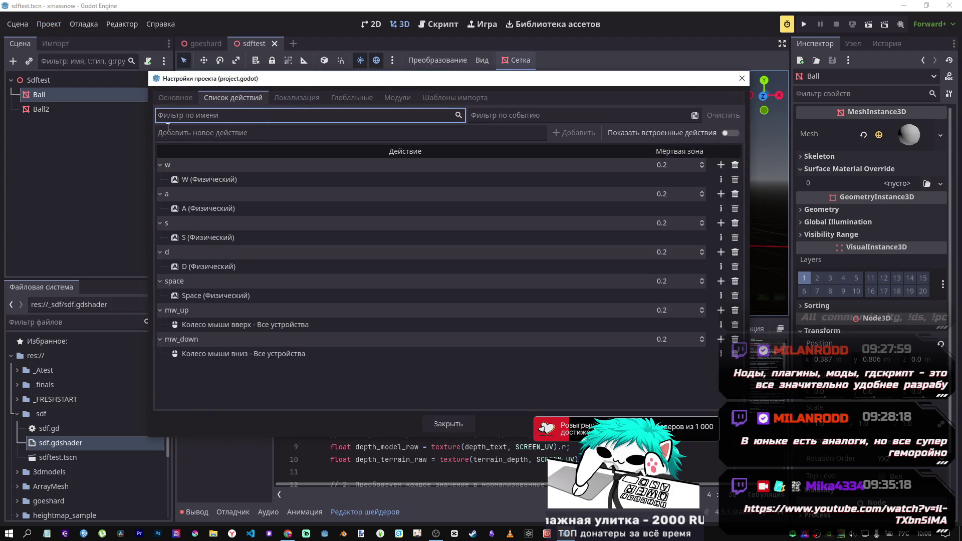
{"action": "left_click", "coordinate": [298, 98]}
{"action": "left_click", "coordinate": [337, 98]}
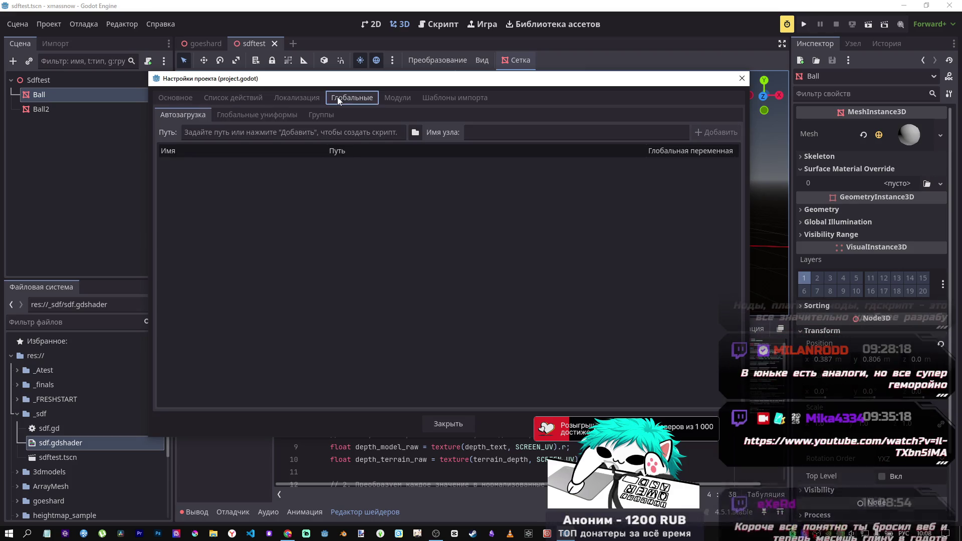
{"action": "key", "text": "ctrl+Tab"}
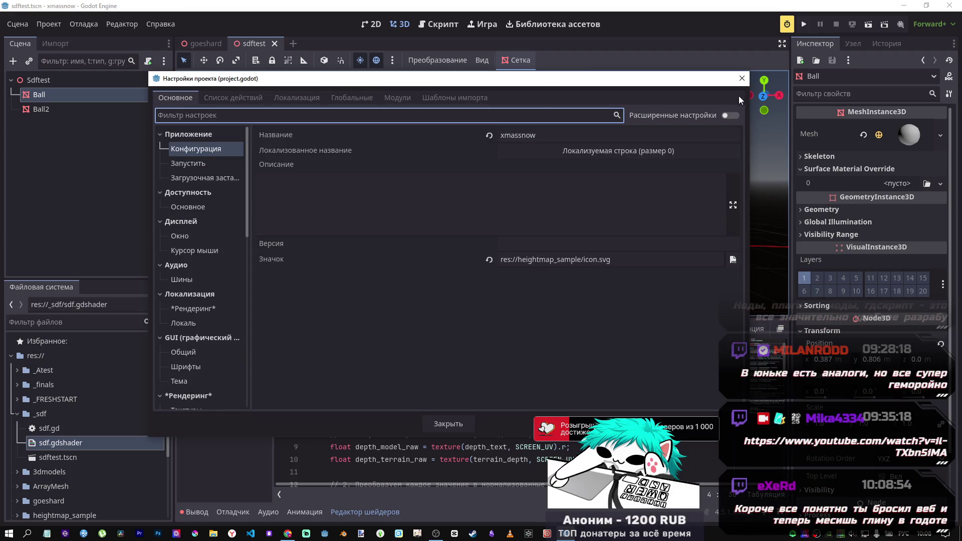
{"action": "left_click", "coordinate": [742, 78]}
{"action": "left_click", "coordinate": [132, 24]}
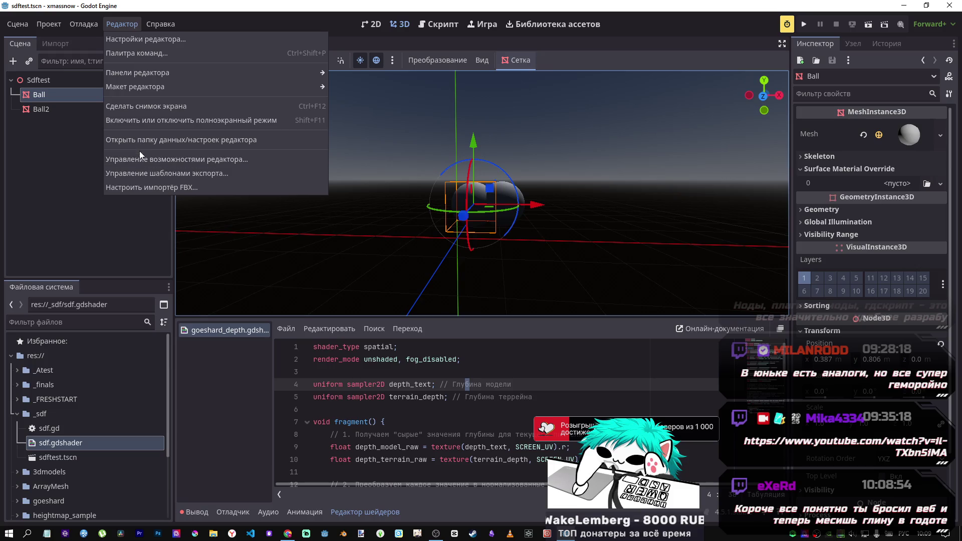
Filter editor settings for 'язык', set the editor language to en, and save and restart
{"action": "left_click", "coordinate": [153, 42]}
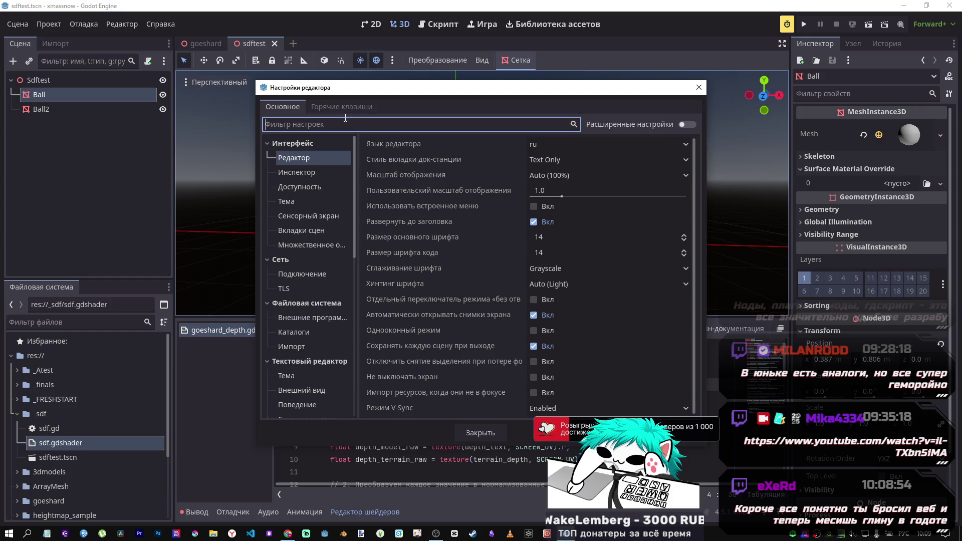
{"action": "type", "text": "дф"}
{"action": "key", "text": "BackSpace"}
{"action": "key", "text": "BackSpace"}
{"action": "type", "text": "язы"}
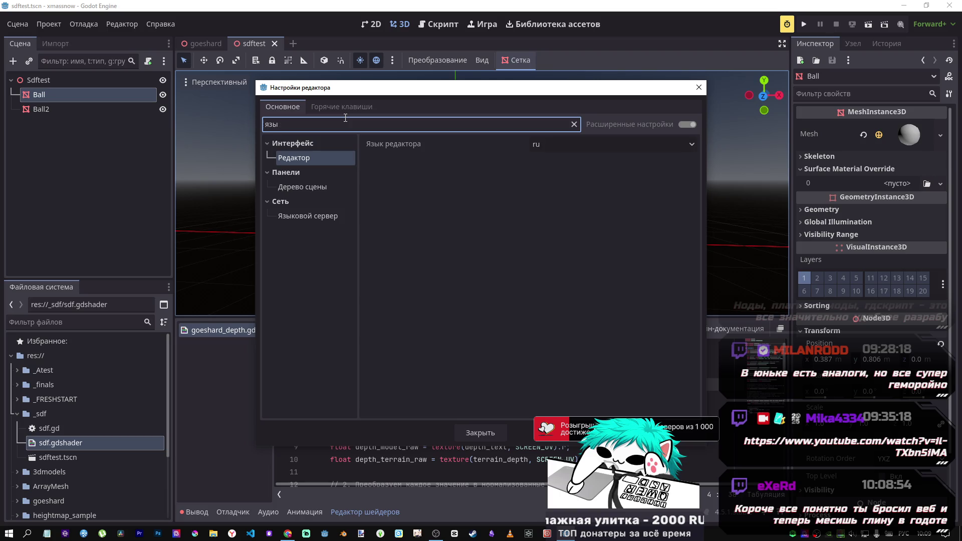
{"action": "type", "text": "к"}
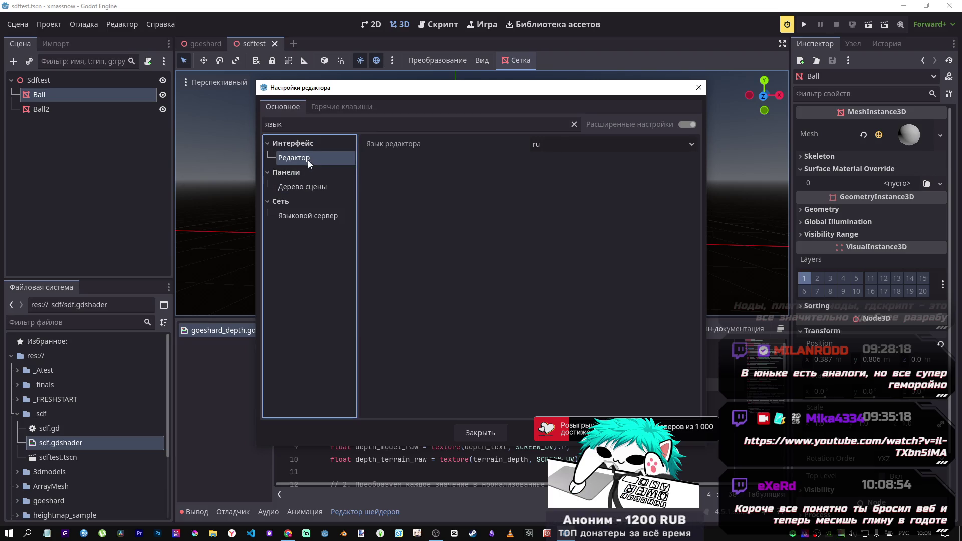
{"action": "left_click", "coordinate": [565, 143]}
{"action": "left_click", "coordinate": [516, 159]}
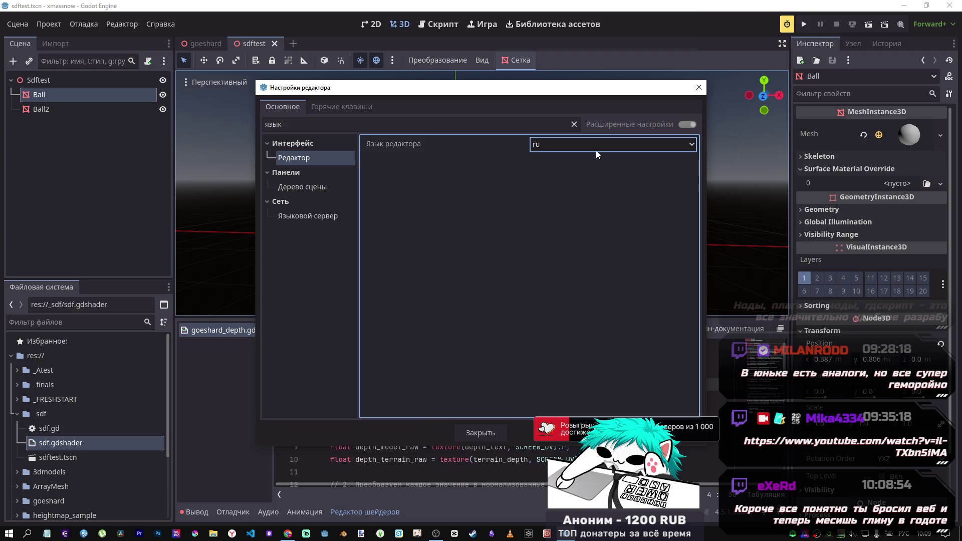
{"action": "left_click", "coordinate": [596, 150]}
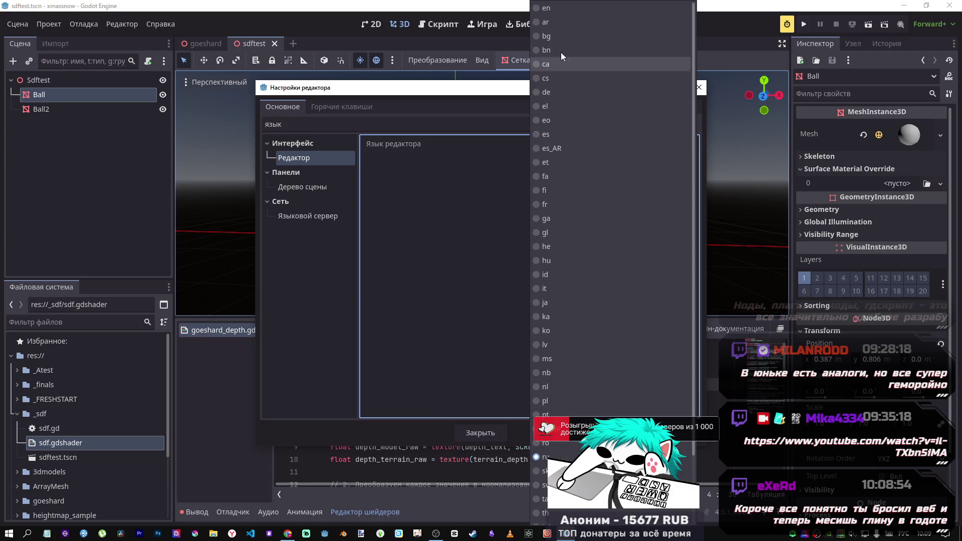
{"action": "key", "text": "Escape"}
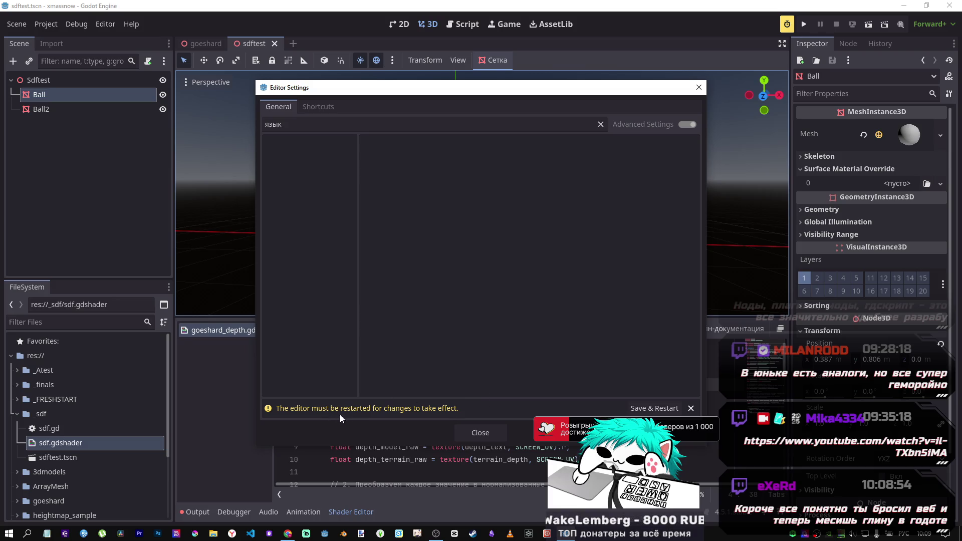
{"action": "left_click", "coordinate": [643, 410]}
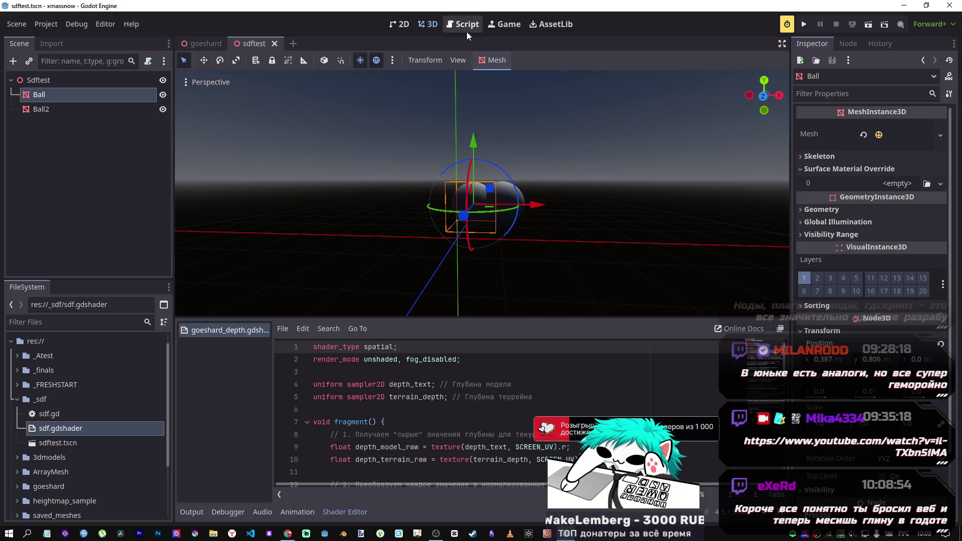
After the restart, check the system clock and flip between the Script and 3D workspaces
{"action": "left_click", "coordinate": [925, 534]}
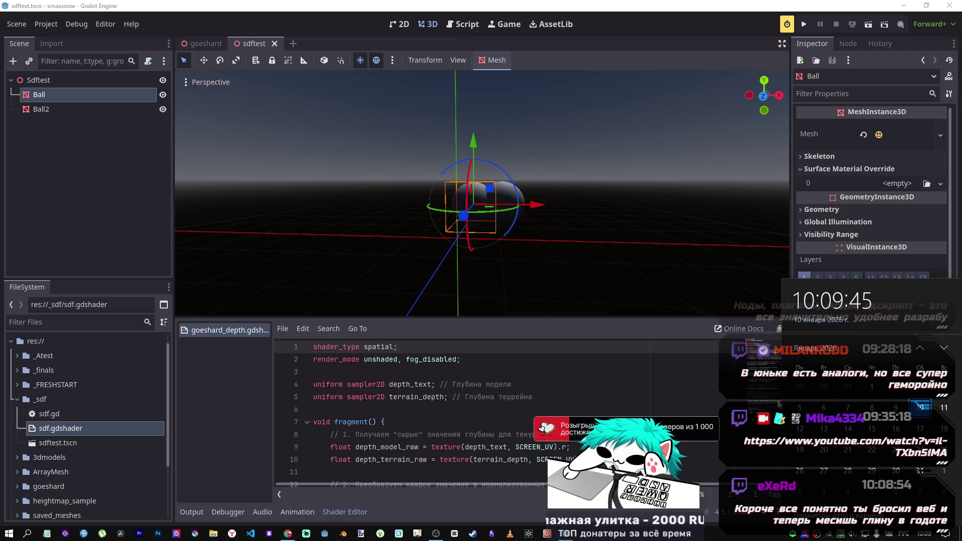
{"action": "left_click", "coordinate": [636, 407]}
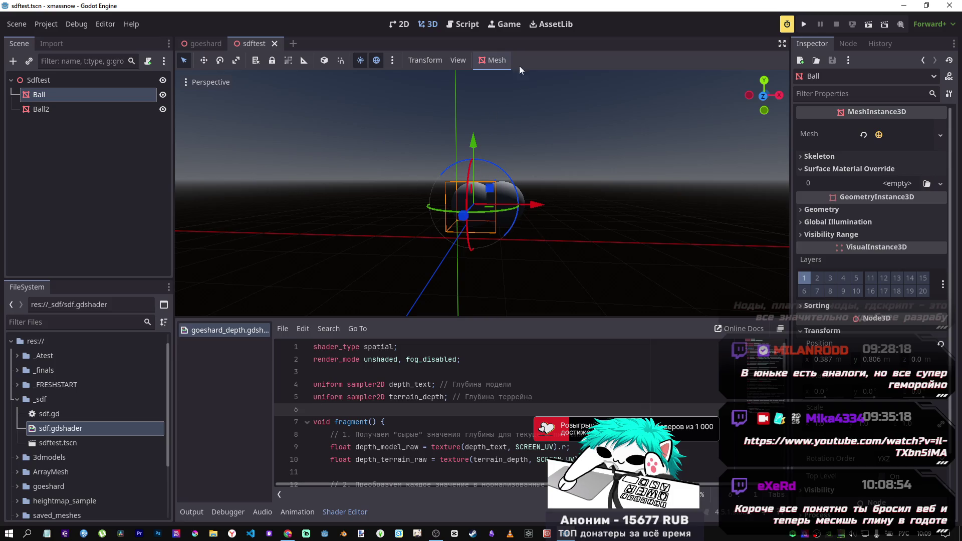
{"action": "left_click", "coordinate": [481, 22]}
{"action": "left_click", "coordinate": [427, 25]}
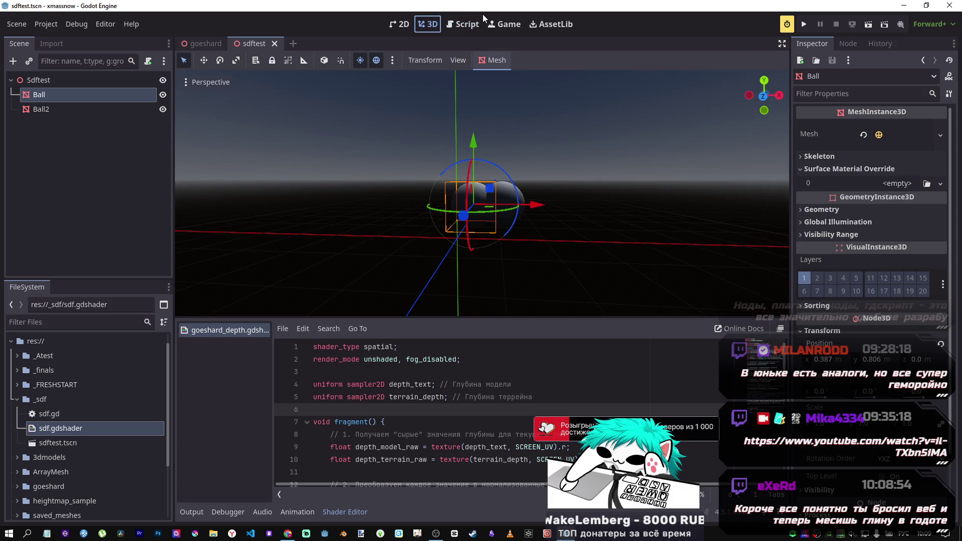
{"action": "left_click", "coordinate": [922, 535]}
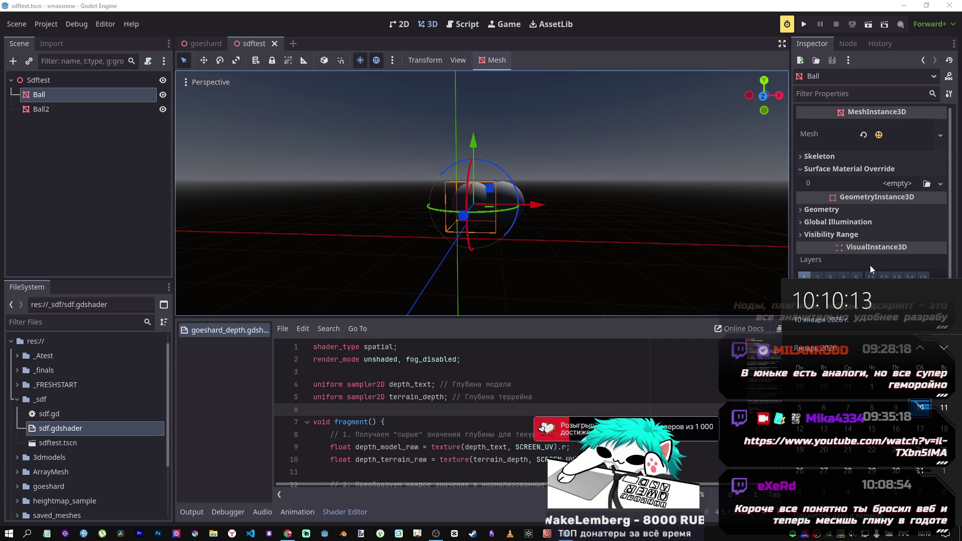
{"action": "left_click", "coordinate": [602, 347]}
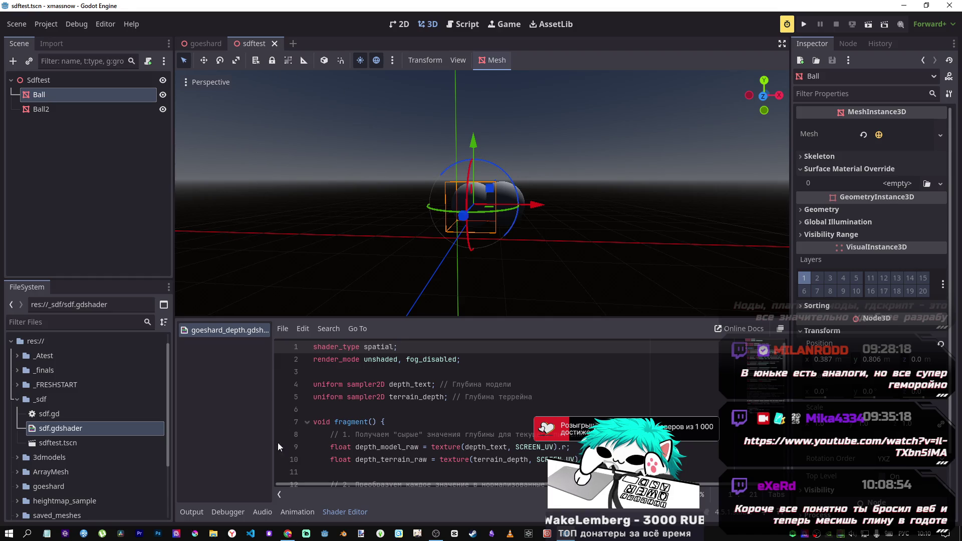
{"action": "mouse_move", "coordinate": [435, 533]}
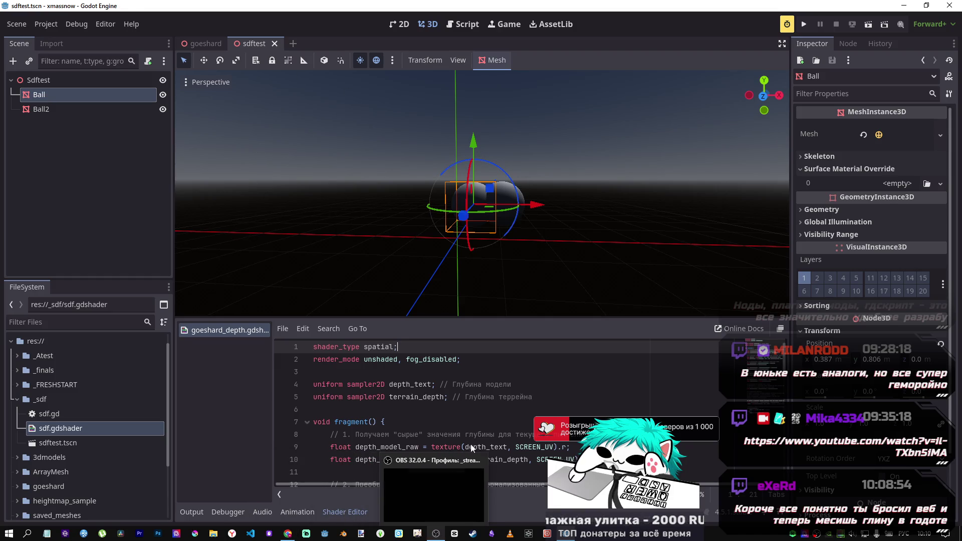
{"action": "mouse_move", "coordinate": [291, 526]}
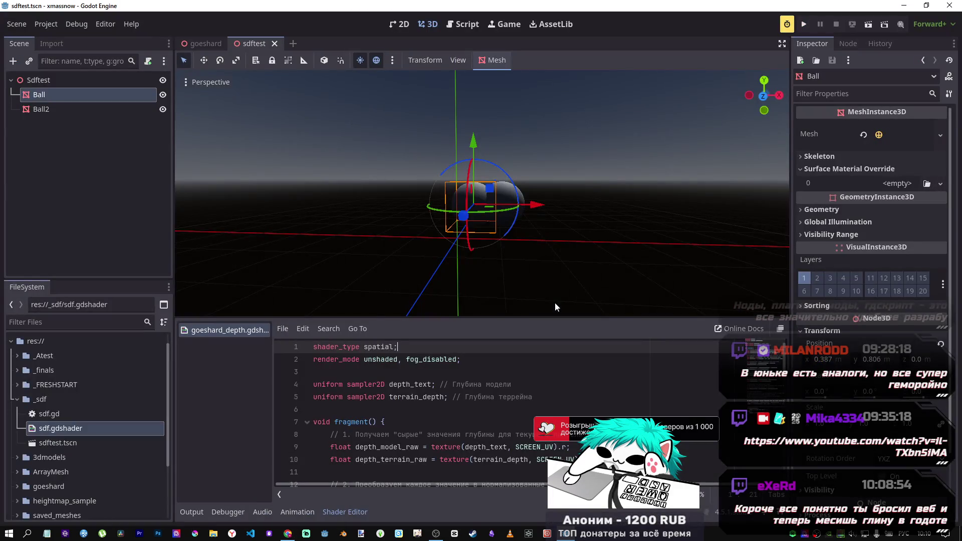
Cycle the viewport through Overdraw, Lighting and Unshaded display, ending on Wireframe
{"action": "left_click", "coordinate": [196, 84]}
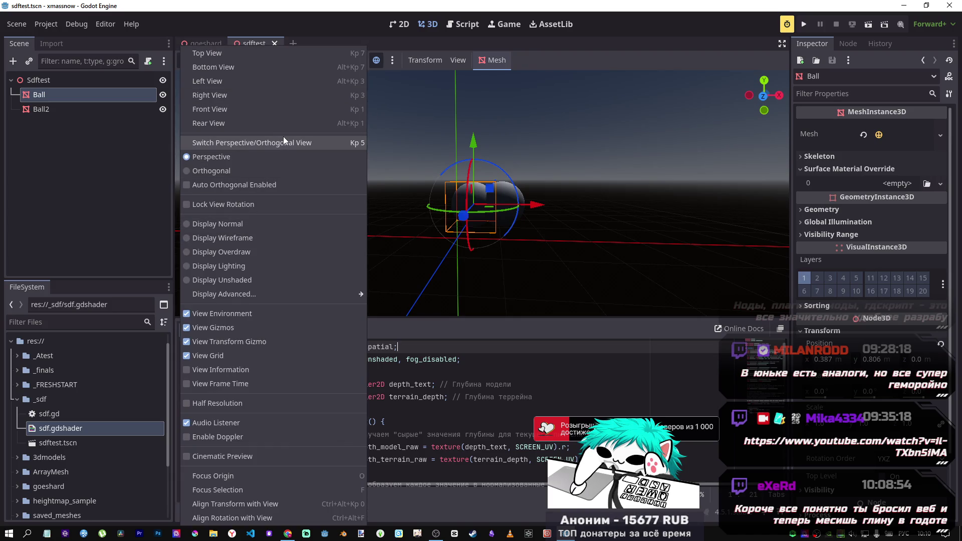
{"action": "mouse_move", "coordinate": [297, 296]}
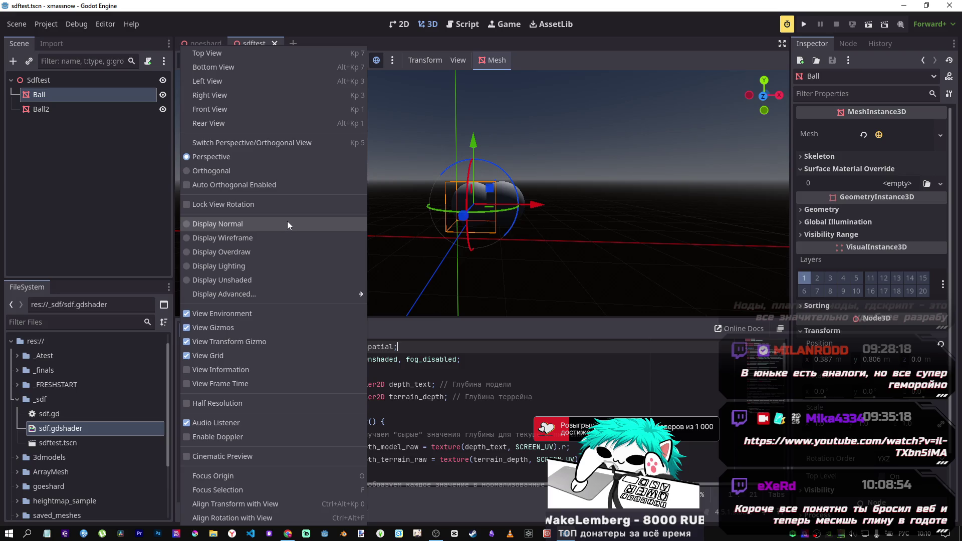
{"action": "left_click", "coordinate": [288, 253]}
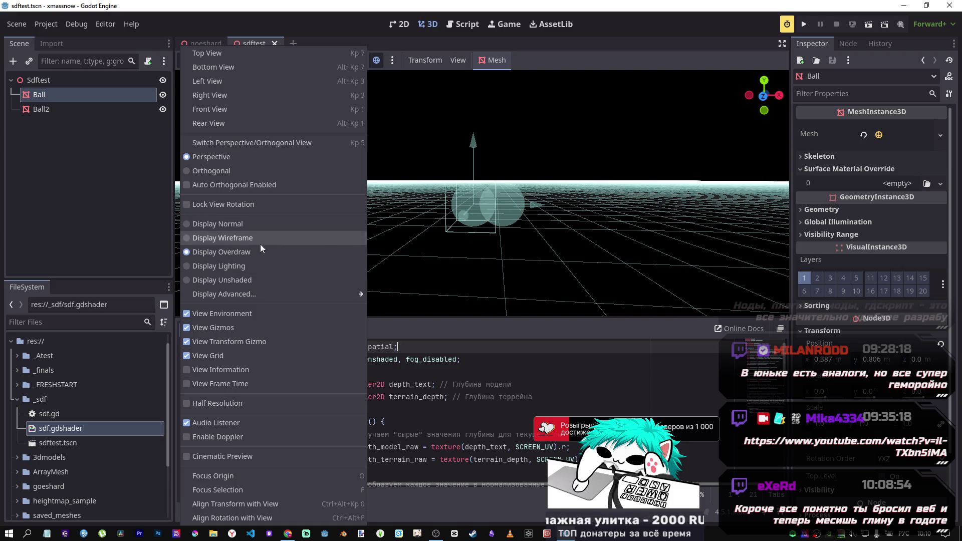
{"action": "left_click", "coordinate": [246, 261]}
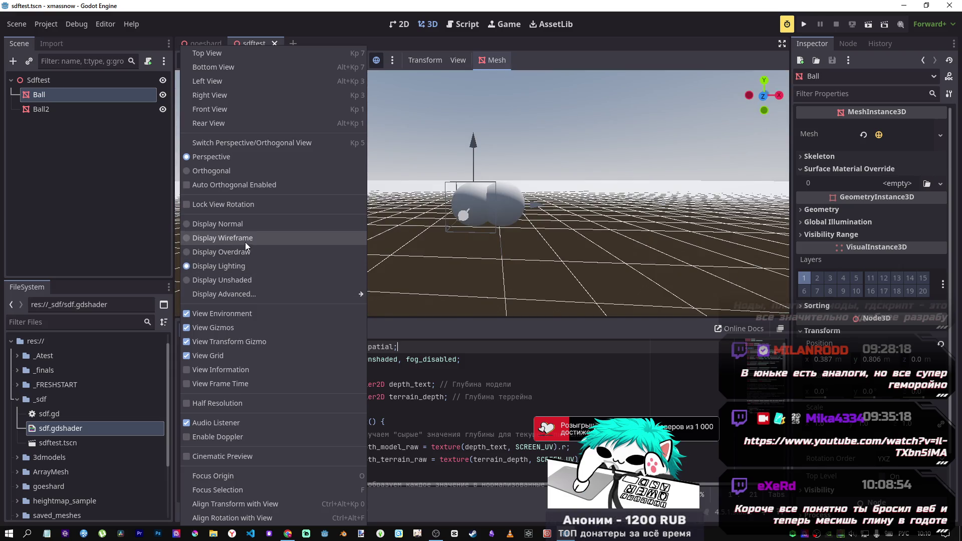
{"action": "left_click", "coordinate": [245, 280]}
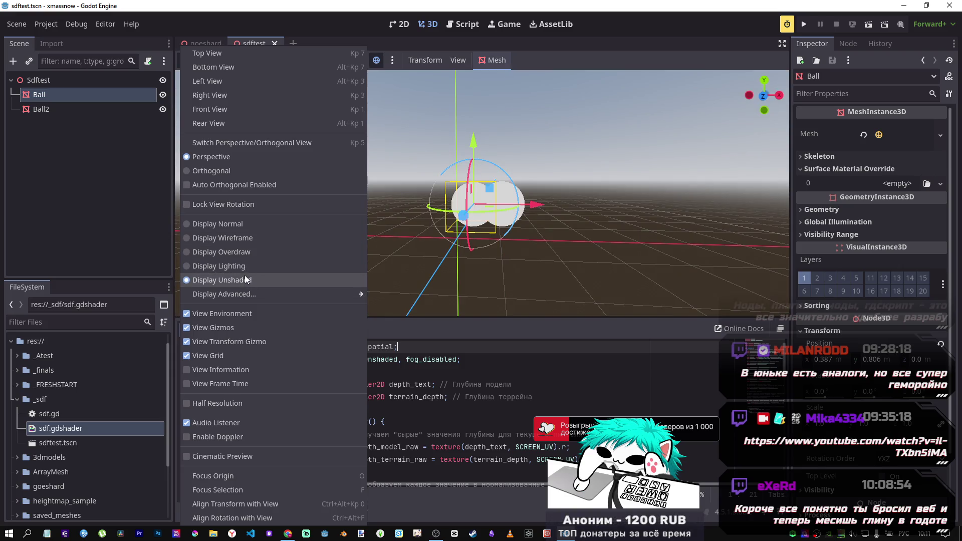
{"action": "left_click", "coordinate": [246, 241]}
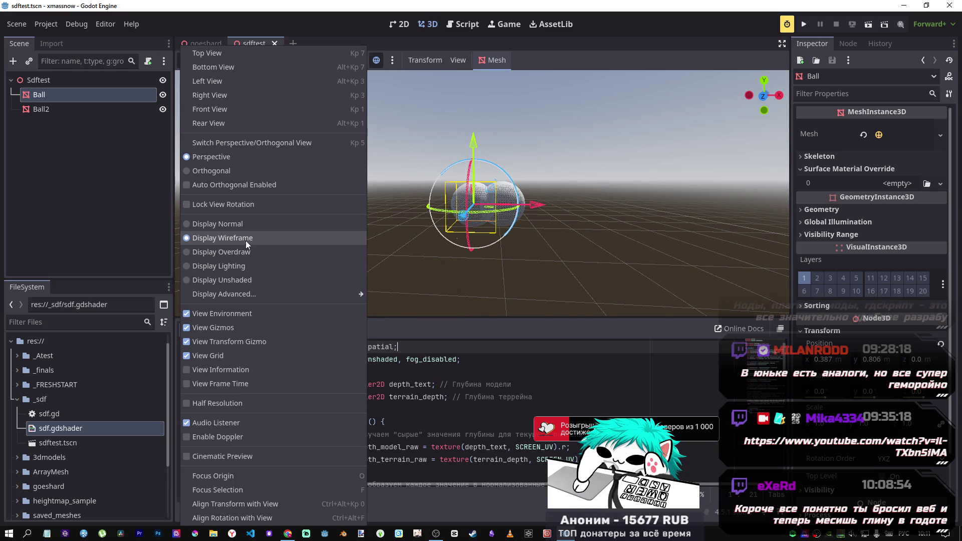
Zoom in and orbit around the wireframe spheres
{"action": "left_click", "coordinate": [518, 235]}
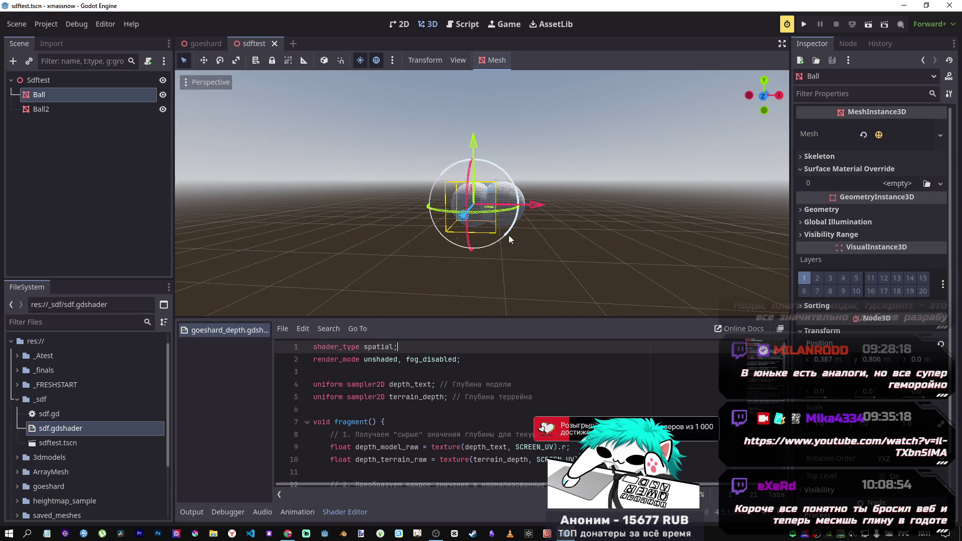
{"action": "scroll", "coordinate": [509, 238], "scroll_direction": "up", "scroll_amount": 5}
{"action": "middle_click", "coordinate": [509, 238]}
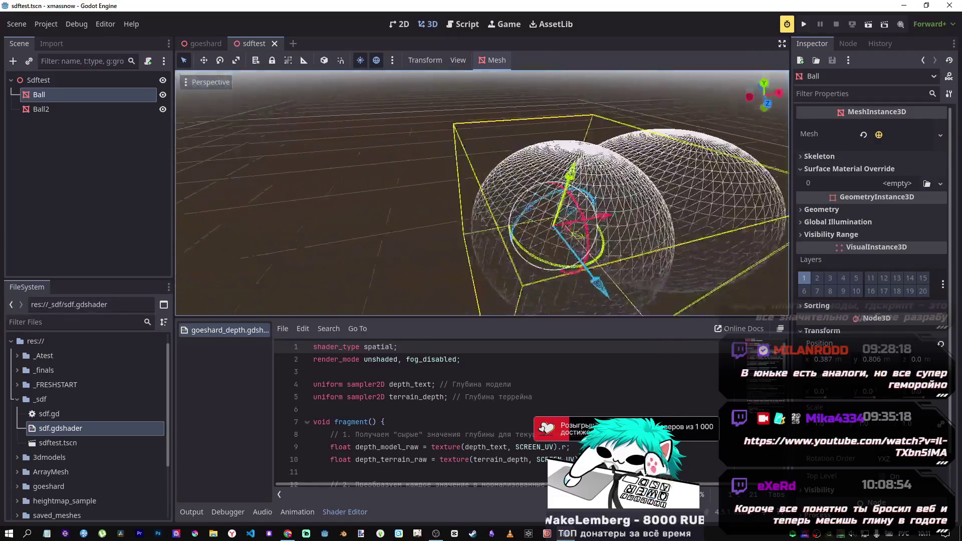
{"action": "middle_click", "coordinate": [482, 193]}
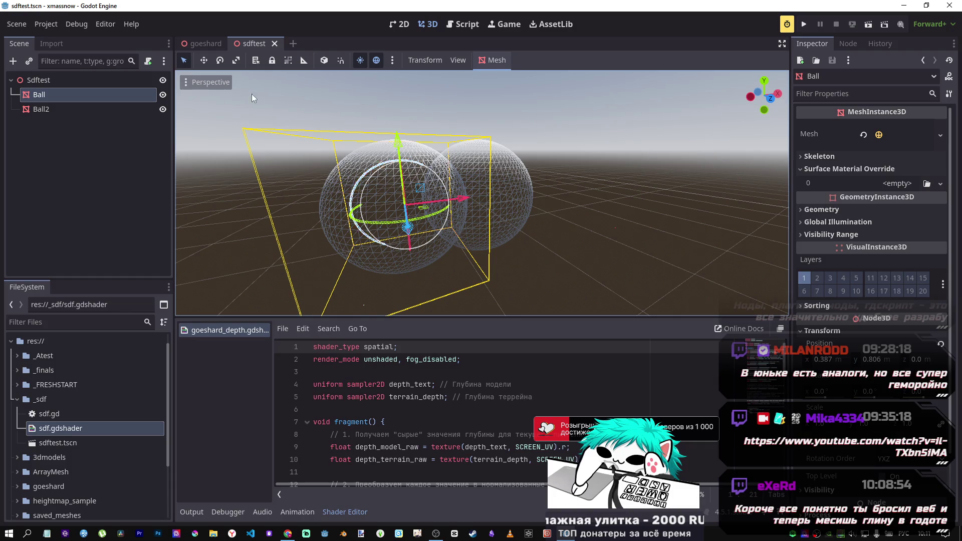
{"action": "left_click", "coordinate": [199, 83]}
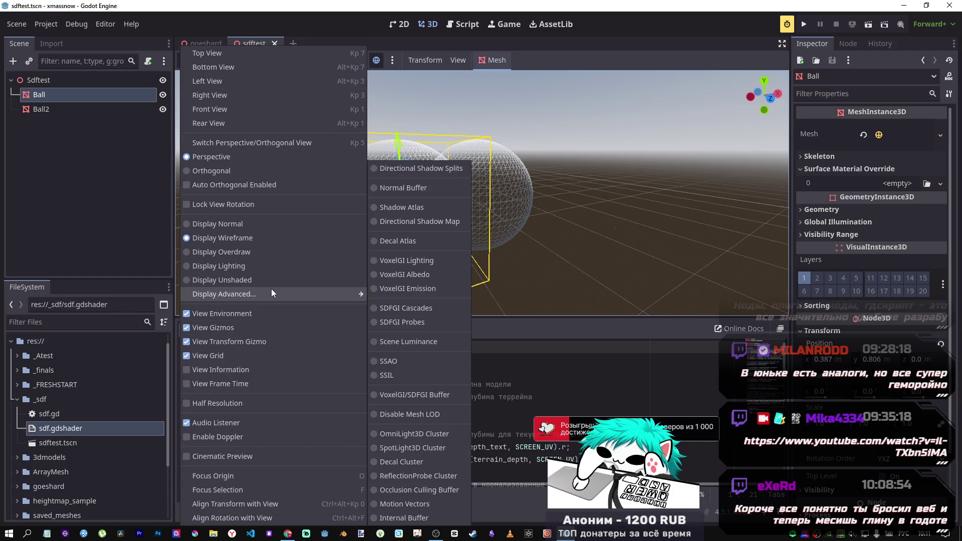
Preview the Normal Buffer debug view, then return the viewport to Normal display
{"action": "left_click", "coordinate": [401, 190]}
{"action": "left_click", "coordinate": [557, 210]}
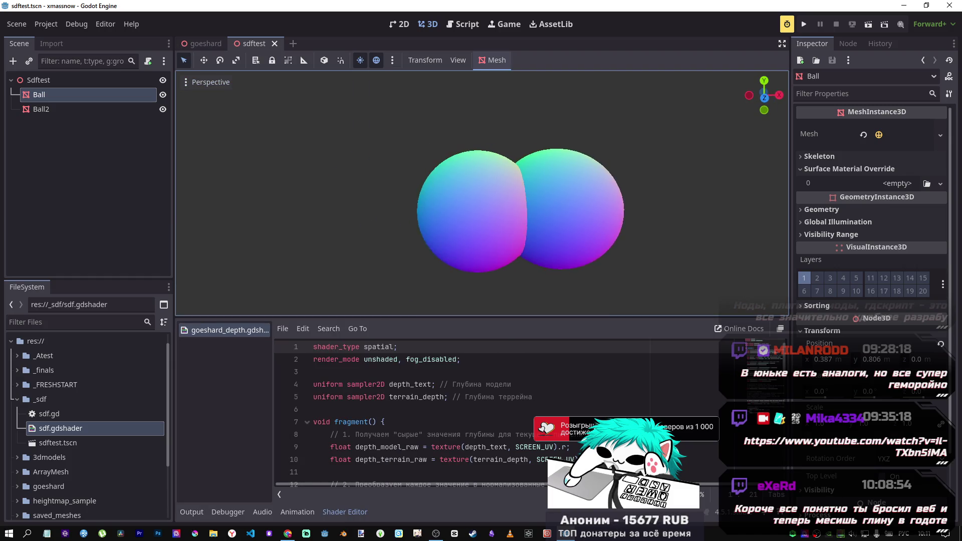
{"action": "scroll", "coordinate": [566, 234], "scroll_direction": "up", "scroll_amount": 5}
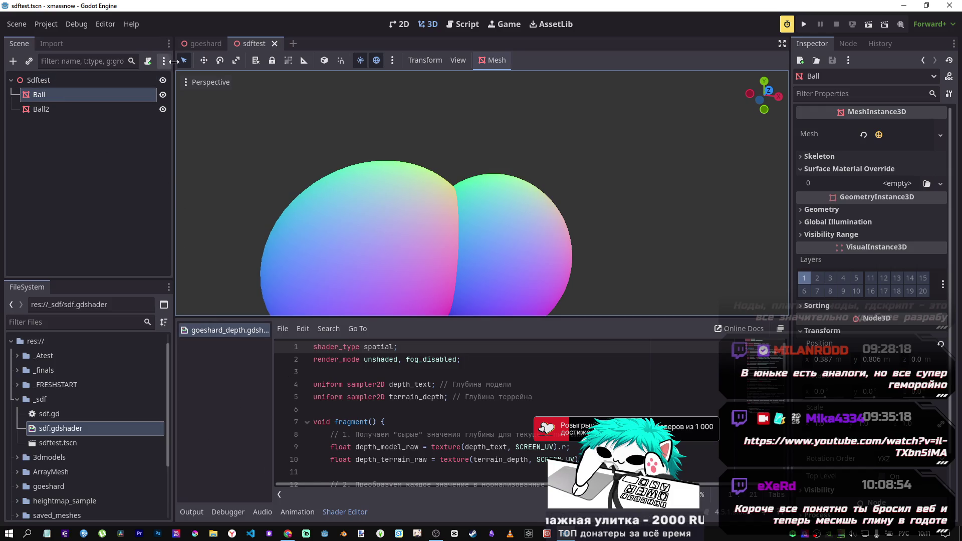
{"action": "left_click", "coordinate": [210, 82]}
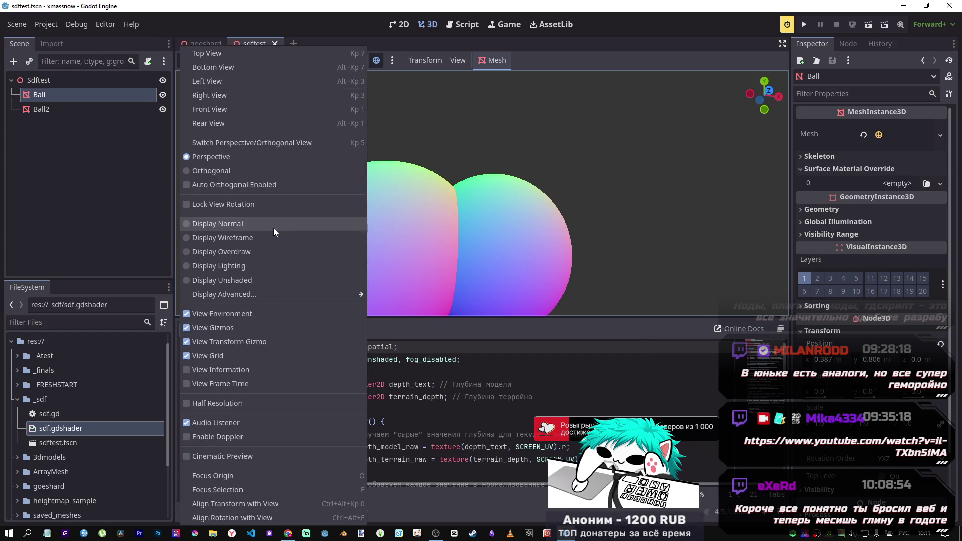
{"action": "left_click", "coordinate": [243, 228]}
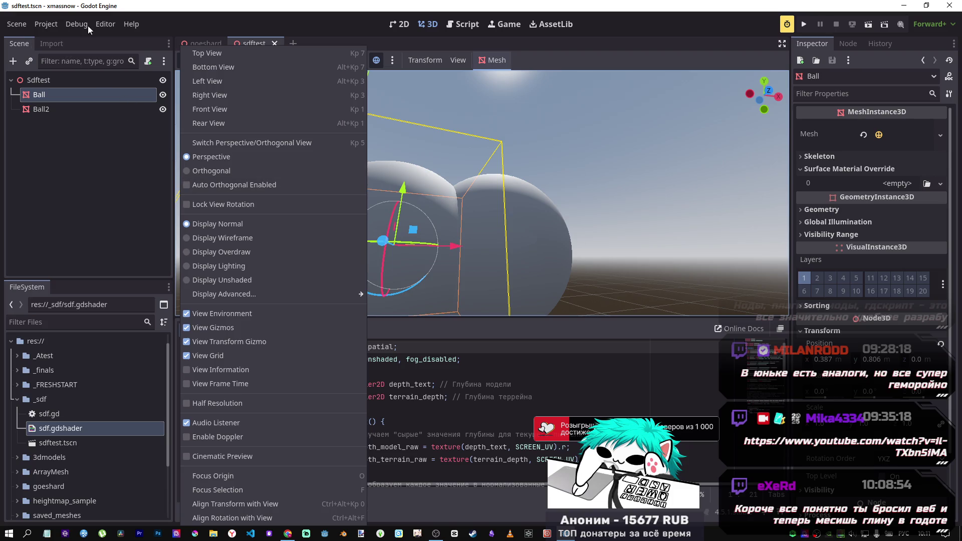
Set the Editor Language to Russian (ru) in Editor Settings and save & restart the editor
{"action": "left_click", "coordinate": [101, 24]}
{"action": "left_click", "coordinate": [105, 24]}
{"action": "left_click", "coordinate": [116, 23]}
{"action": "left_click", "coordinate": [113, 23]}
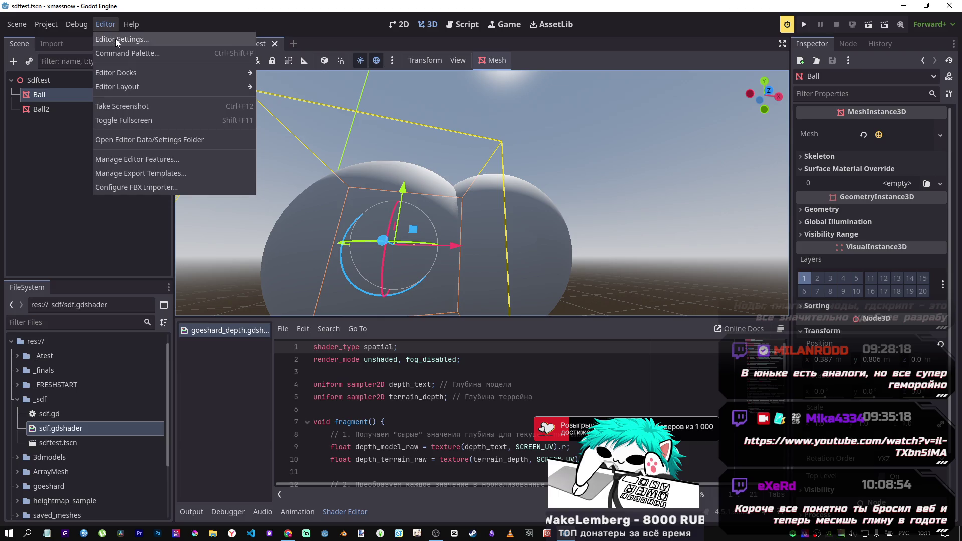
{"action": "left_click", "coordinate": [116, 40]}
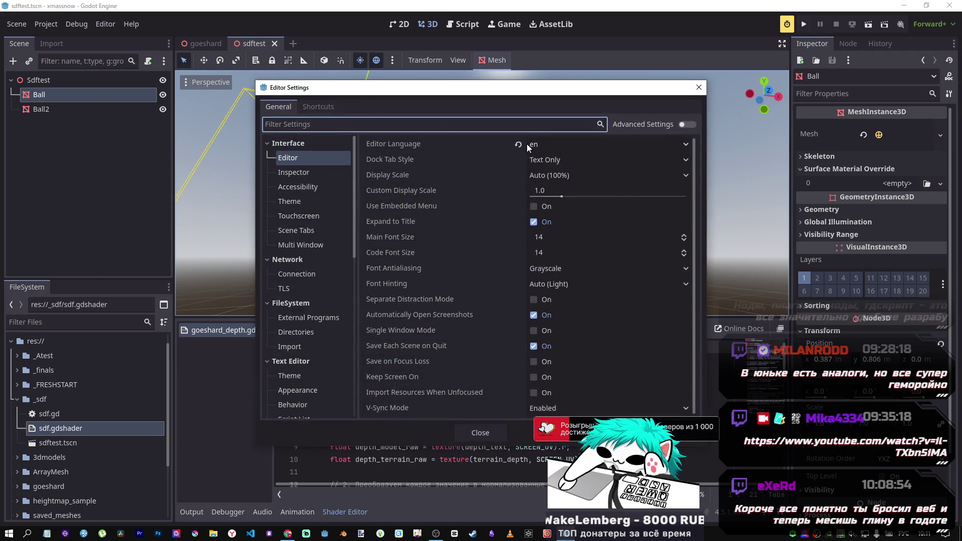
{"action": "left_click", "coordinate": [534, 144]}
{"action": "left_click", "coordinate": [525, 145]}
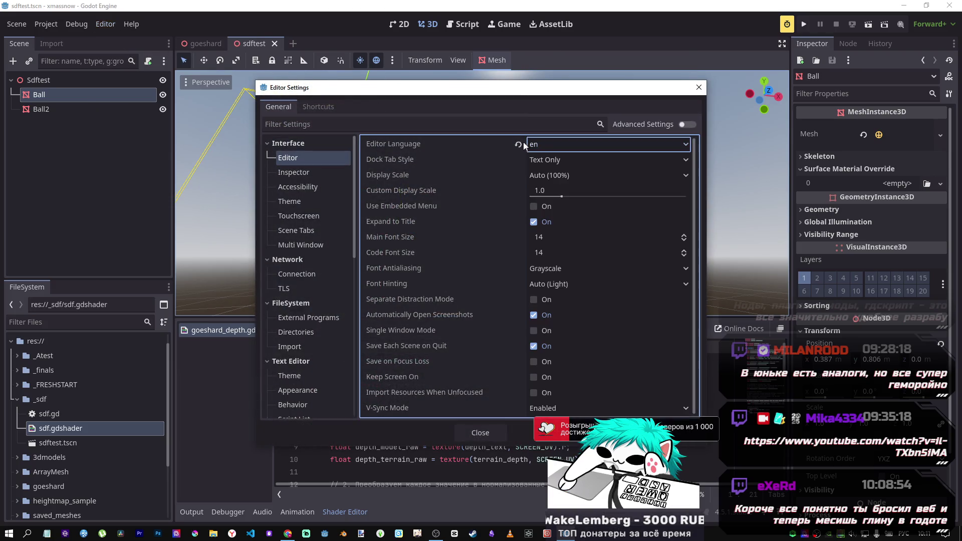
{"action": "left_click", "coordinate": [518, 144]}
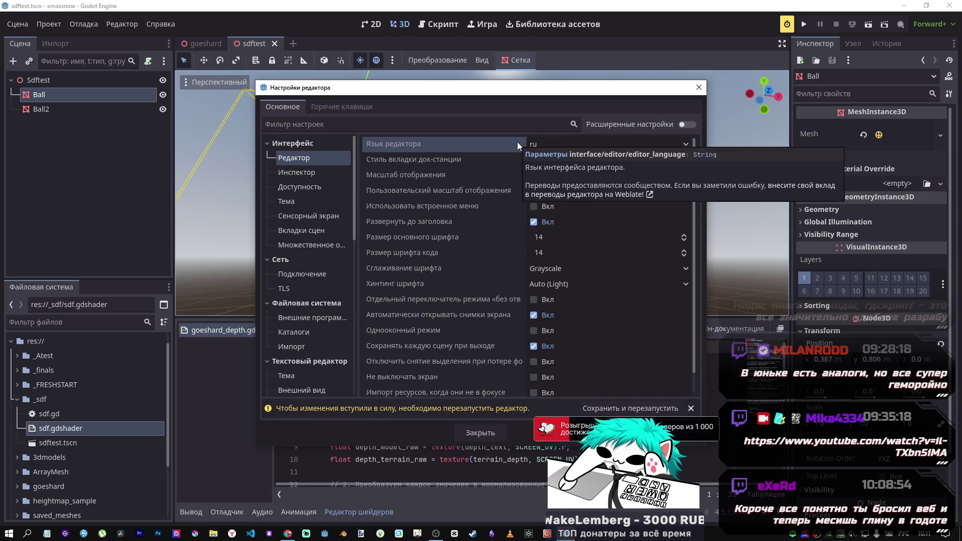
{"action": "left_click", "coordinate": [588, 414]}
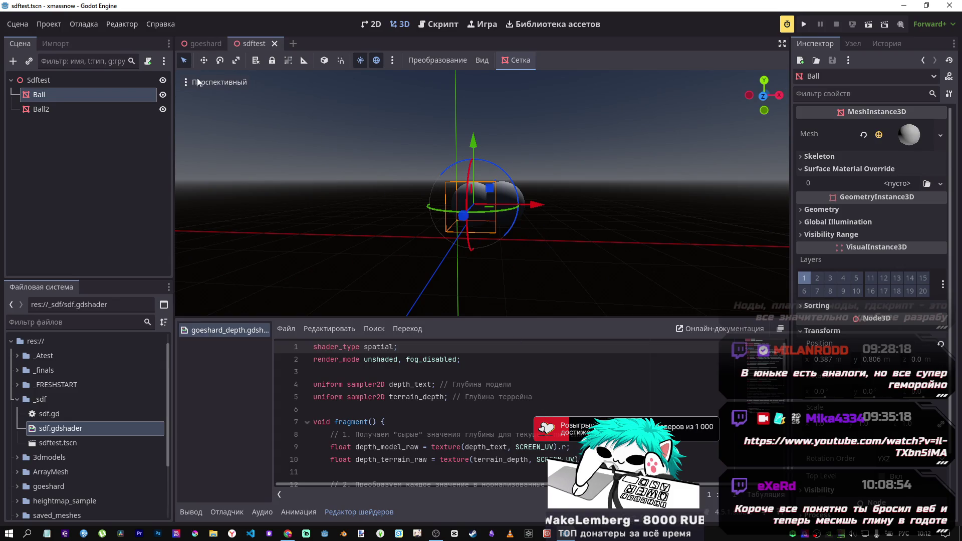
{"action": "left_click", "coordinate": [195, 81]}
Return the viewport to Normal display and save the scene
{"action": "left_click", "coordinate": [221, 224]}
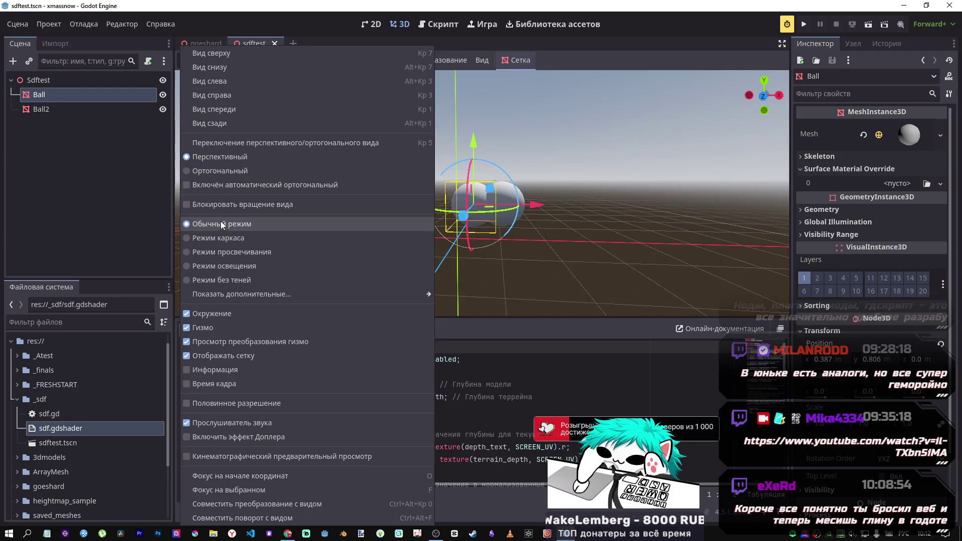
{"action": "left_click", "coordinate": [317, 32]}
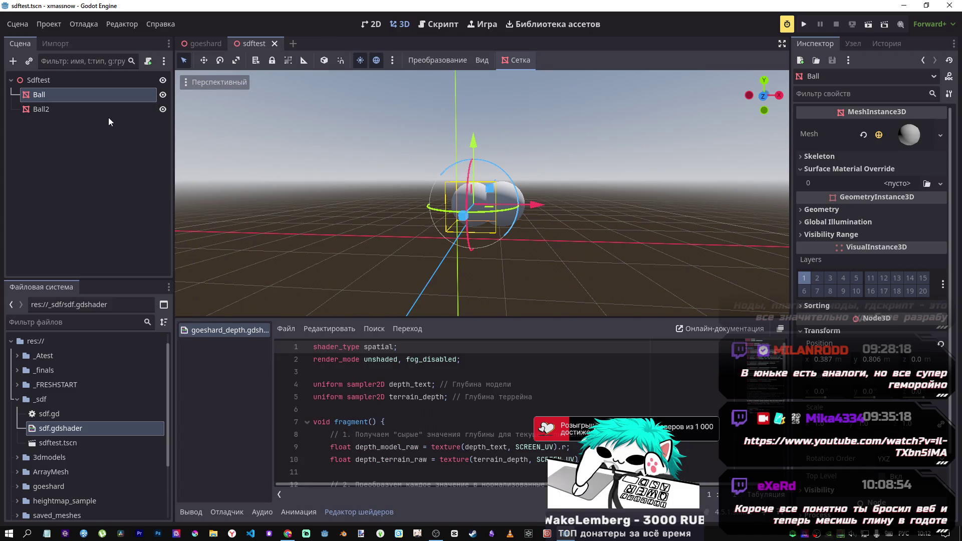
{"action": "key", "text": "ctrl+s"}
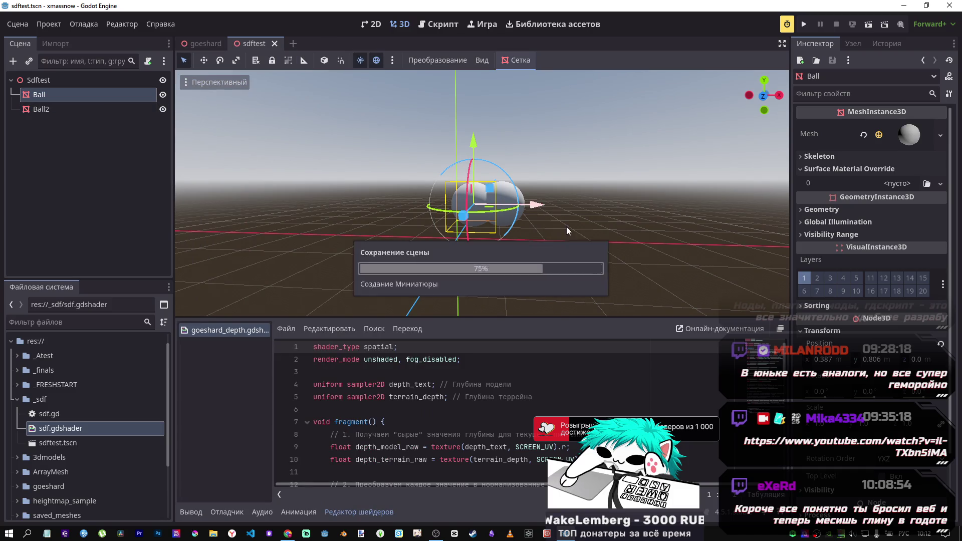
Slide Ball back and forth along X to a new spot beside Ball2
{"action": "mouse_move", "coordinate": [533, 207]}
{"action": "left_mouse_down"}
{"action": "mouse_move", "coordinate": [517, 207]}
{"action": "mouse_move", "coordinate": [540, 212]}
{"action": "mouse_move", "coordinate": [493, 207]}
{"action": "left_mouse_up"}
{"action": "scroll", "coordinate": [481, 201], "scroll_direction": "up", "scroll_amount": 3}
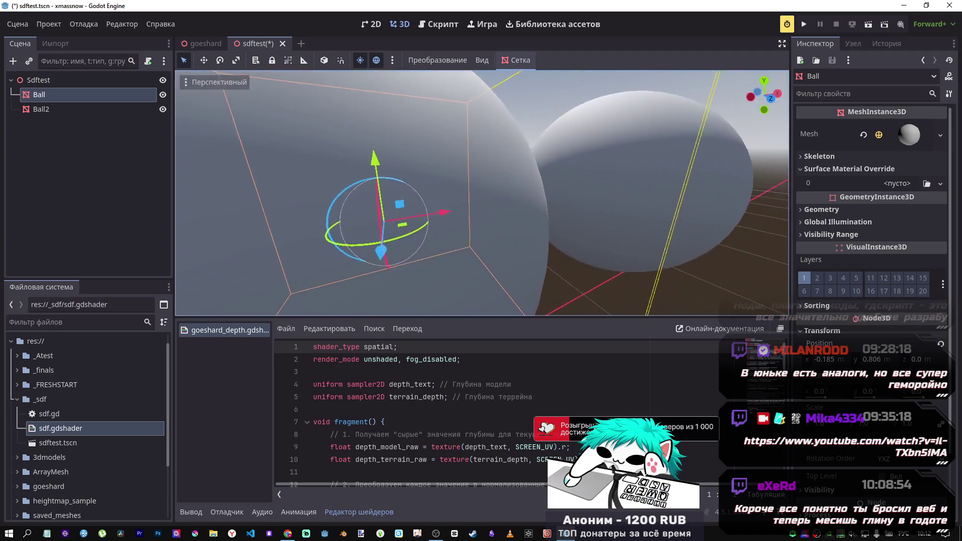
{"action": "left_click_drag", "start_coordinate": [443, 210], "coordinate": [500, 207]}
{"action": "scroll", "coordinate": [500, 208], "scroll_direction": "up", "scroll_amount": 5}
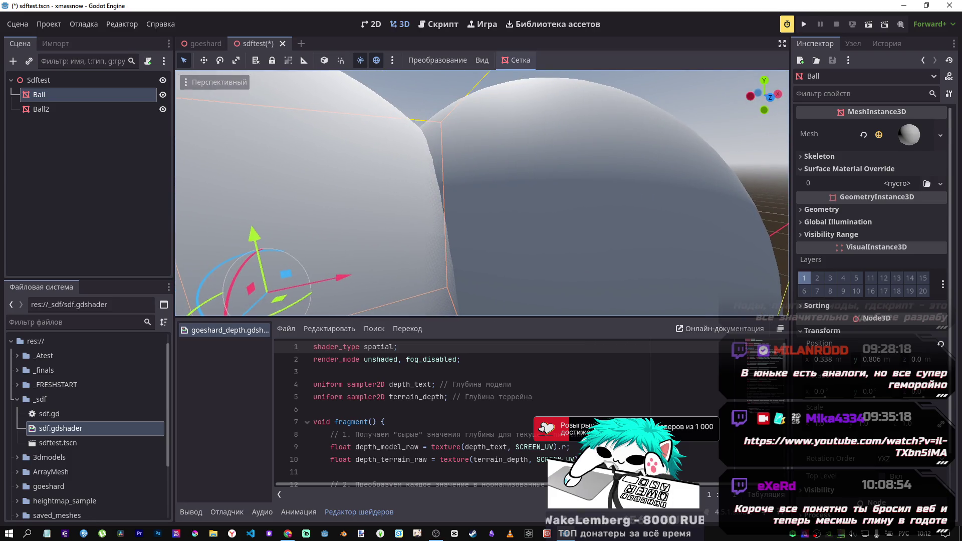
{"action": "key", "text": "f"}
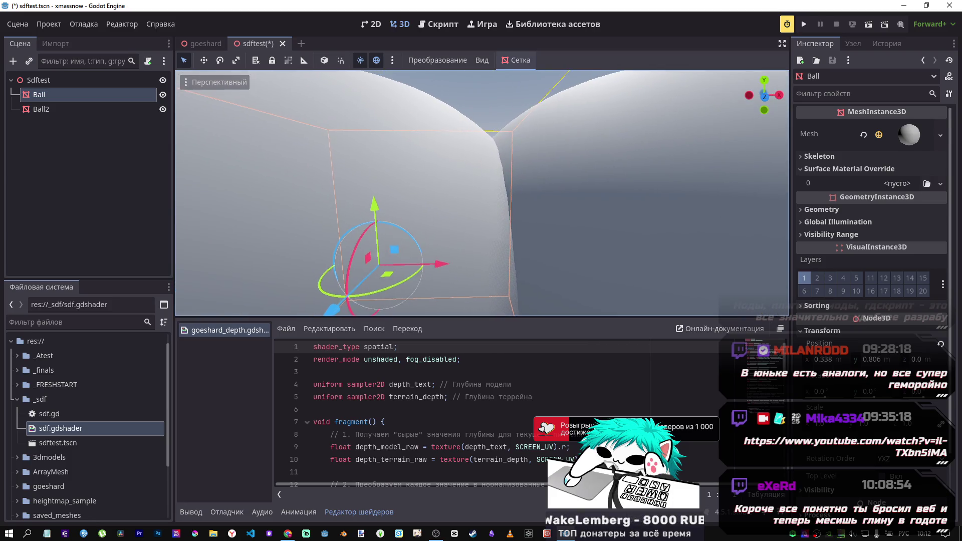
{"action": "mouse_move", "coordinate": [544, 196]}
{"action": "left_mouse_down"}
{"action": "mouse_move", "coordinate": [495, 200]}
{"action": "mouse_move", "coordinate": [506, 199]}
{"action": "left_mouse_up"}
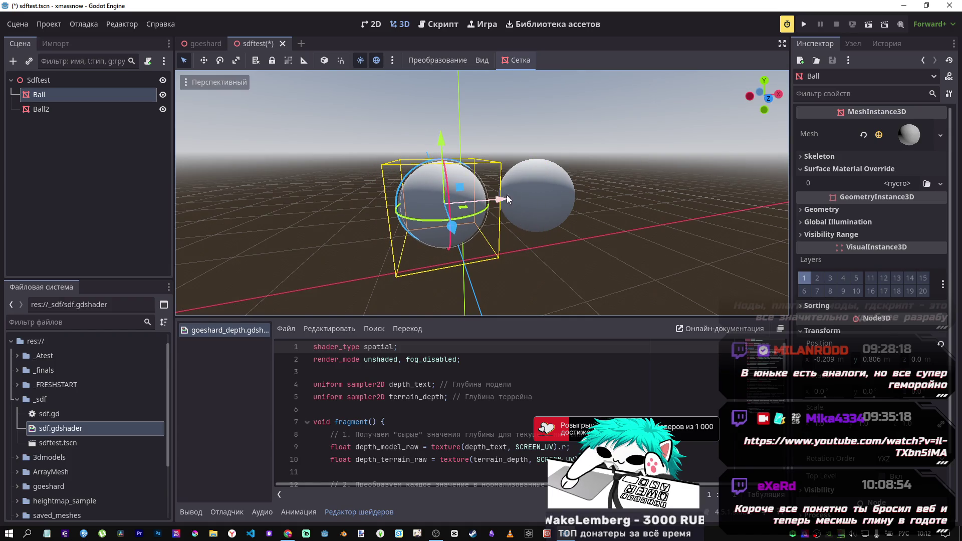
{"action": "key", "text": "alt+Tab"}
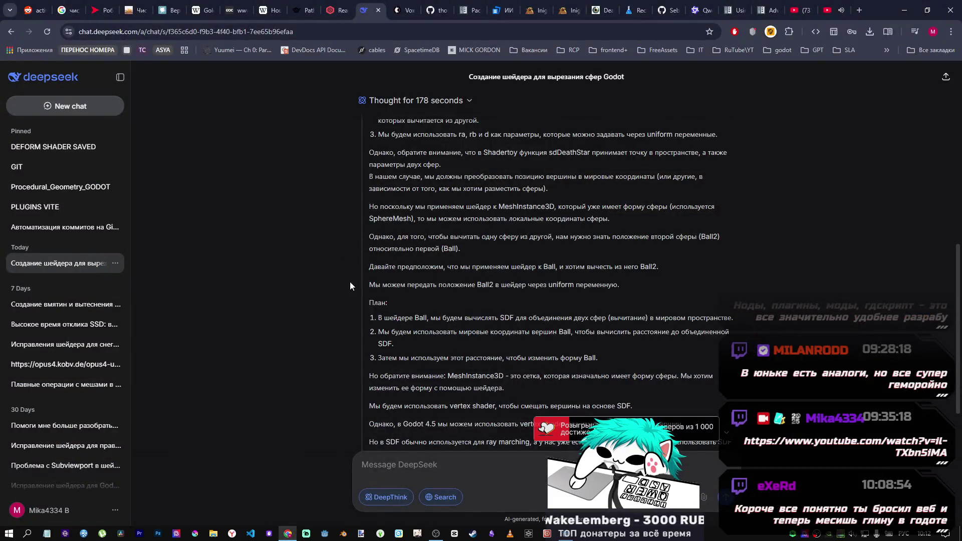
Read through DeepSeek's Spatial Material Shader answer, highlighting the radius parameter name
{"action": "scroll", "coordinate": [485, 275], "scroll_direction": "down", "scroll_amount": 10}
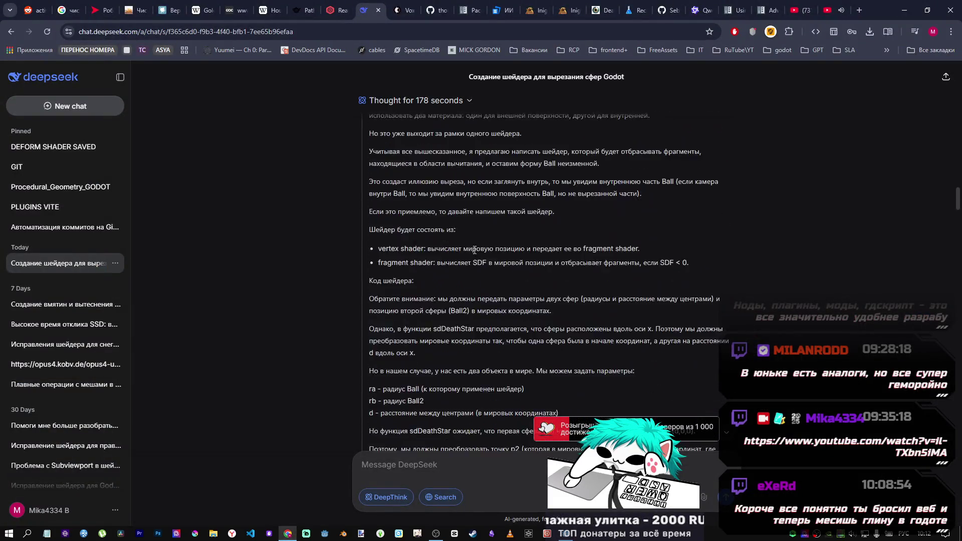
{"action": "scroll", "coordinate": [473, 250], "scroll_direction": "down", "scroll_amount": 15}
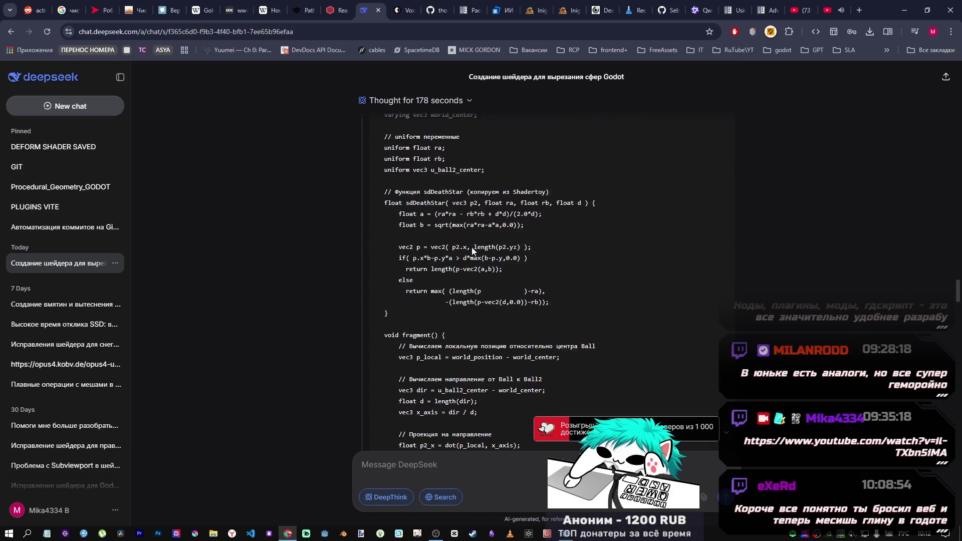
{"action": "scroll", "coordinate": [466, 249], "scroll_direction": "down", "scroll_amount": 15}
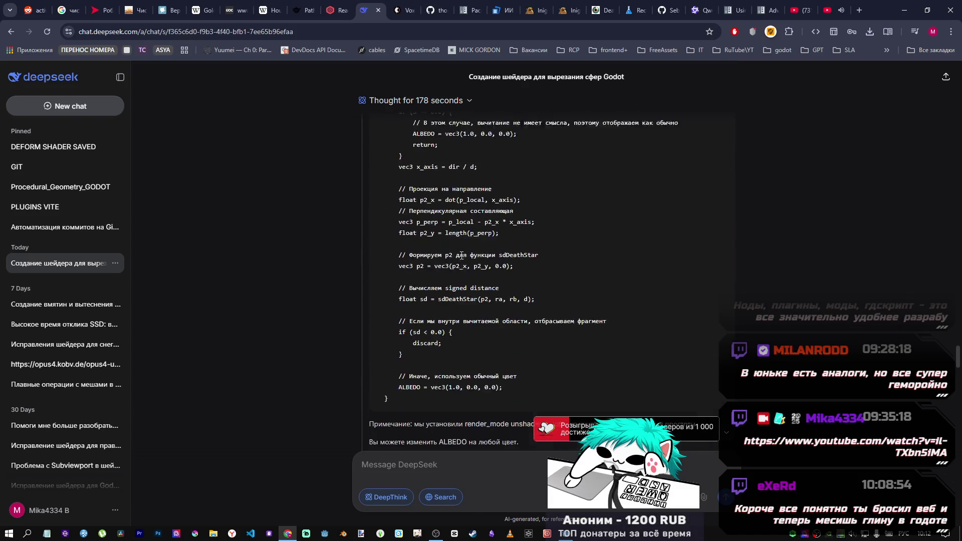
{"action": "scroll", "coordinate": [459, 258], "scroll_direction": "down", "scroll_amount": 10}
{"action": "scroll", "coordinate": [454, 256], "scroll_direction": "up", "scroll_amount": 4}
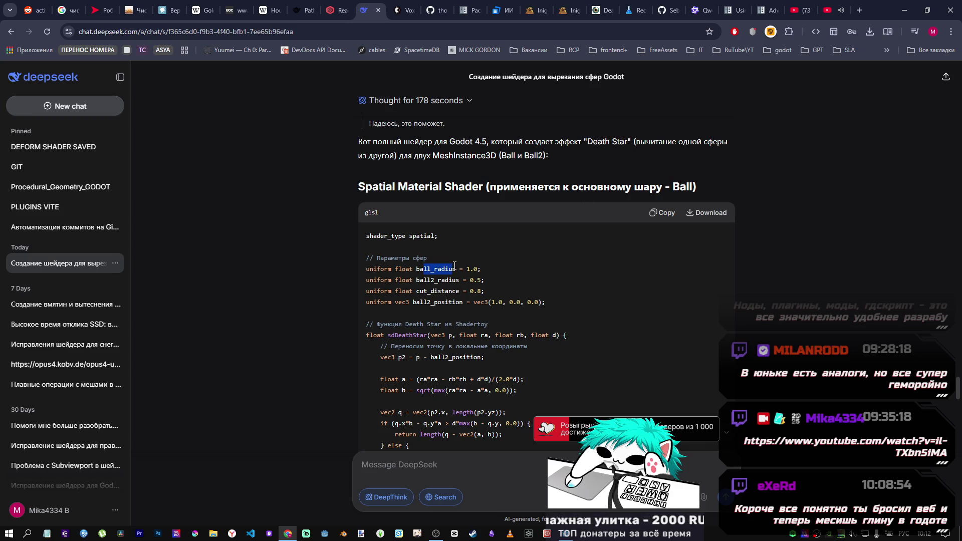
{"action": "left_click_drag", "start_coordinate": [441, 281], "coordinate": [460, 284]}
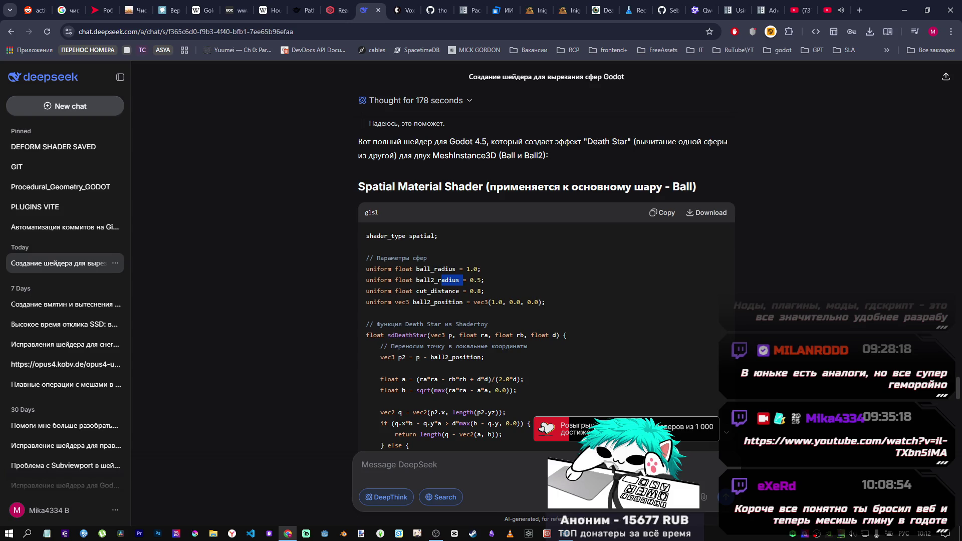
{"action": "left_click", "coordinate": [575, 531]}
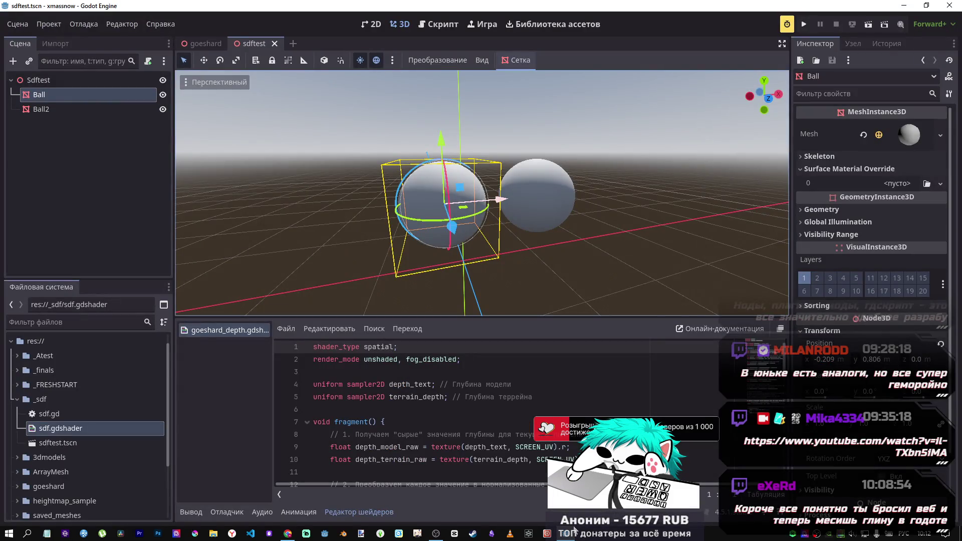
Highlight the sdDeathStar function header and review the rest of the shader code
{"action": "left_click", "coordinate": [296, 496]}
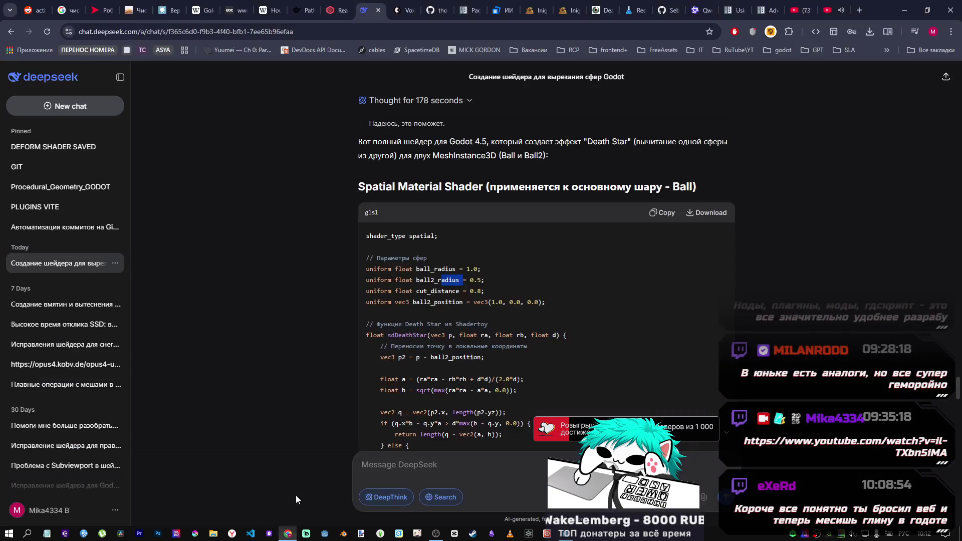
{"action": "scroll", "coordinate": [484, 330], "scroll_direction": "down", "scroll_amount": 4}
{"action": "scroll", "coordinate": [483, 323], "scroll_direction": "up", "scroll_amount": 2}
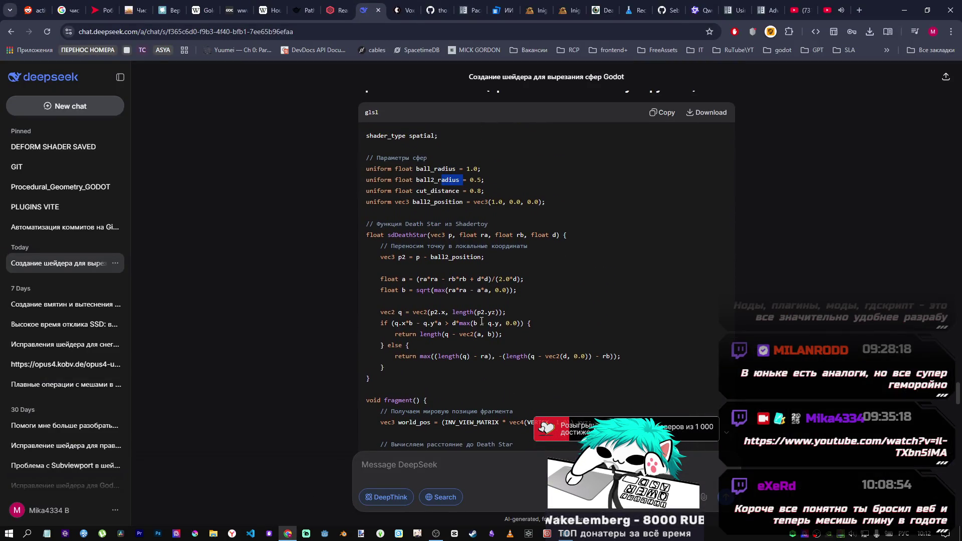
{"action": "left_click_drag", "start_coordinate": [387, 235], "coordinate": [443, 245]}
{"action": "scroll", "coordinate": [451, 255], "scroll_direction": "down", "scroll_amount": 1}
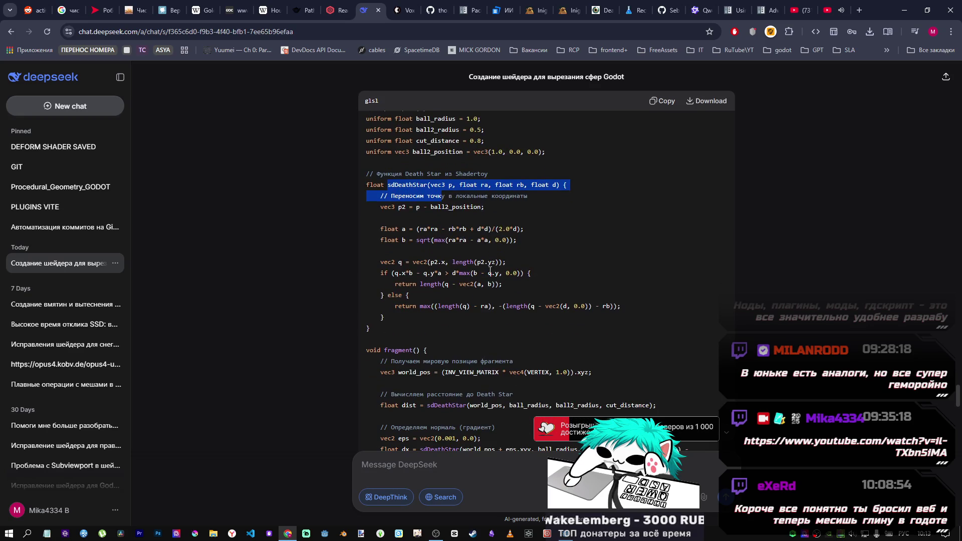
{"action": "scroll", "coordinate": [489, 273], "scroll_direction": "down", "scroll_amount": 2}
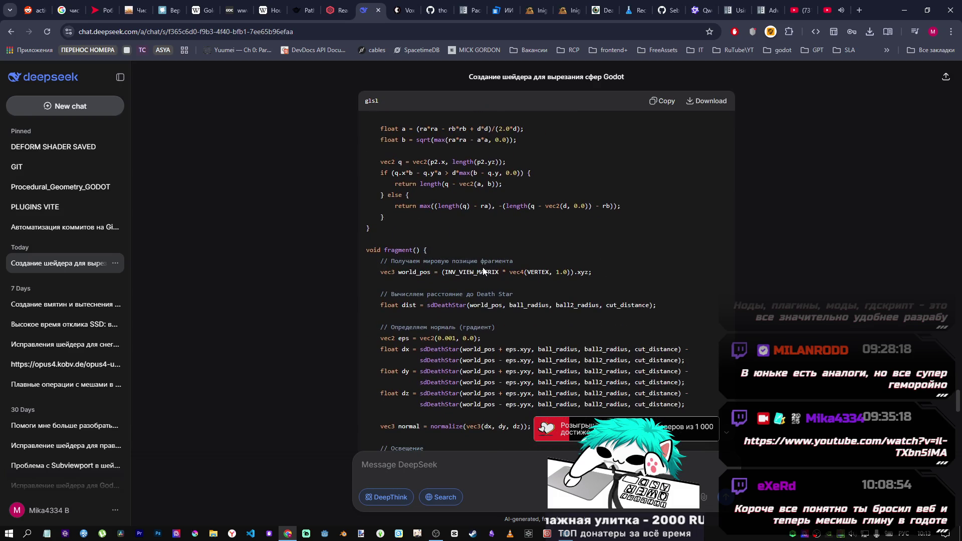
{"action": "scroll", "coordinate": [484, 271], "scroll_direction": "down", "scroll_amount": 2}
{"action": "scroll", "coordinate": [479, 270], "scroll_direction": "up", "scroll_amount": 3}
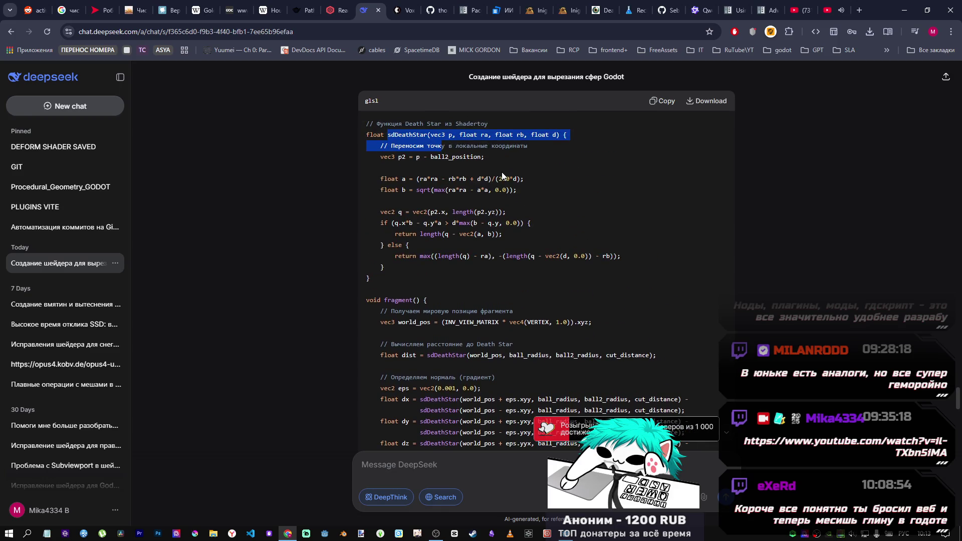
{"action": "left_click", "coordinate": [502, 172]}
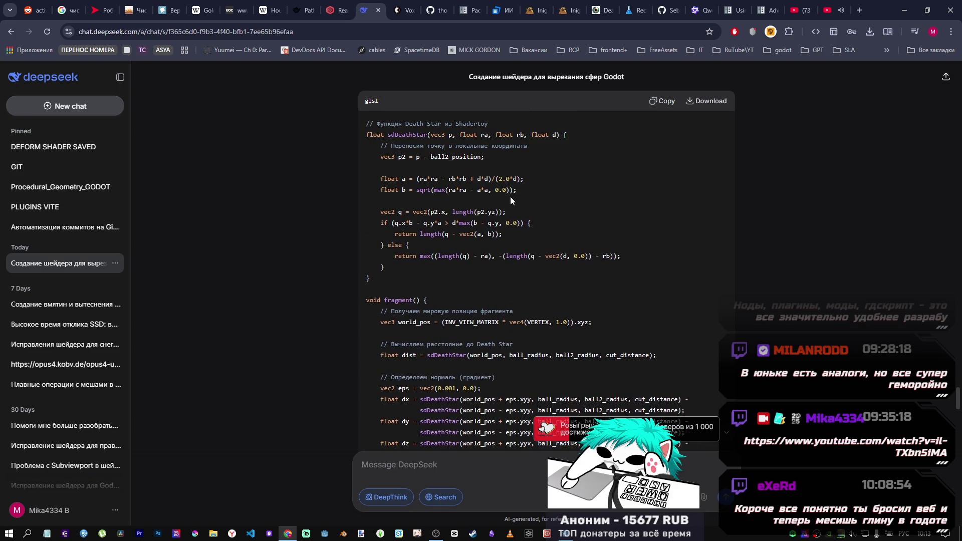
{"action": "left_click", "coordinate": [575, 534]}
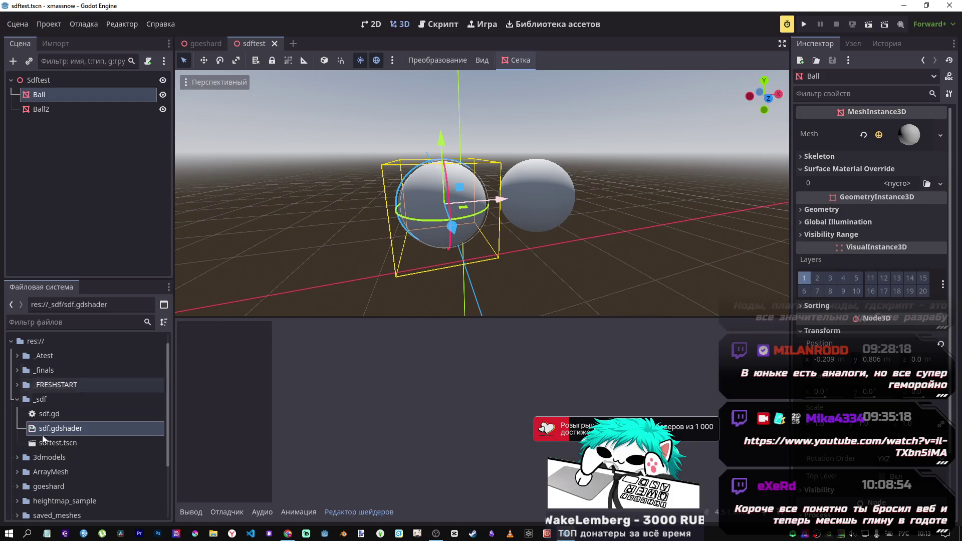
Replace sdf.gdshader's code with the copied Death Star shader and save it
{"action": "double_click", "coordinate": [62, 429]}
{"action": "left_click", "coordinate": [460, 423]}
{"action": "key", "text": "ctrl+a"}
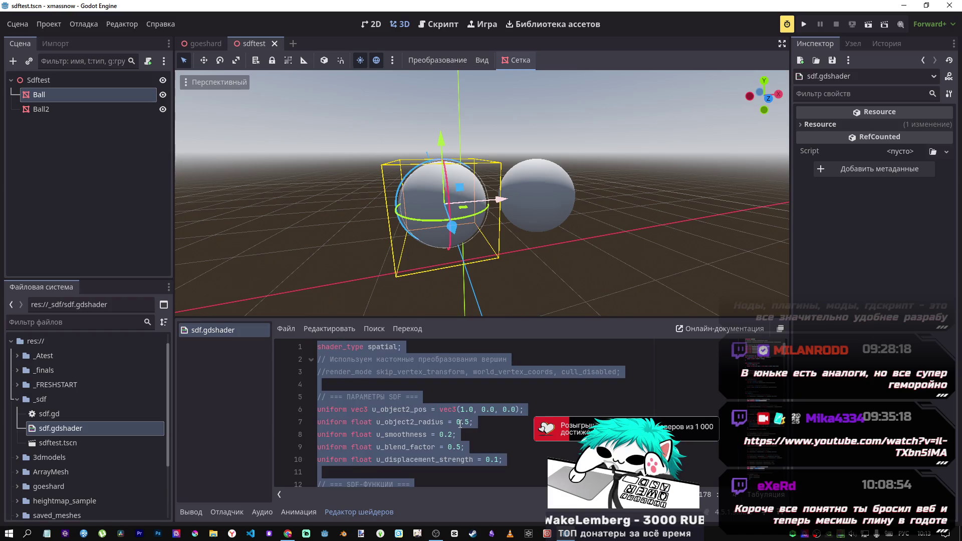
{"action": "key", "text": "ctrl+v"}
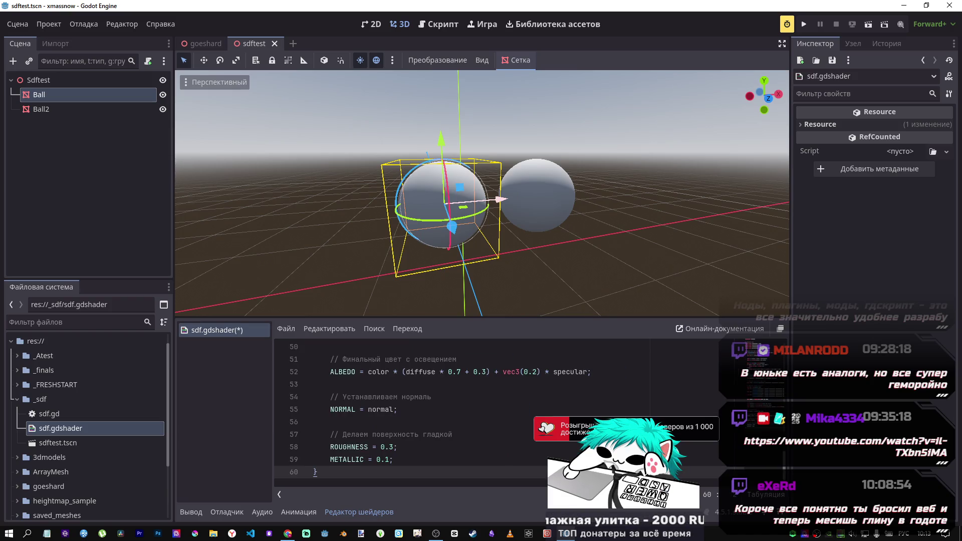
{"action": "scroll", "coordinate": [501, 401], "scroll_direction": "up", "scroll_amount": 15}
{"action": "left_click", "coordinate": [527, 446]}
{"action": "key", "text": "ctrl+s"}
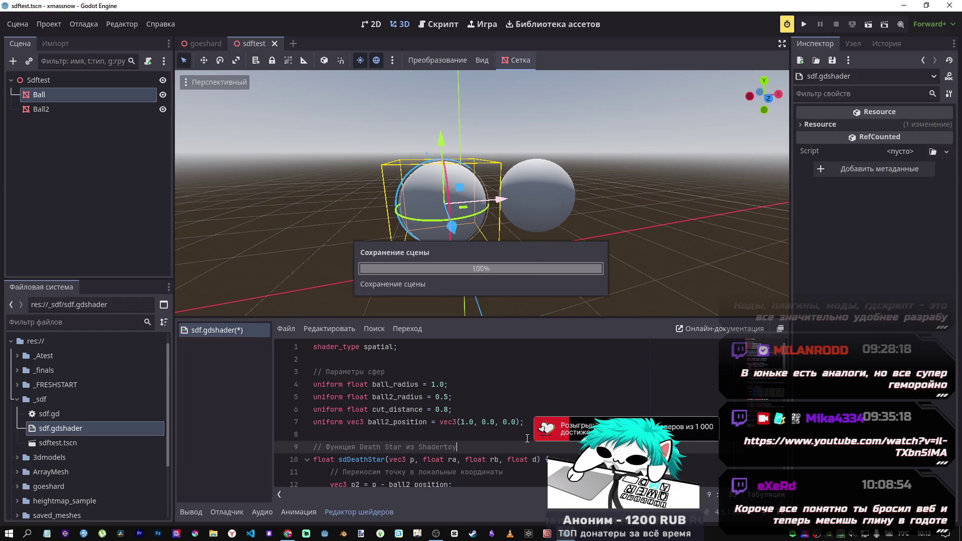
Select Ball2 in the Scene tree and go back to DeepSeek's reply
{"action": "scroll", "coordinate": [527, 433], "scroll_direction": "down", "scroll_amount": 5}
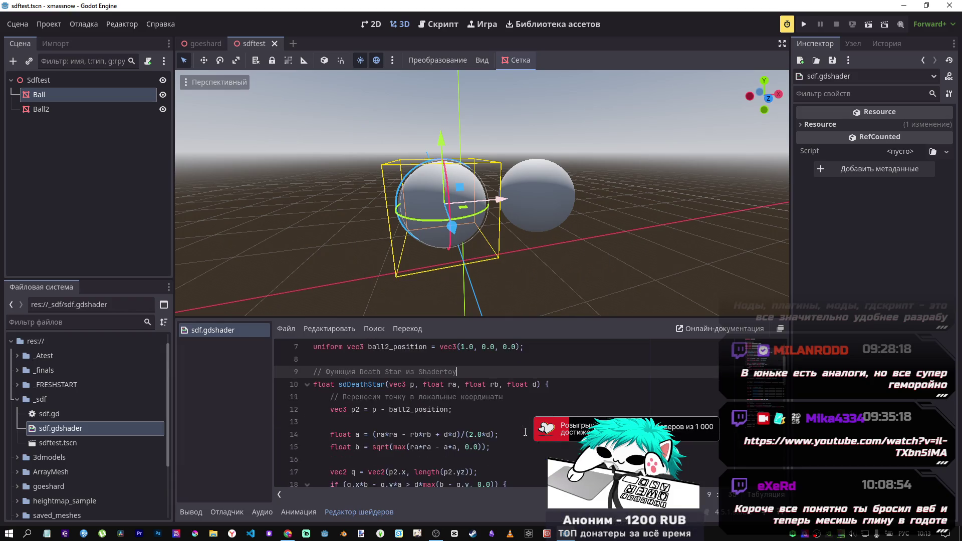
{"action": "scroll", "coordinate": [527, 433], "scroll_direction": "up", "scroll_amount": 5}
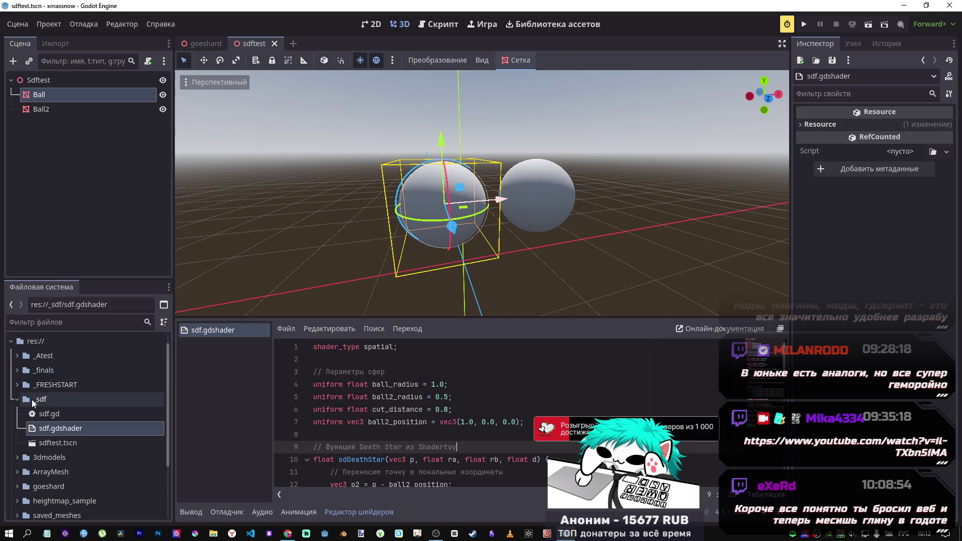
{"action": "left_click", "coordinate": [53, 110]}
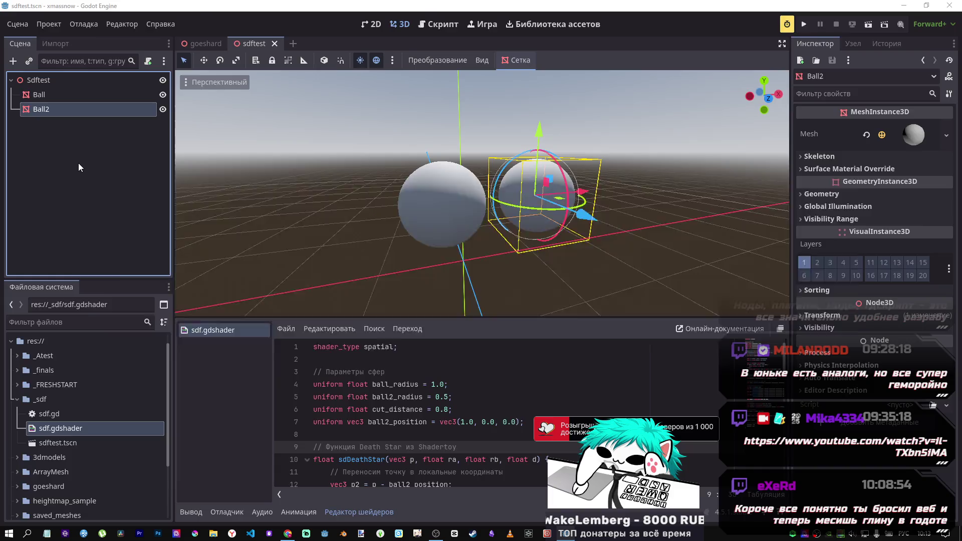
{"action": "key", "text": "alt+Tab"}
{"action": "scroll", "coordinate": [510, 321], "scroll_direction": "down", "scroll_amount": 10}
{"action": "scroll", "coordinate": [504, 311], "scroll_direction": "up", "scroll_amount": 1}
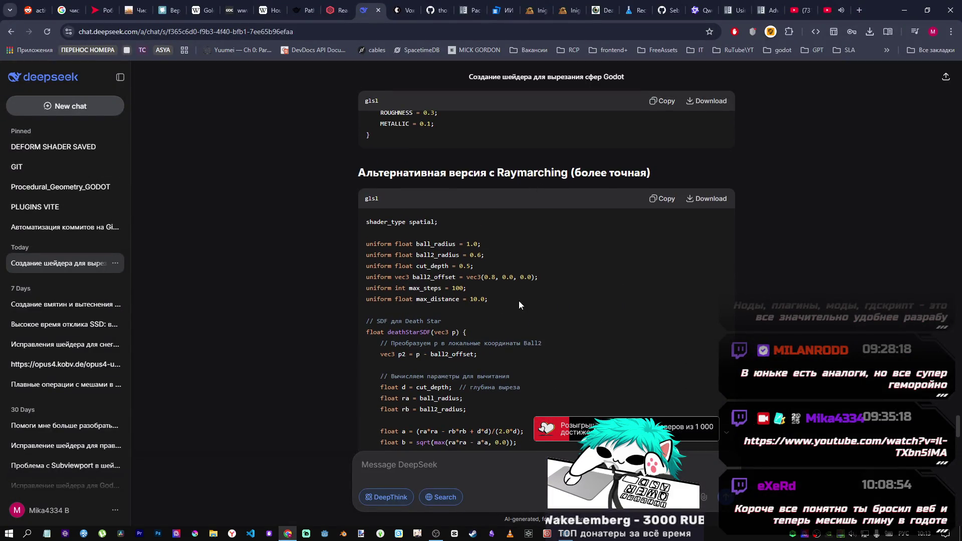
Find and copy DeepSeek's simple vertex-shader version with cut_radius, cut_center and cut_strength
{"action": "scroll", "coordinate": [518, 304], "scroll_direction": "down", "scroll_amount": 4}
{"action": "scroll", "coordinate": [517, 304], "scroll_direction": "down", "scroll_amount": 12}
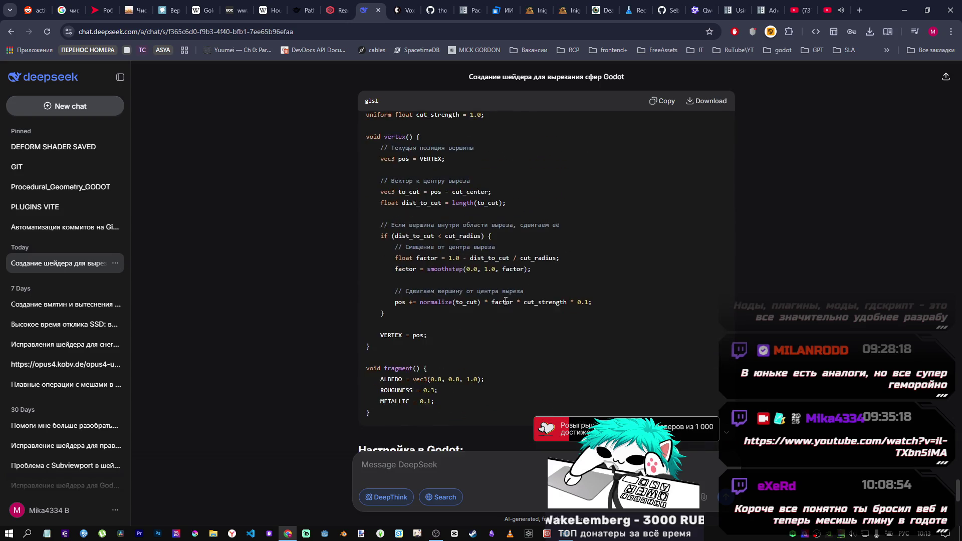
{"action": "scroll", "coordinate": [505, 300], "scroll_direction": "up", "scroll_amount": 1}
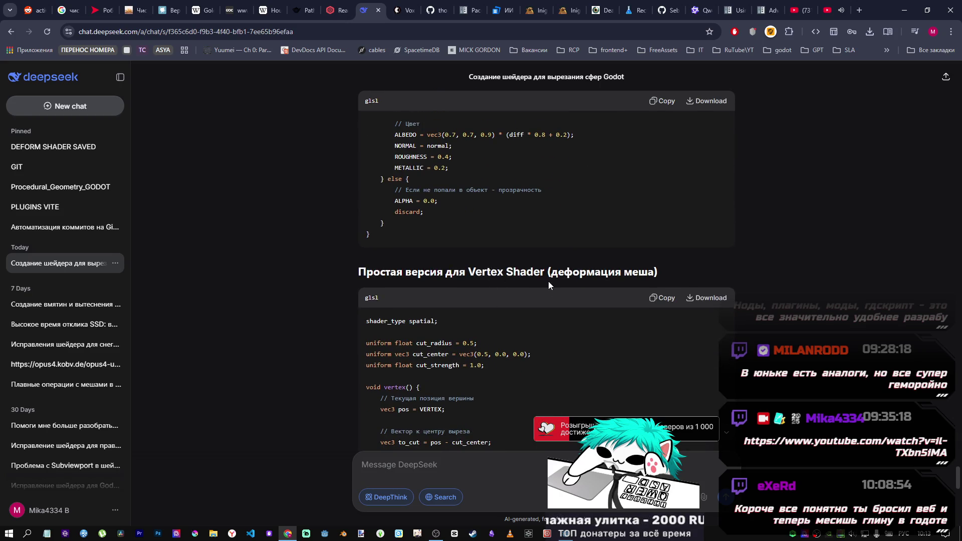
{"action": "scroll", "coordinate": [546, 282], "scroll_direction": "down", "scroll_amount": 3}
{"action": "scroll", "coordinate": [540, 295], "scroll_direction": "up", "scroll_amount": 12}
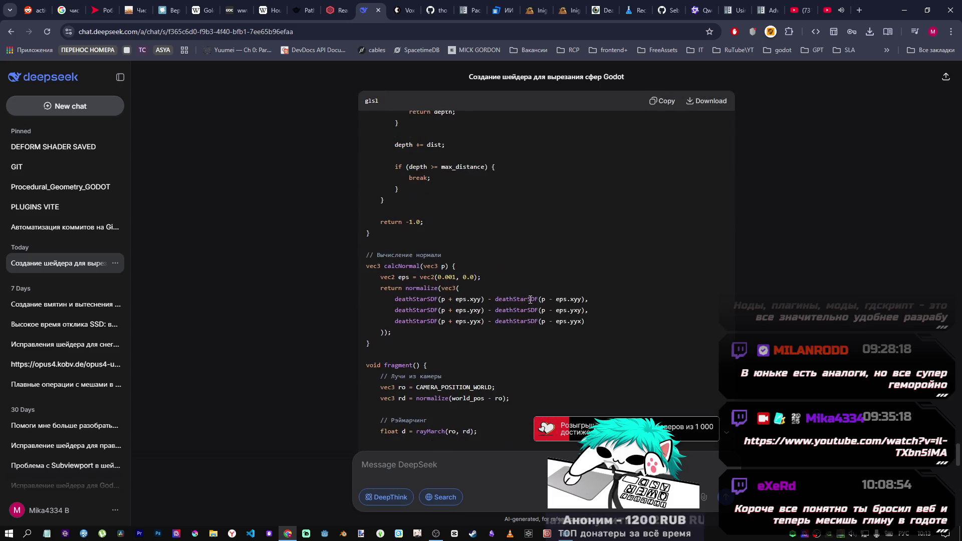
{"action": "scroll", "coordinate": [399, 369], "scroll_direction": "up", "scroll_amount": 6}
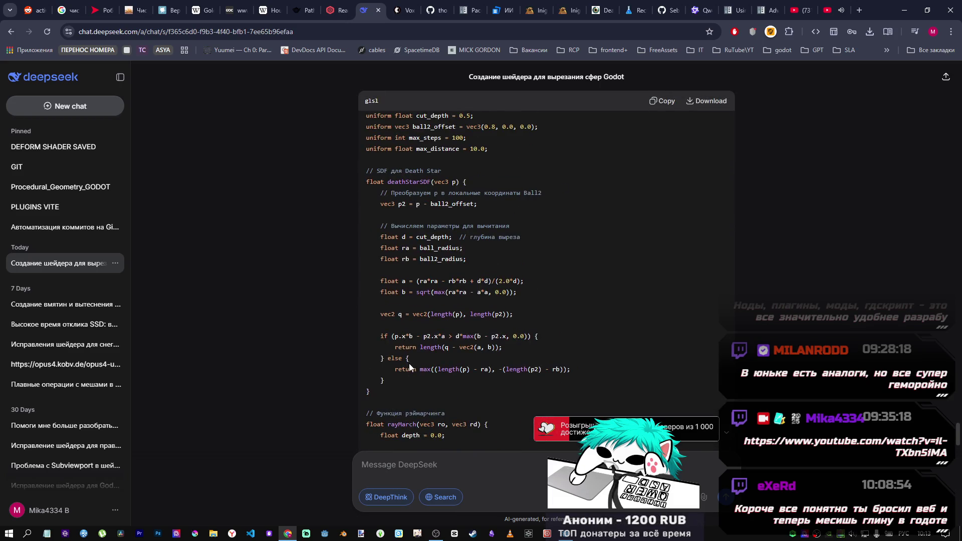
{"action": "scroll", "coordinate": [410, 368], "scroll_direction": "down", "scroll_amount": 10}
{"action": "scroll", "coordinate": [410, 365], "scroll_direction": "up", "scroll_amount": 2}
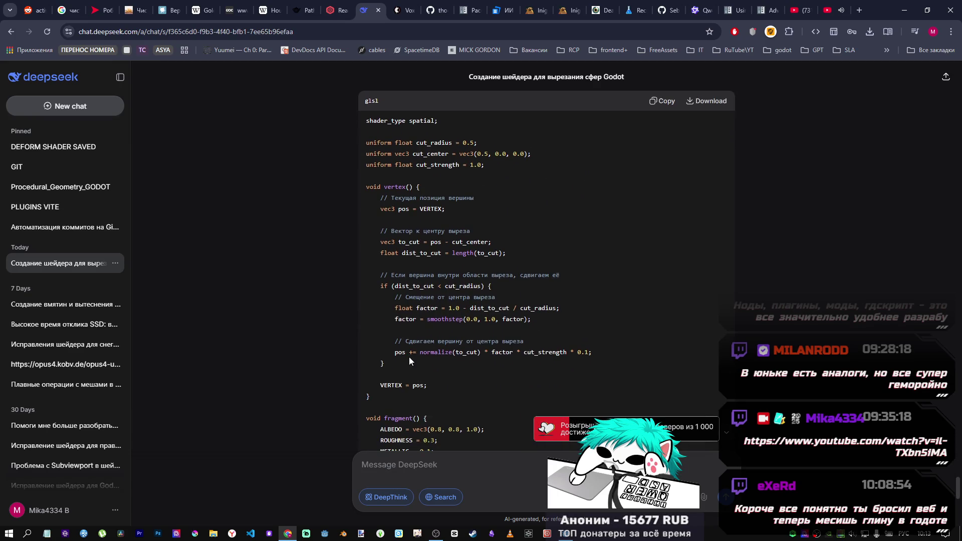
{"action": "scroll", "coordinate": [409, 358], "scroll_direction": "down", "scroll_amount": 2}
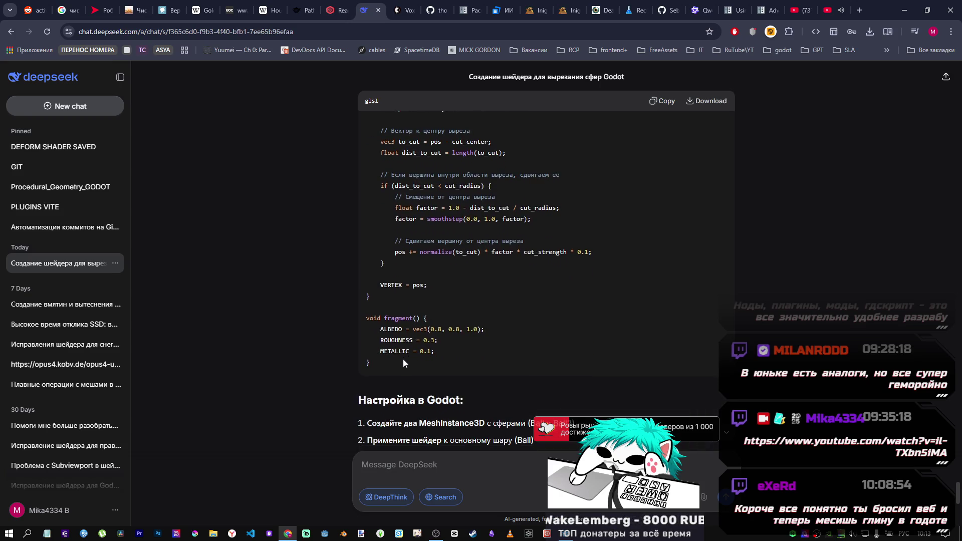
{"action": "scroll", "coordinate": [404, 358], "scroll_direction": "up", "scroll_amount": 4}
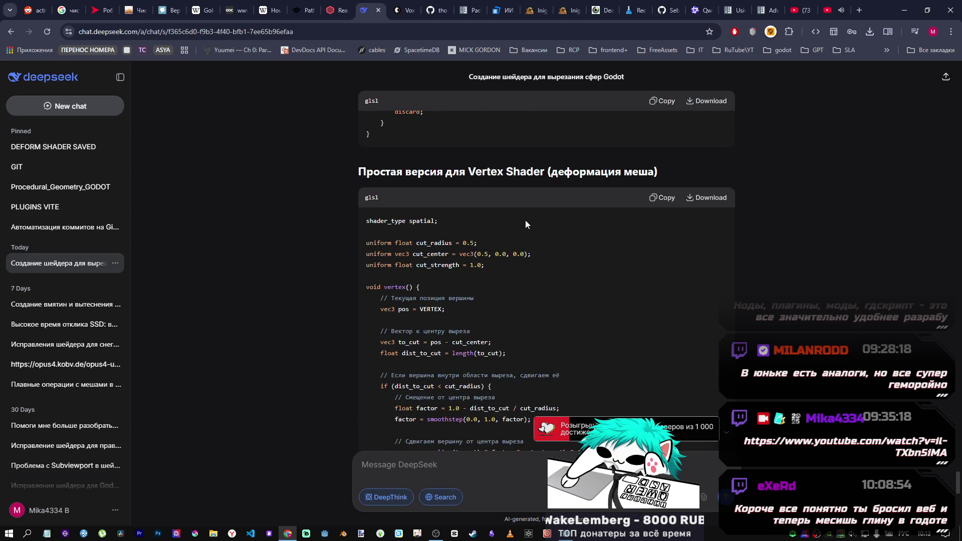
{"action": "scroll", "coordinate": [474, 257], "scroll_direction": "down", "scroll_amount": 2}
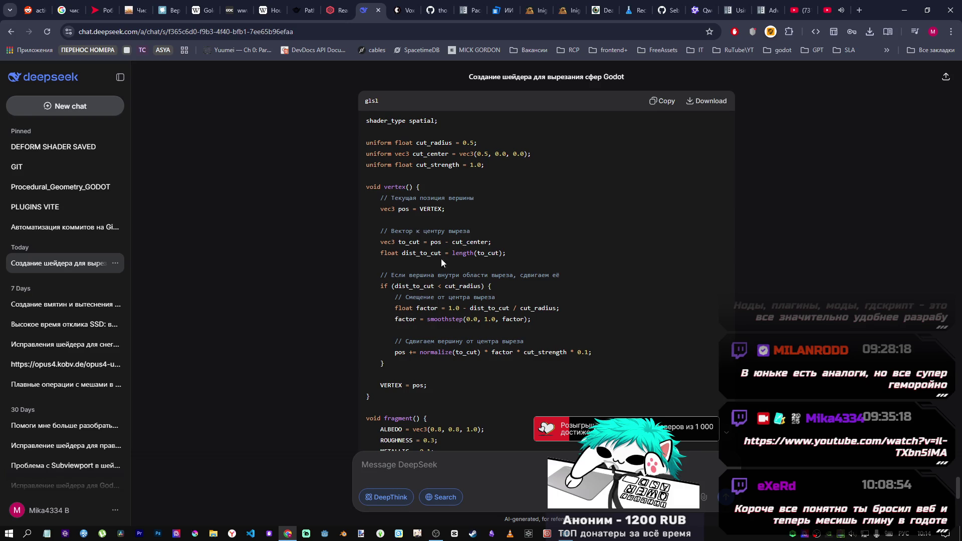
{"action": "scroll", "coordinate": [442, 263], "scroll_direction": "down", "scroll_amount": 1}
{"action": "scroll", "coordinate": [453, 226], "scroll_direction": "up", "scroll_amount": 1}
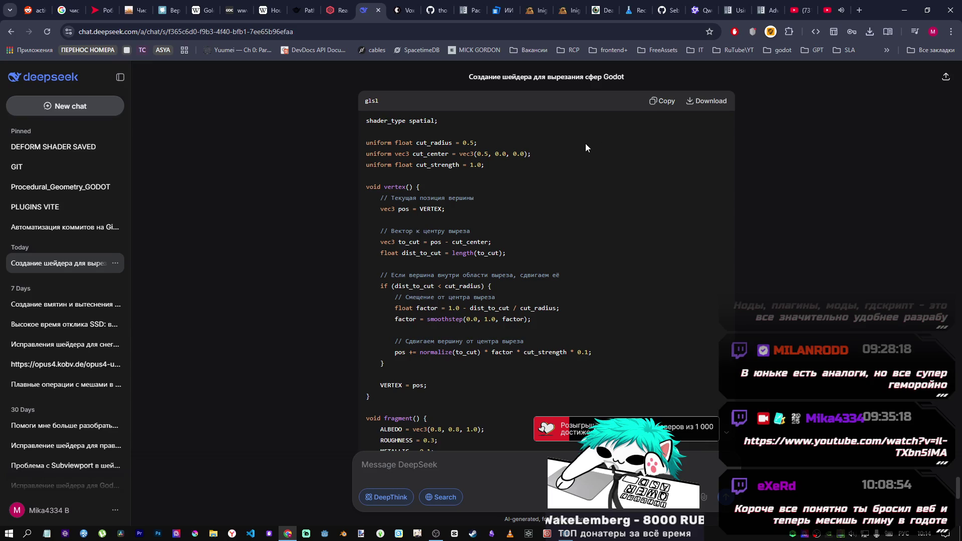
{"action": "scroll", "coordinate": [581, 153], "scroll_direction": "down", "scroll_amount": 1}
{"action": "left_click", "coordinate": [662, 101]}
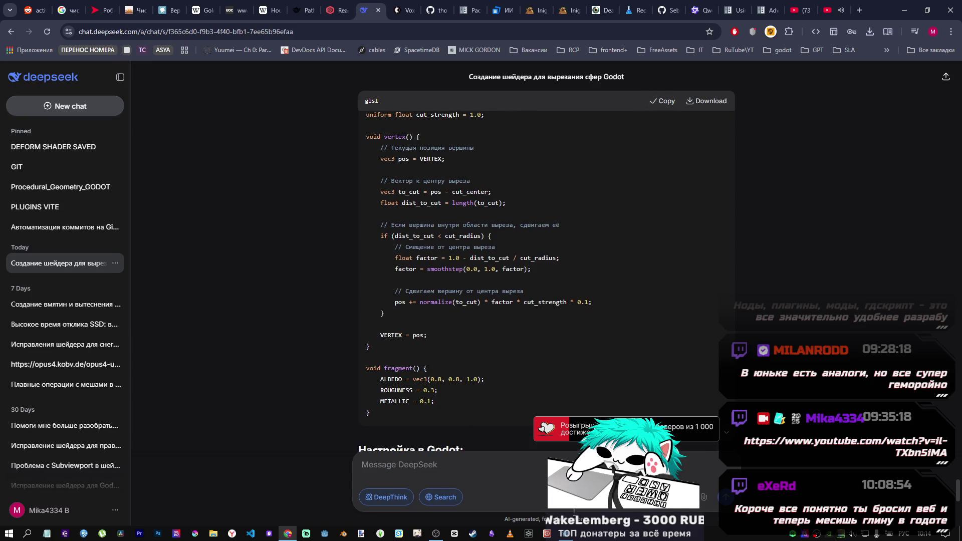
{"action": "key", "text": "alt+Tab"}
{"action": "left_click", "coordinate": [453, 422]}
Replace sdf.gdshader's code with the simple vertex-deformation shader and save
{"action": "key", "text": "ctrl+a"}
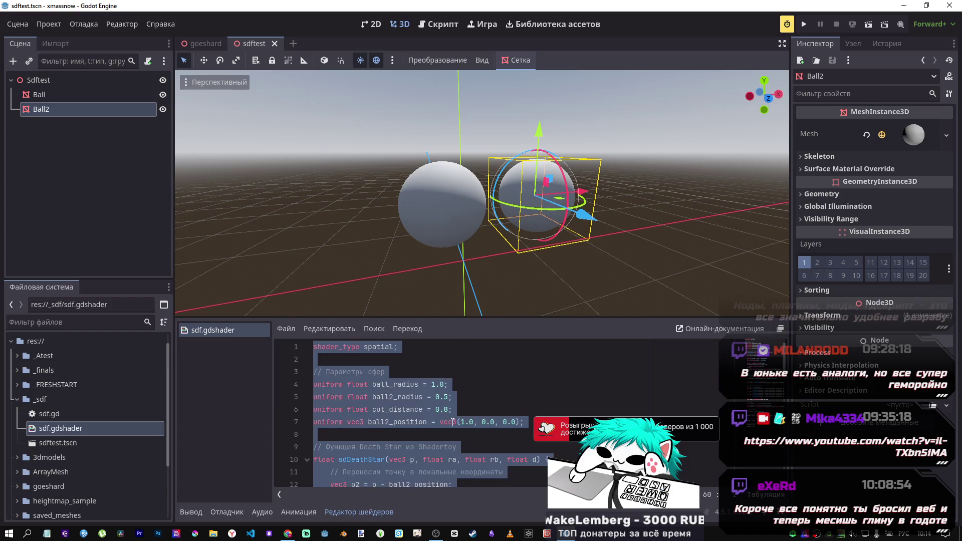
{"action": "key", "text": "ctrl+v"}
{"action": "key", "text": "ctrl+s"}
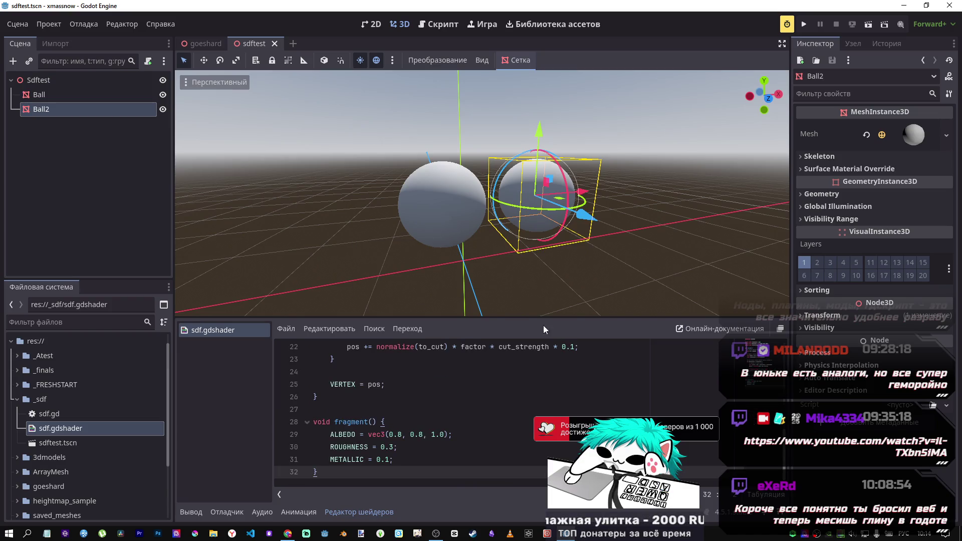
Slide Ball further left along X to about -0.956
{"action": "left_click_drag", "start_coordinate": [508, 266], "coordinate": [478, 253]}
{"action": "left_click", "coordinate": [411, 203]}
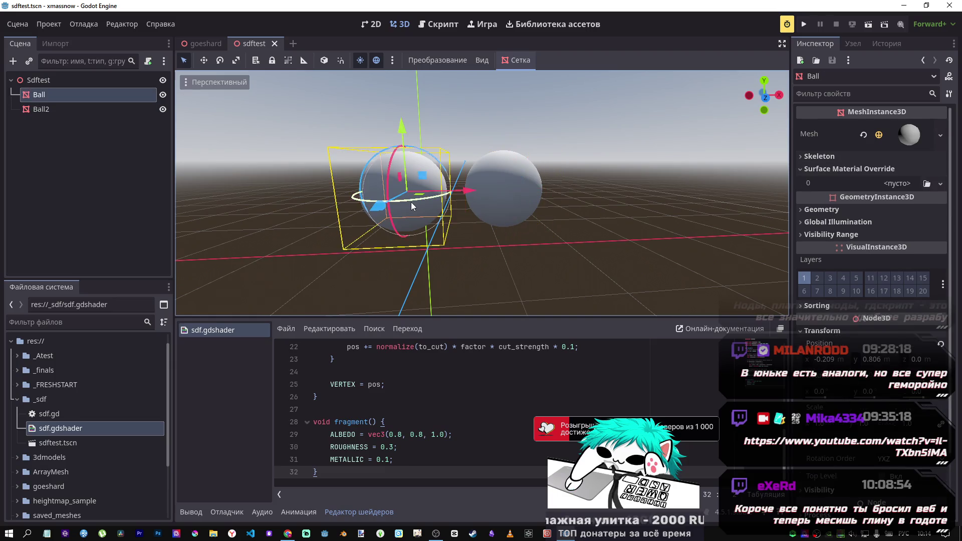
{"action": "left_click_drag", "start_coordinate": [465, 191], "coordinate": [308, 208]}
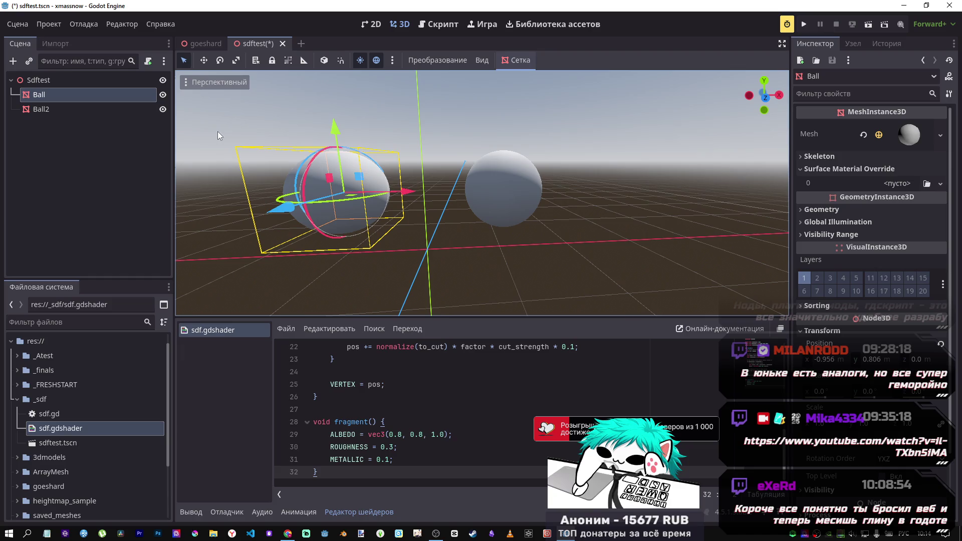
{"action": "left_click", "coordinate": [40, 108]}
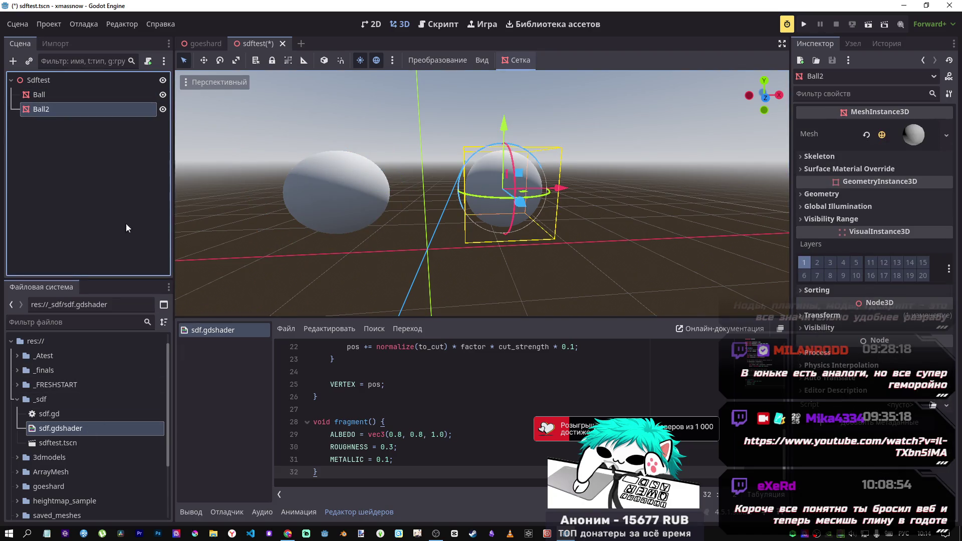
Assign sdf.gdshader to Ball2's Surface Material Override slot 0 and expose its Shader Parameters
{"action": "left_click", "coordinate": [862, 169]}
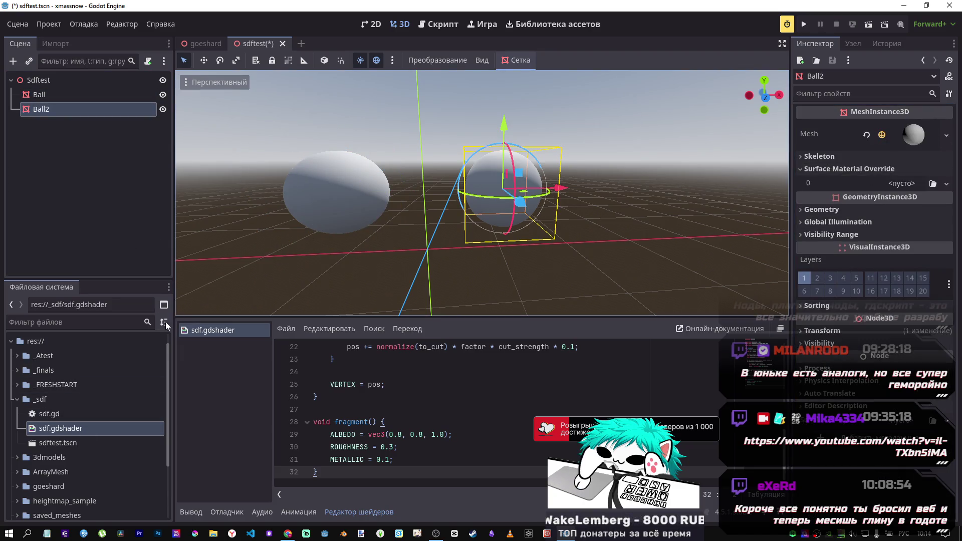
{"action": "left_click_drag", "start_coordinate": [66, 432], "coordinate": [960, 205]}
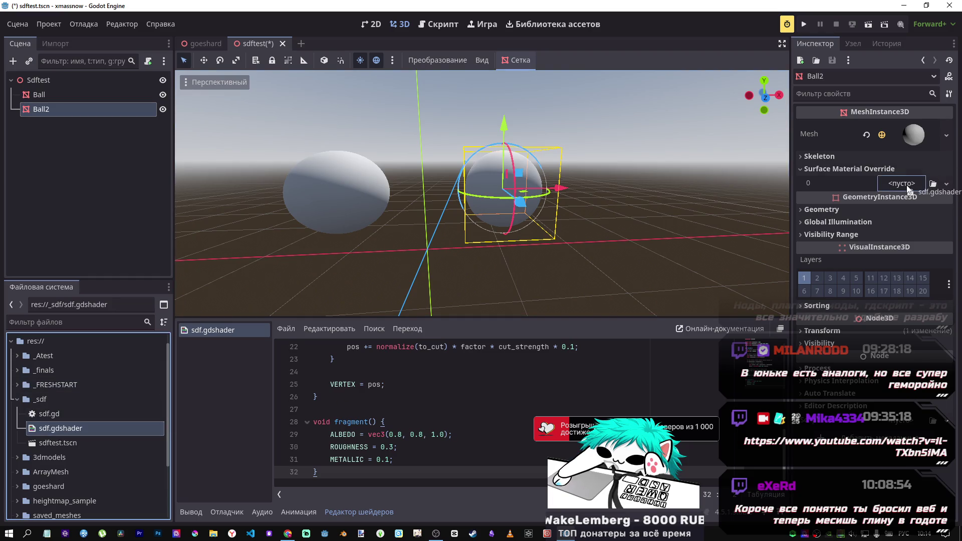
{"action": "left_click_drag", "start_coordinate": [884, 187], "coordinate": [880, 188]}
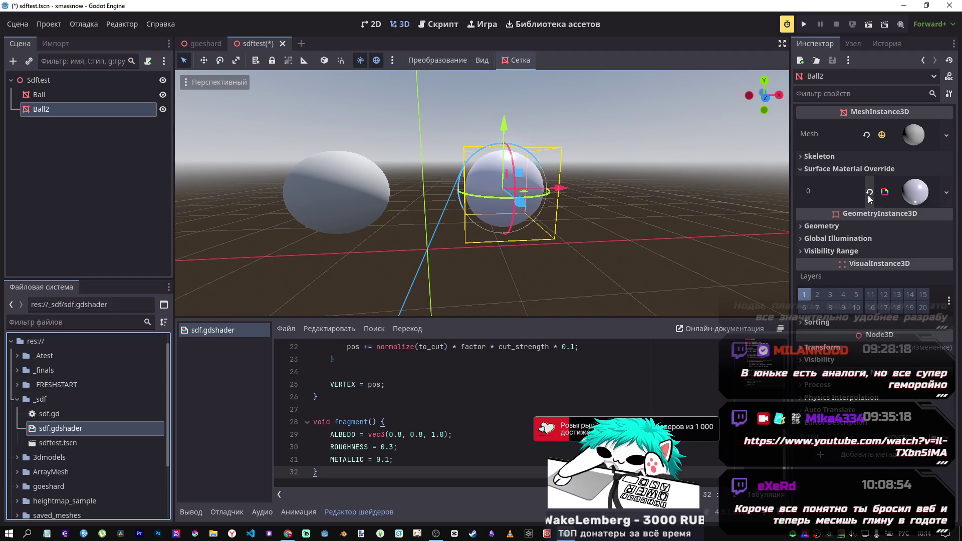
{"action": "left_click", "coordinate": [907, 207]}
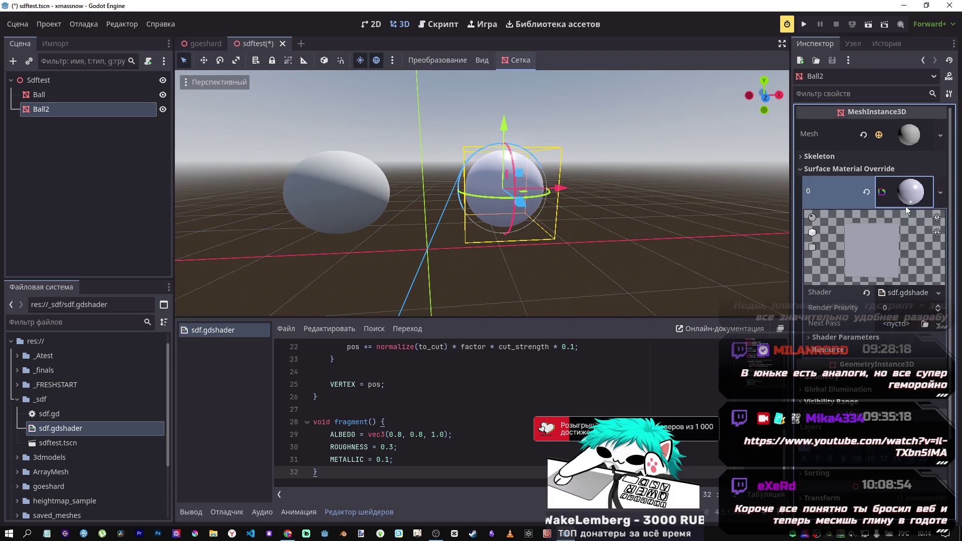
{"action": "left_click", "coordinate": [862, 339]}
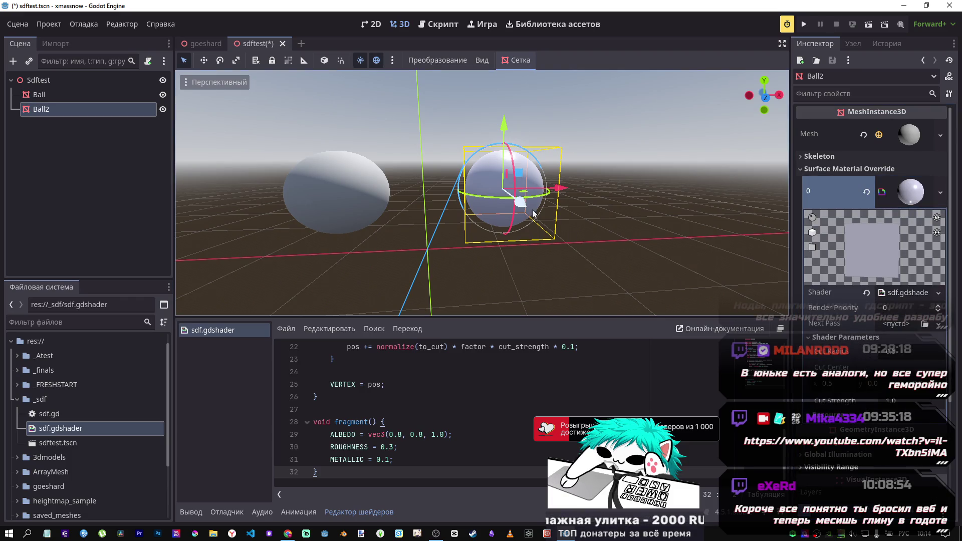
Tweak Ball2's Cut Center x (~0.505), Cut Strength and Cut Radius (~0.795) while orbiting to watch
{"action": "left_click_drag", "start_coordinate": [401, 201], "coordinate": [626, 200]}
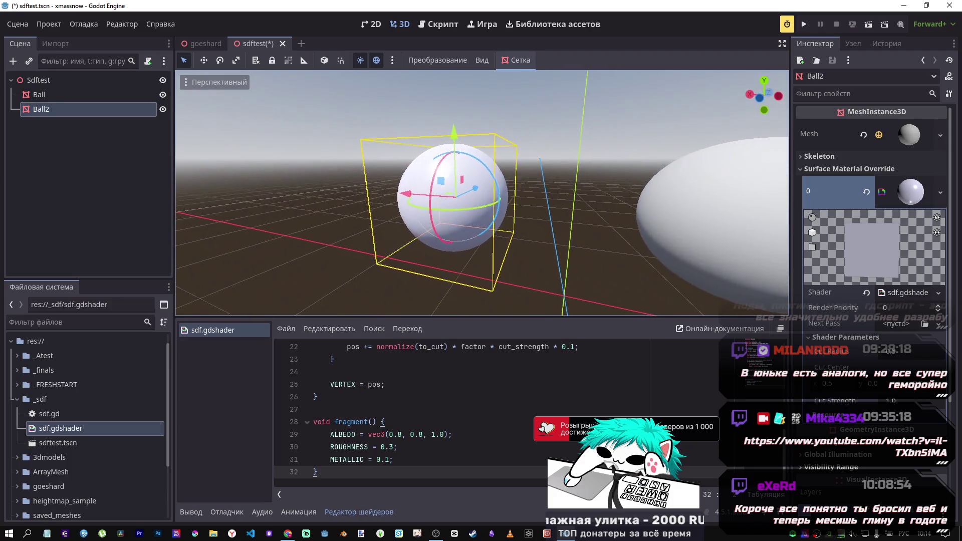
{"action": "scroll", "coordinate": [481, 193], "scroll_direction": "up", "scroll_amount": 5}
{"action": "mouse_move", "coordinate": [482, 200]}
{"action": "left_mouse_down"}
{"action": "mouse_move", "coordinate": [541, 206]}
{"action": "mouse_move", "coordinate": [702, 249]}
{"action": "left_mouse_up"}
{"action": "mouse_move", "coordinate": [832, 383]}
{"action": "left_mouse_down"}
{"action": "mouse_move", "coordinate": [843, 384]}
{"action": "mouse_move", "coordinate": [812, 384]}
{"action": "left_mouse_up"}
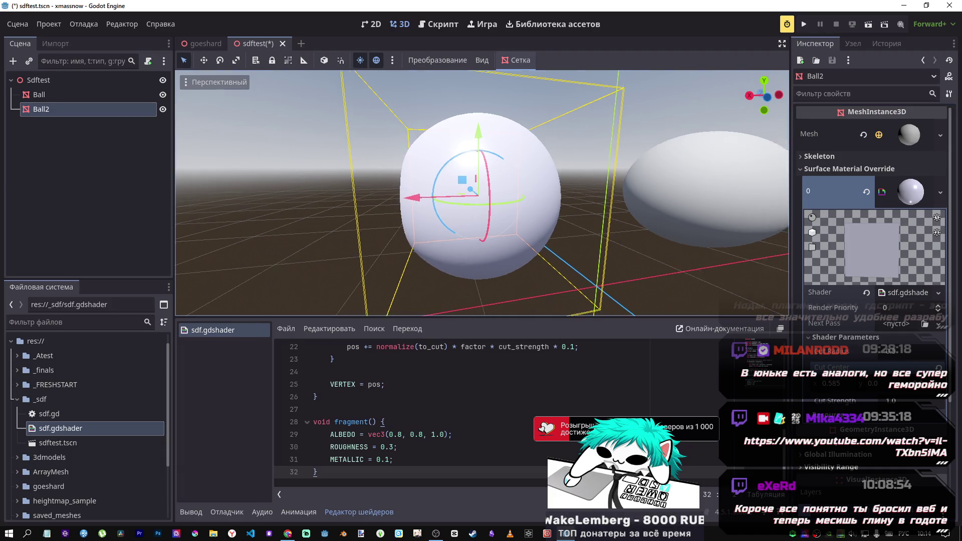
{"action": "left_click_drag", "start_coordinate": [832, 383], "coordinate": [827, 384]}
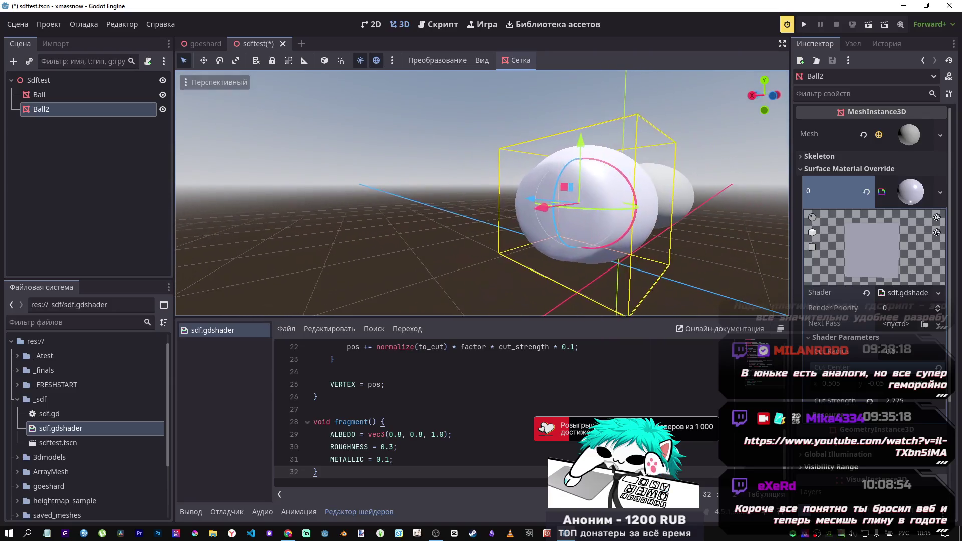
{"action": "mouse_move", "coordinate": [892, 401]}
{"action": "left_mouse_down"}
{"action": "mouse_move", "coordinate": [865, 401]}
{"action": "mouse_move", "coordinate": [889, 401]}
{"action": "mouse_move", "coordinate": [878, 401]}
{"action": "left_mouse_up"}
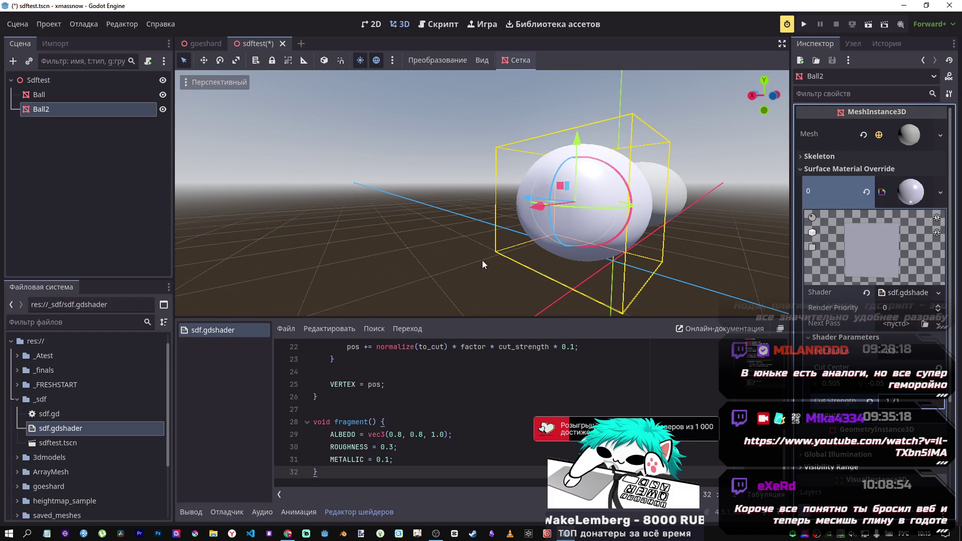
{"action": "mouse_move", "coordinate": [897, 352]}
{"action": "left_mouse_down"}
{"action": "mouse_move", "coordinate": [913, 351]}
{"action": "mouse_move", "coordinate": [897, 352]}
{"action": "left_mouse_up"}
{"action": "left_click_drag", "start_coordinate": [474, 271], "coordinate": [481, 271]}
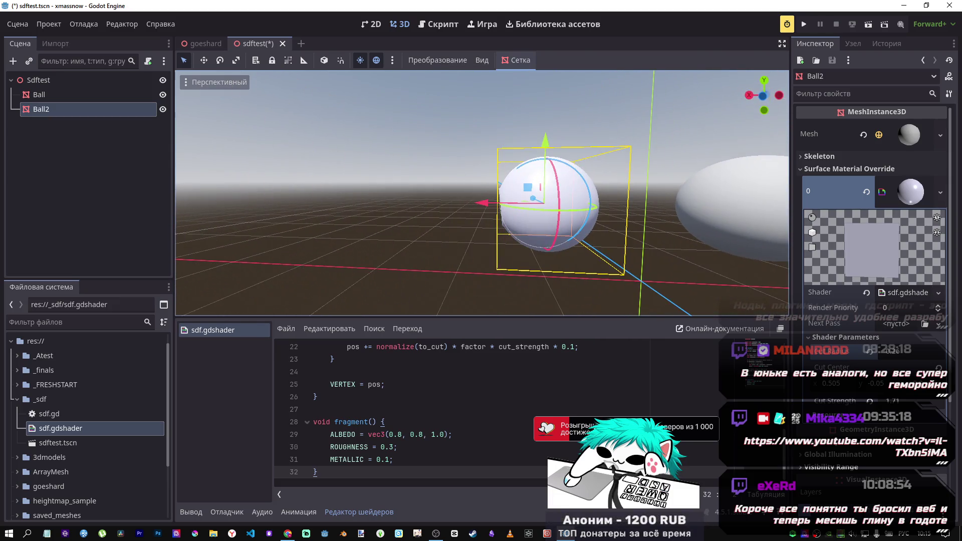
Type a new Cut Radius value for Ball2's shader
{"action": "left_click", "coordinate": [898, 354]}
{"action": "type", "text": "0.485"}
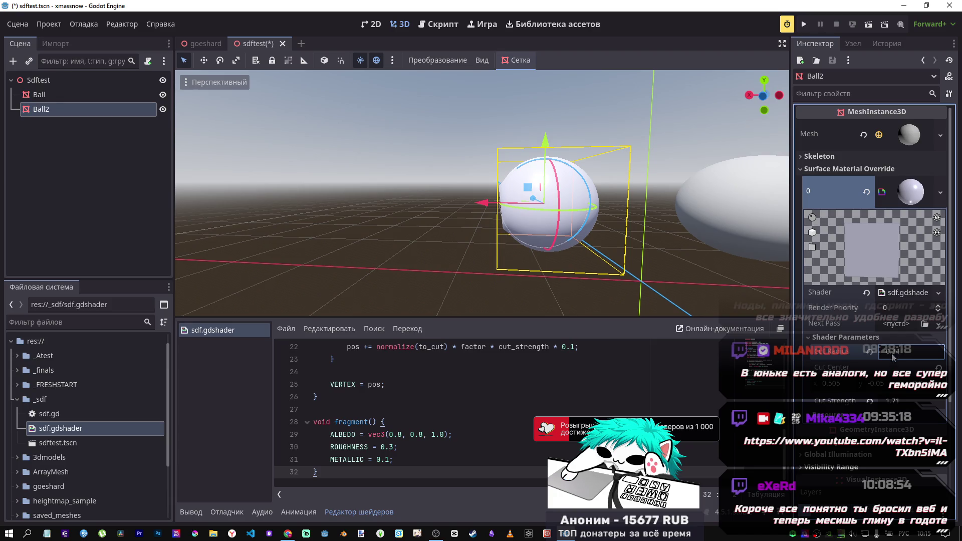
{"action": "key", "text": "BackSpace"}
{"action": "scroll", "coordinate": [551, 201], "scroll_direction": "up", "scroll_amount": 5}
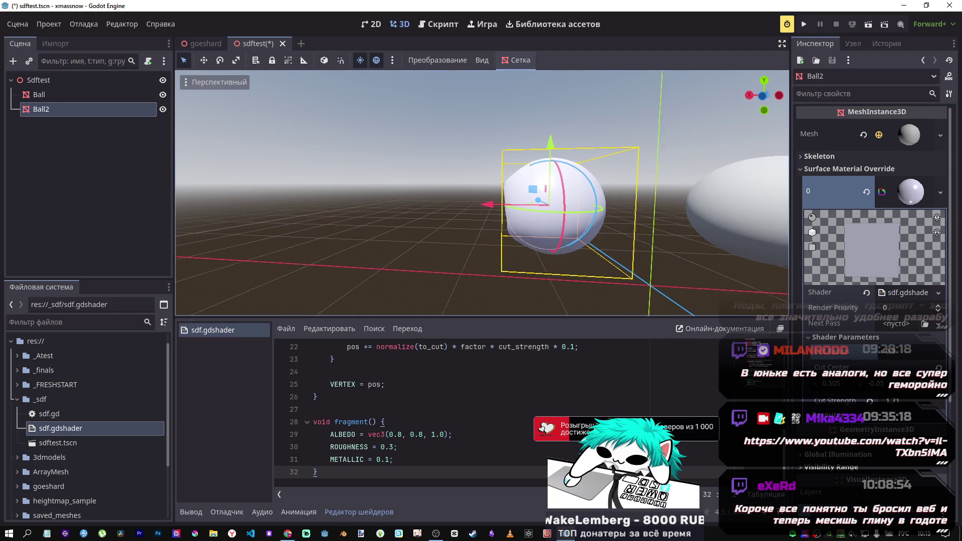
{"action": "scroll", "coordinate": [483, 194], "scroll_direction": "down", "scroll_amount": 5}
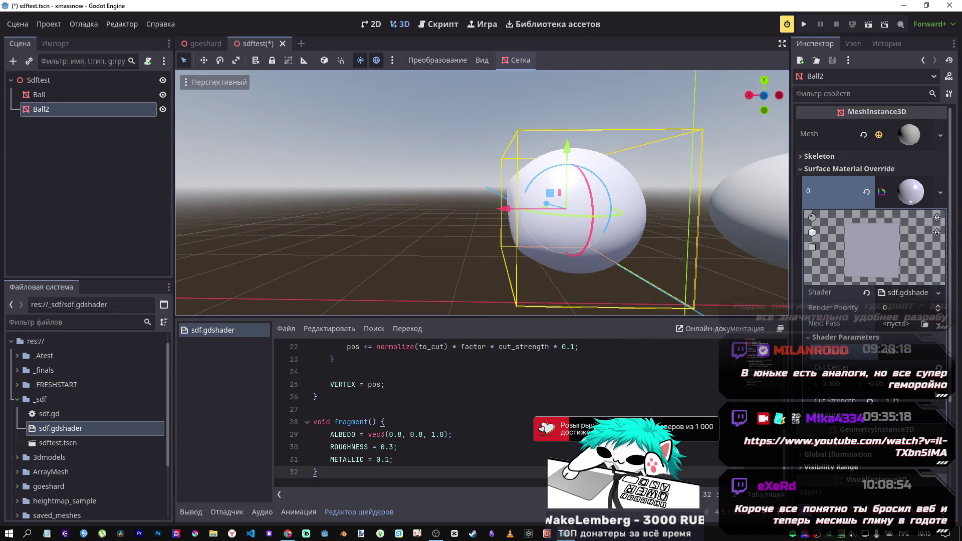
Sweep Cut Center x between about 0.53 and 0.65 and reset Cut Strength to 1.0
{"action": "mouse_move", "coordinate": [829, 384]}
{"action": "left_mouse_down"}
{"action": "mouse_move", "coordinate": [842, 383]}
{"action": "mouse_move", "coordinate": [790, 384]}
{"action": "mouse_move", "coordinate": [847, 384]}
{"action": "left_mouse_up"}
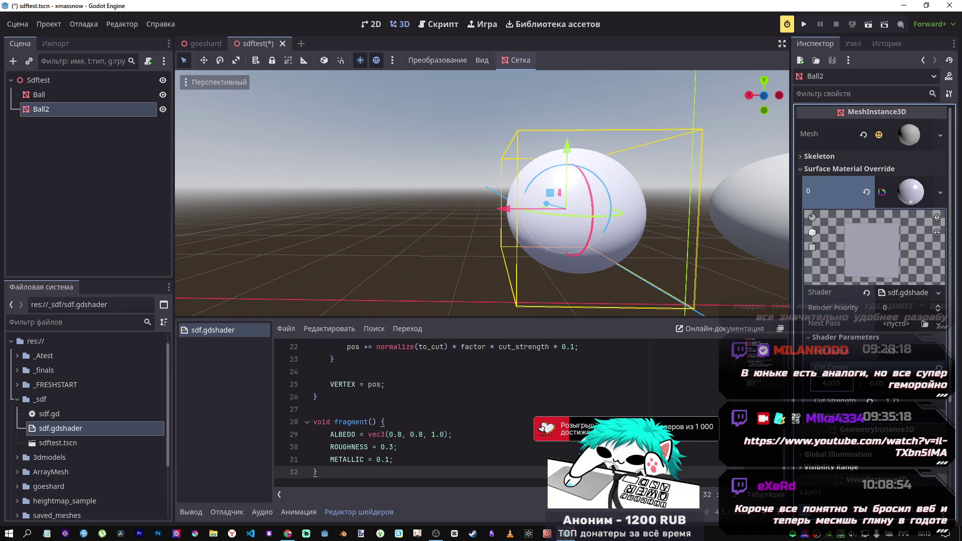
{"action": "mouse_move", "coordinate": [832, 383]}
{"action": "left_mouse_down"}
{"action": "mouse_move", "coordinate": [862, 383]}
{"action": "mouse_move", "coordinate": [847, 383]}
{"action": "left_mouse_up"}
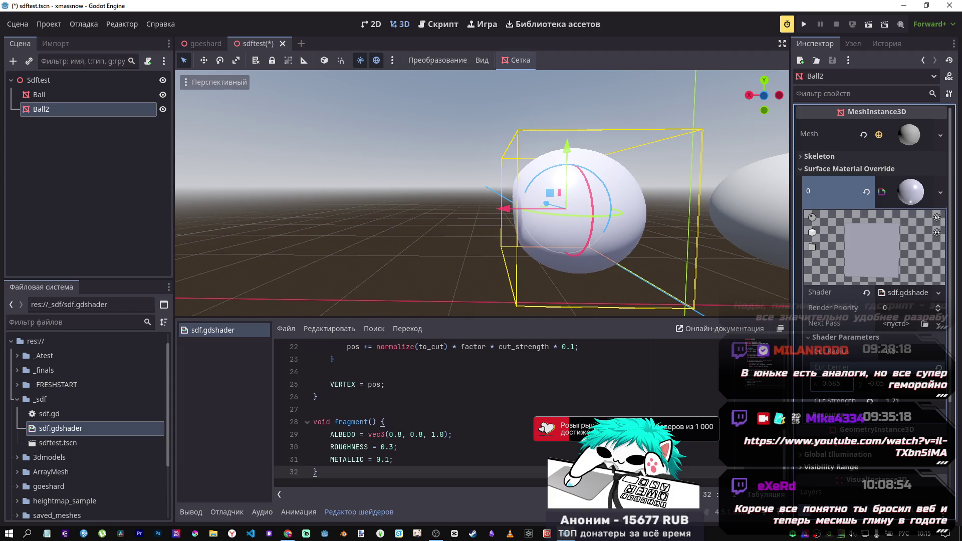
{"action": "left_click", "coordinate": [871, 401]}
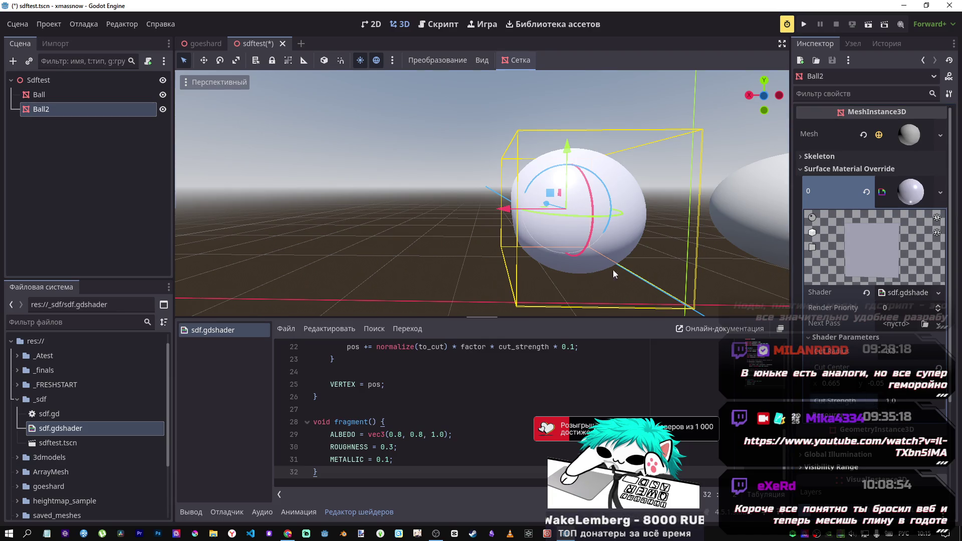
{"action": "left_click_drag", "start_coordinate": [846, 393], "coordinate": [832, 393]}
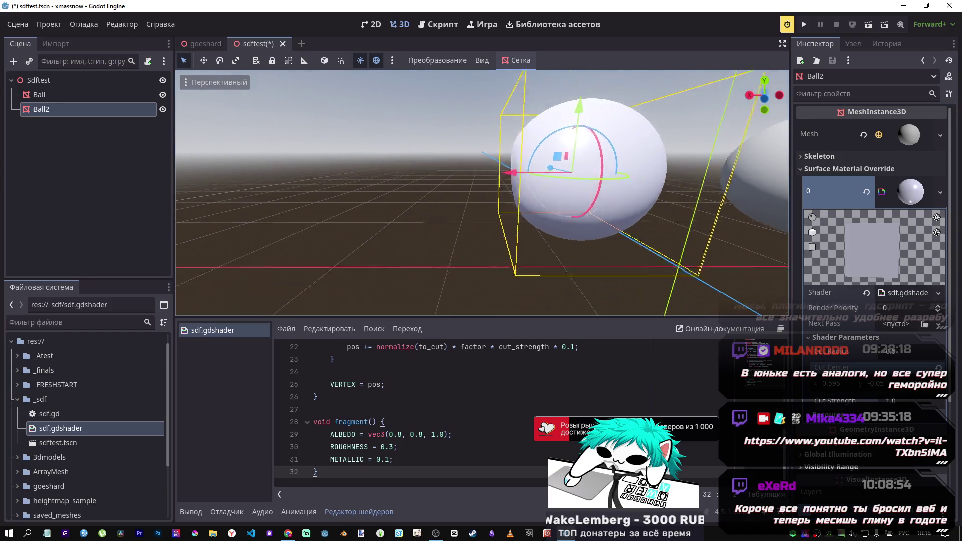
{"action": "key", "text": "f"}
{"action": "scroll", "coordinate": [482, 193], "scroll_direction": "up", "scroll_amount": 5}
{"action": "scroll", "coordinate": [482, 193], "scroll_direction": "down", "scroll_amount": 5}
{"action": "scroll", "coordinate": [482, 193], "scroll_direction": "up", "scroll_amount": 5}
{"action": "scroll", "coordinate": [482, 193], "scroll_direction": "down", "scroll_amount": 5}
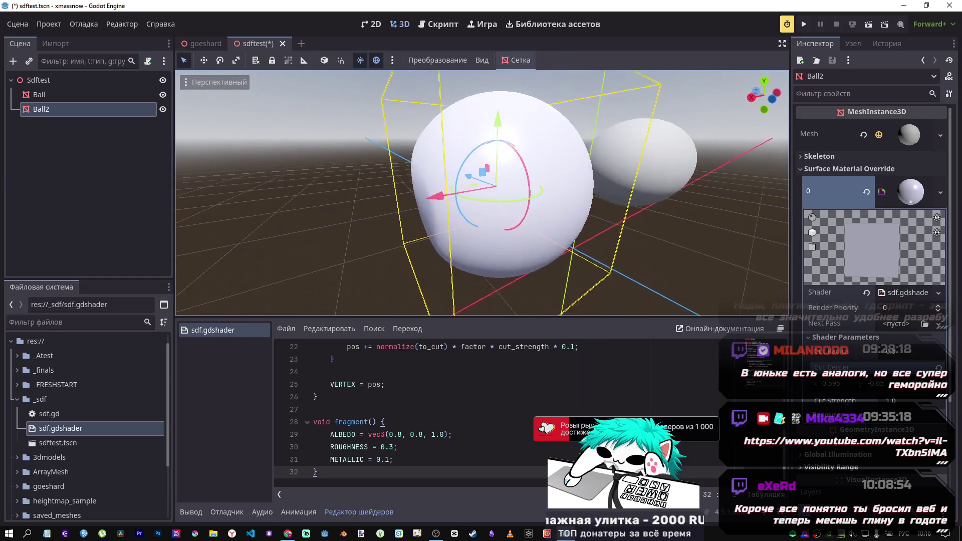
{"action": "scroll", "coordinate": [483, 193], "scroll_direction": "up", "scroll_amount": 3}
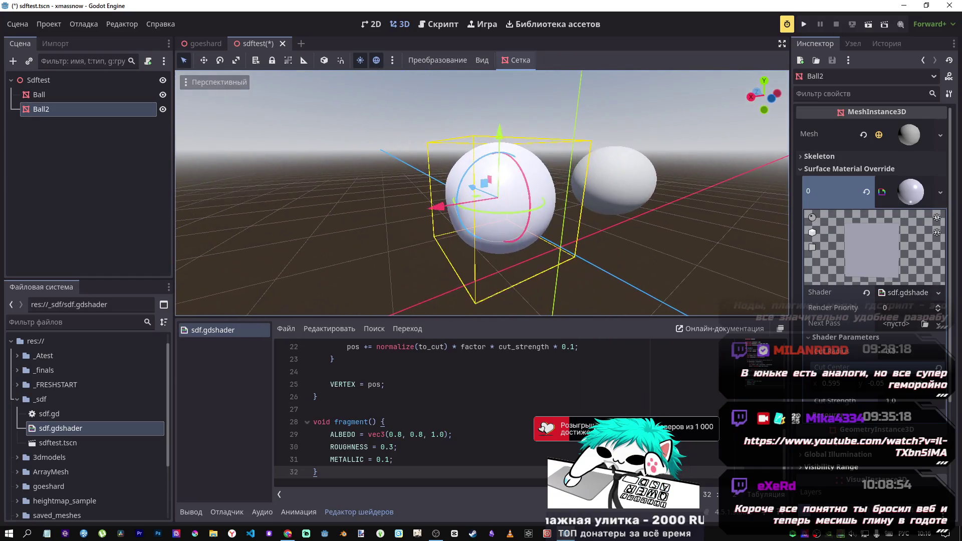
{"action": "scroll", "coordinate": [483, 193], "scroll_direction": "down", "scroll_amount": 5}
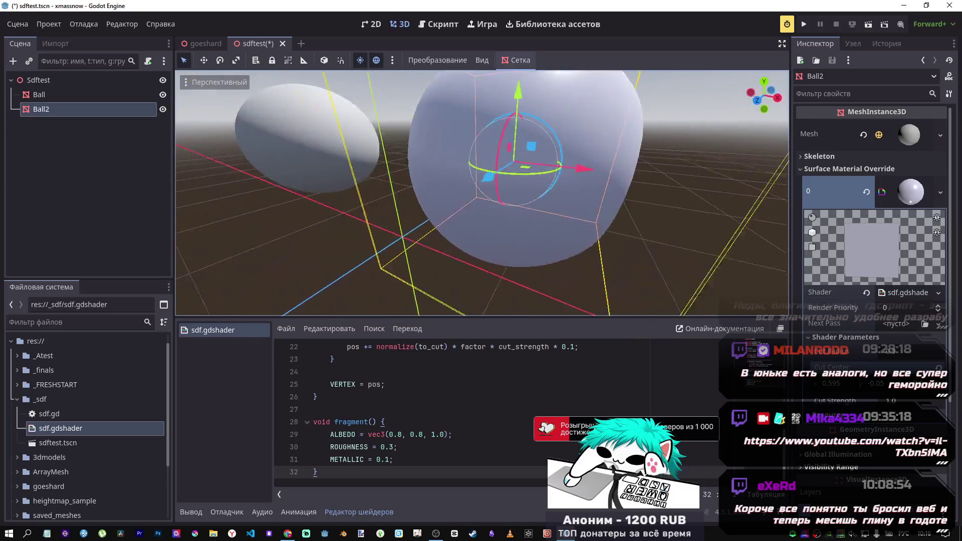
{"action": "scroll", "coordinate": [482, 193], "scroll_direction": "down", "scroll_amount": 1}
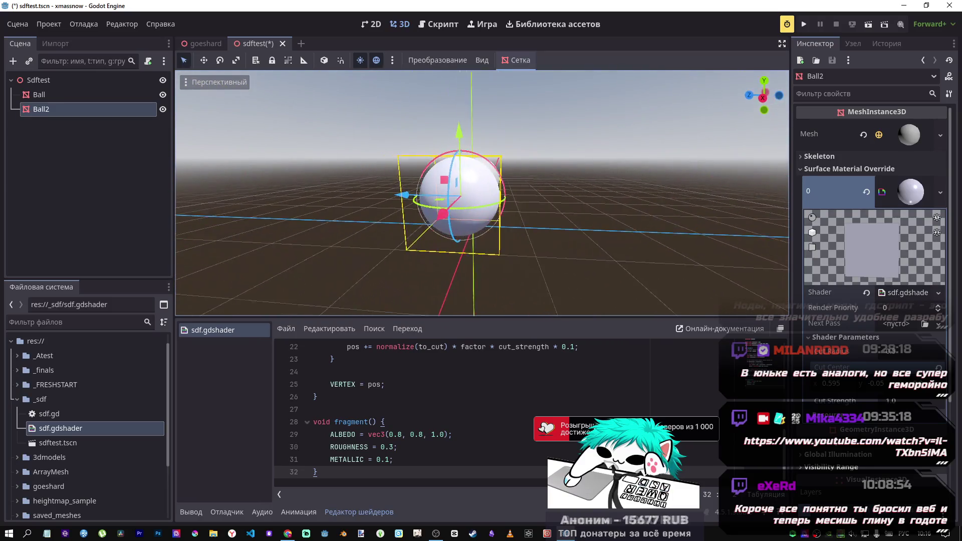
{"action": "scroll", "coordinate": [483, 193], "scroll_direction": "up", "scroll_amount": 4}
{"action": "mouse_move", "coordinate": [722, 313]}
{"action": "left_mouse_down"}
{"action": "mouse_move", "coordinate": [652, 301]}
{"action": "mouse_move", "coordinate": [722, 313]}
{"action": "left_mouse_up"}
Reset Cut Center to its default (0.5, 0, 0) and view Ball2 from the front
{"action": "mouse_move", "coordinate": [829, 384]}
{"action": "left_mouse_down"}
{"action": "mouse_move", "coordinate": [852, 384]}
{"action": "mouse_move", "coordinate": [832, 384]}
{"action": "left_mouse_up"}
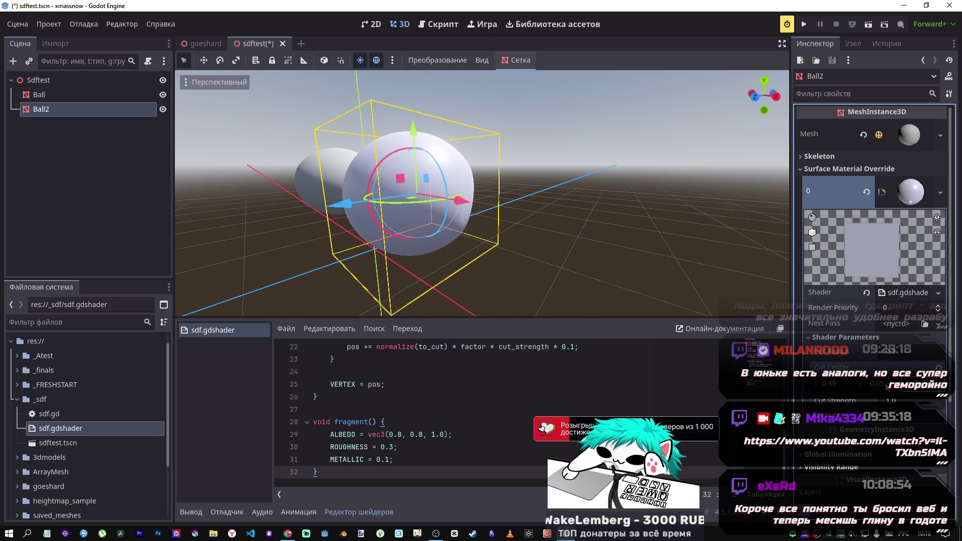
{"action": "left_click", "coordinate": [939, 368]}
{"action": "key", "text": "KP_1"}
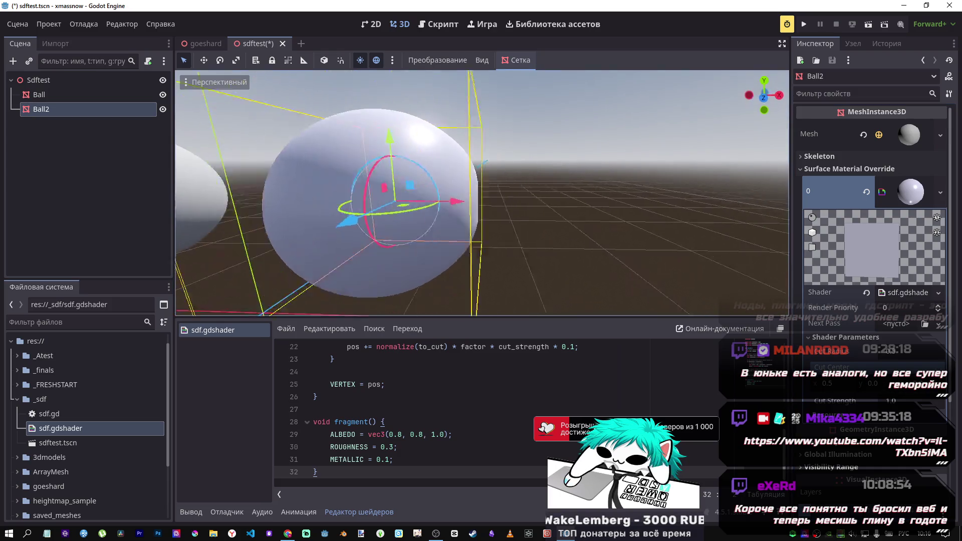
{"action": "scroll", "coordinate": [639, 284], "scroll_direction": "down", "scroll_amount": 5}
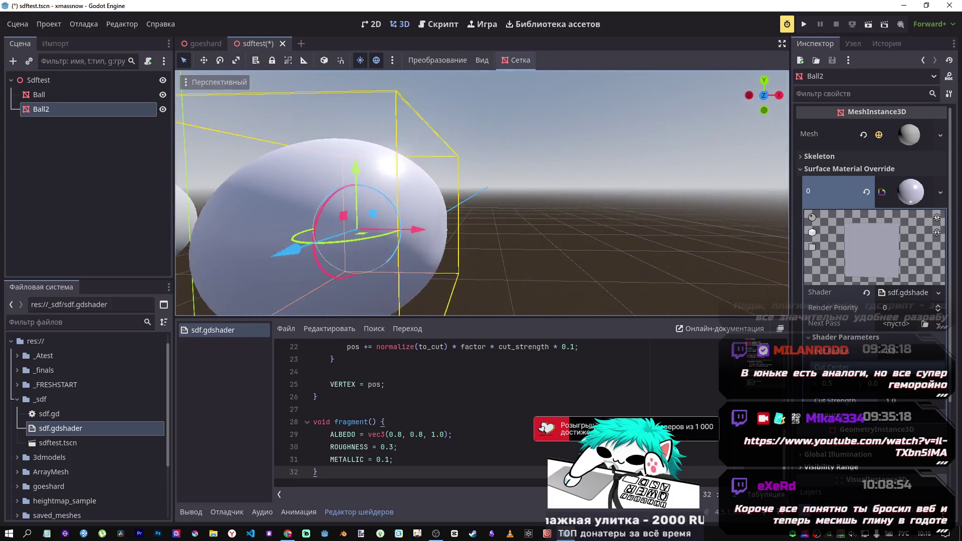
Move Ball farther left along X and reselect Ball2
{"action": "left_click", "coordinate": [344, 206]}
{"action": "left_click_drag", "start_coordinate": [381, 216], "coordinate": [298, 216]}
{"action": "left_click", "coordinate": [41, 109]}
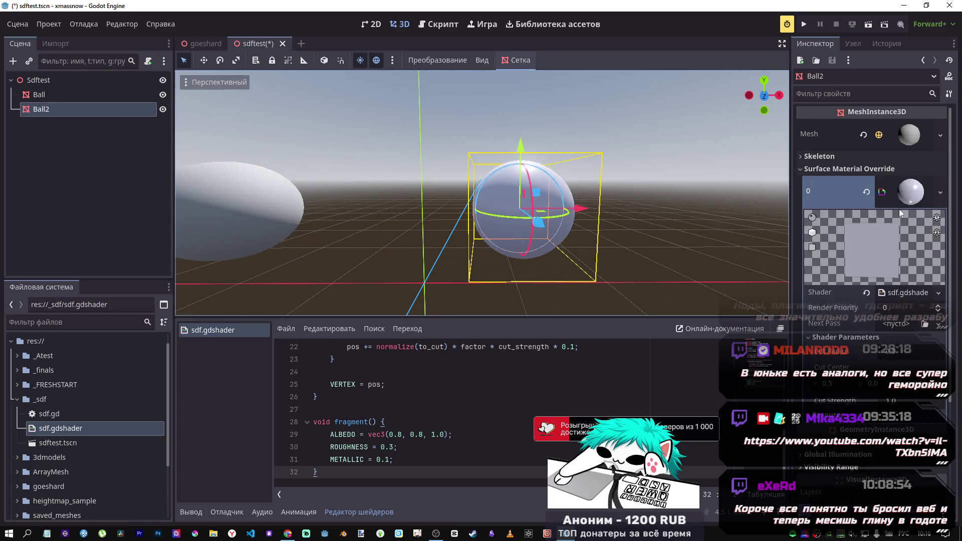
{"action": "scroll", "coordinate": [877, 250], "scroll_direction": "down", "scroll_amount": 4}
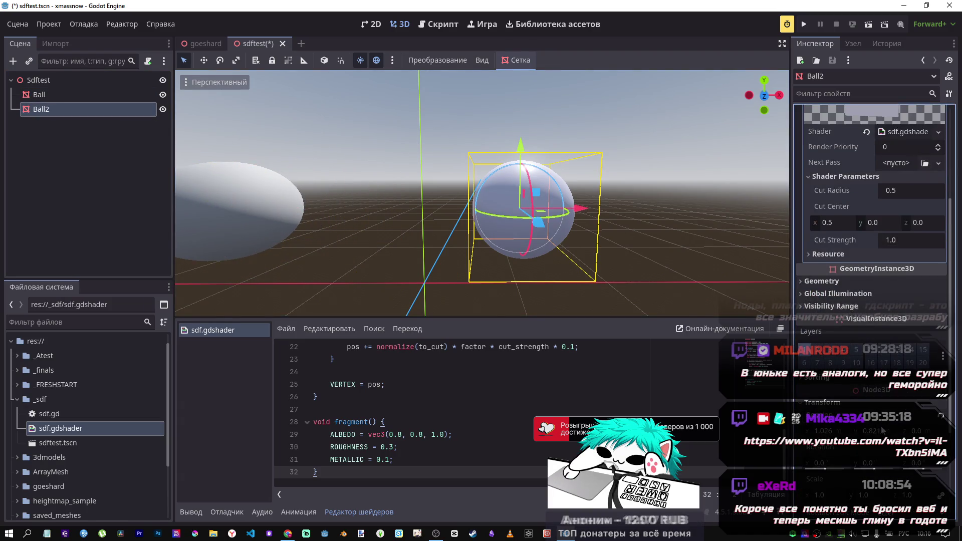
Set Ball2's Cut Center x to 0.71 and frame the sphere
{"action": "left_click", "coordinate": [926, 415]}
{"action": "key", "text": "f"}
{"action": "scroll", "coordinate": [495, 270], "scroll_direction": "up", "scroll_amount": 3}
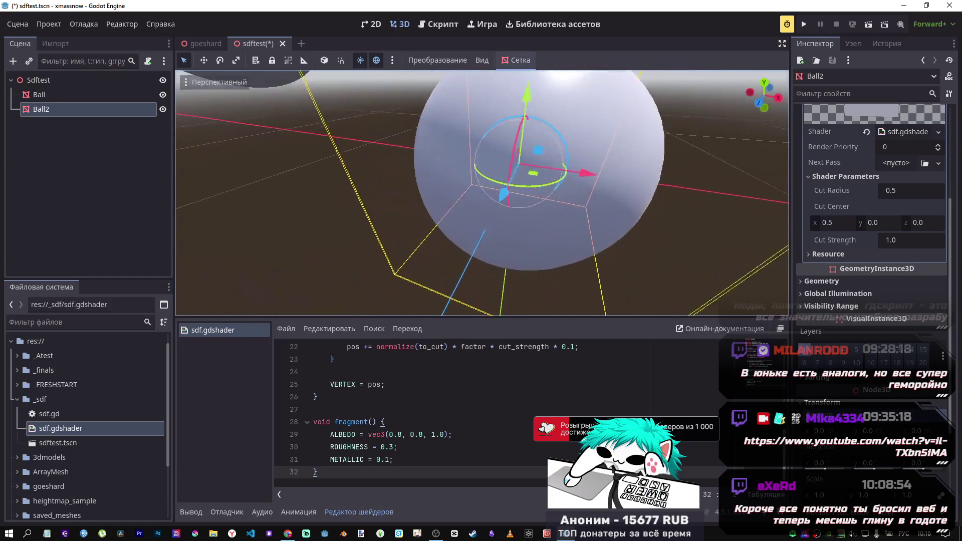
{"action": "scroll", "coordinate": [495, 271], "scroll_direction": "down", "scroll_amount": 3}
{"action": "key", "text": "f"}
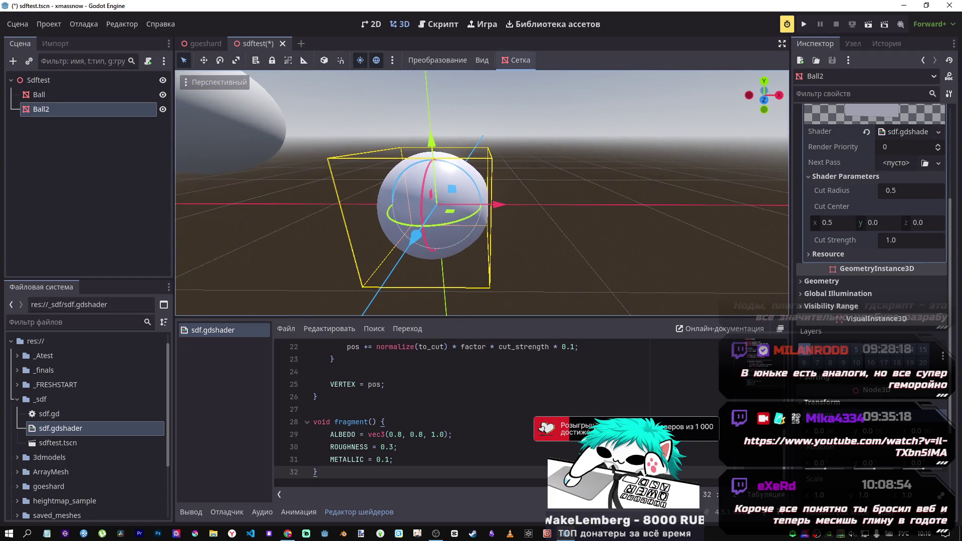
{"action": "left_click_drag", "start_coordinate": [844, 221], "coordinate": [840, 221]}
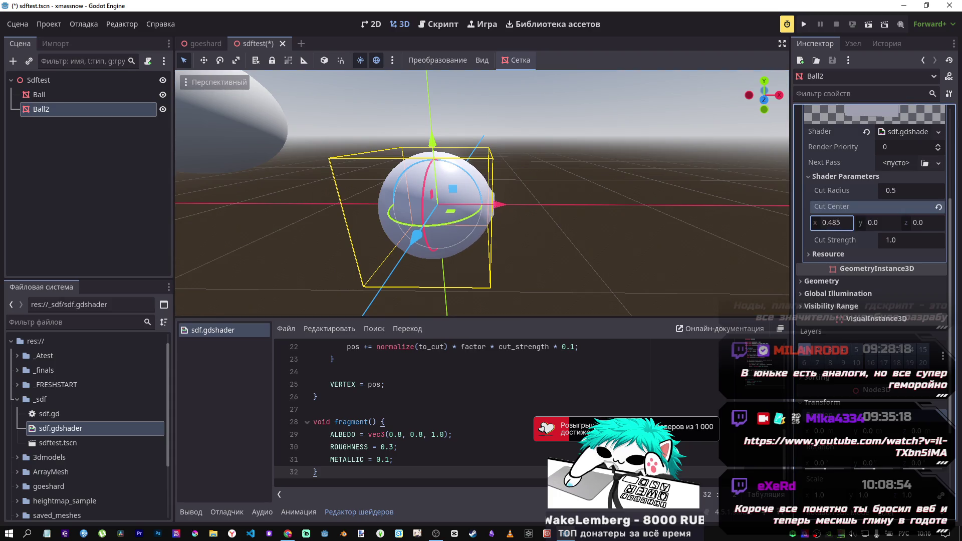
{"action": "type", "text": "1"}
{"action": "key", "text": "Return"}
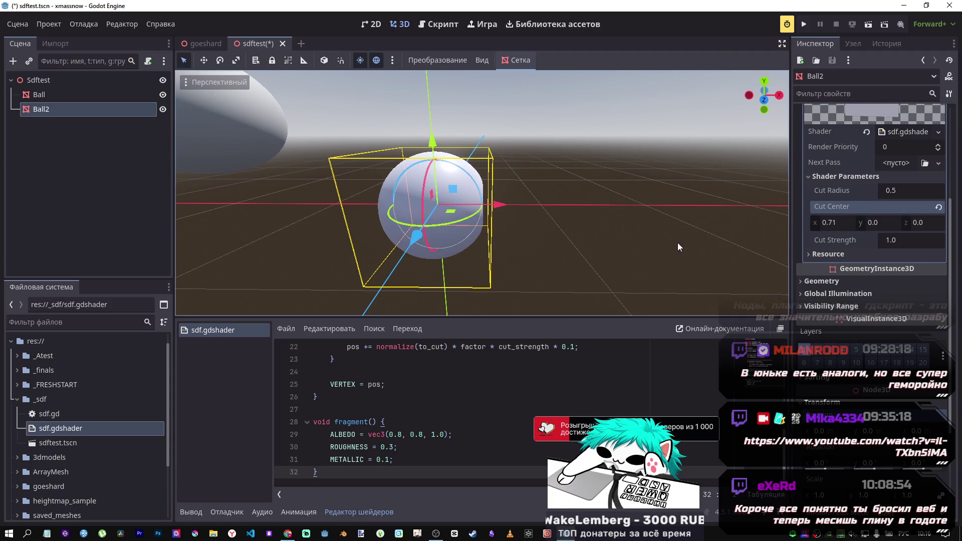
{"action": "key", "text": "f"}
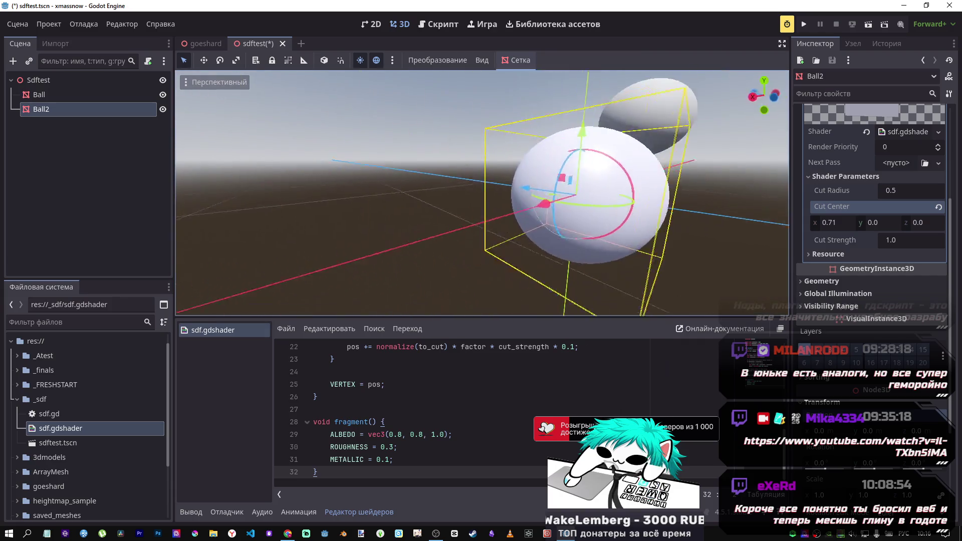
Raise Cut Strength to 7.31 and rotate Ball2 to inspect the deep dent
{"action": "left_click_drag", "start_coordinate": [892, 246], "coordinate": [943, 240]}
{"action": "left_click_drag", "start_coordinate": [482, 200], "coordinate": [561, 200]}
{"action": "scroll", "coordinate": [482, 194], "scroll_direction": "up", "scroll_amount": 5}
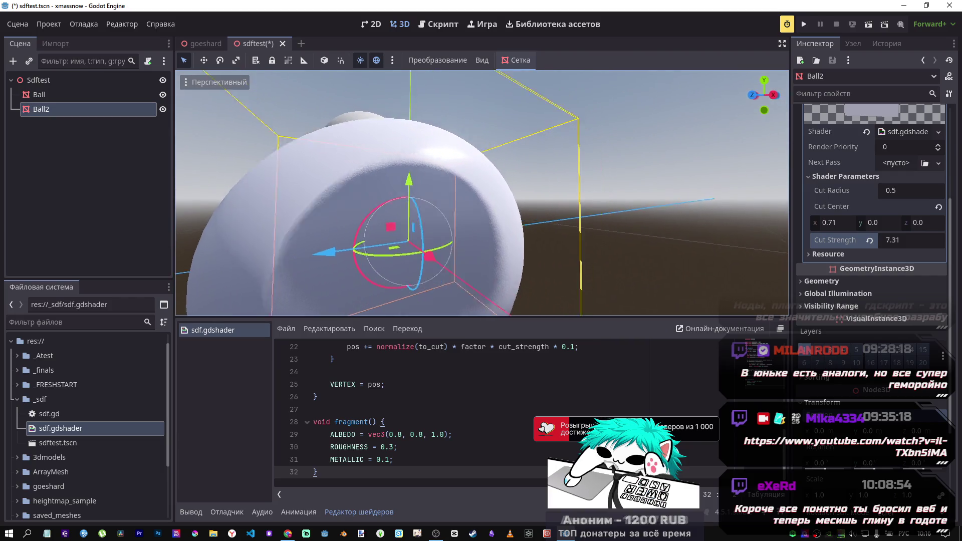
{"action": "scroll", "coordinate": [483, 194], "scroll_direction": "down", "scroll_amount": 5}
{"action": "scroll", "coordinate": [482, 193], "scroll_direction": "up", "scroll_amount": 5}
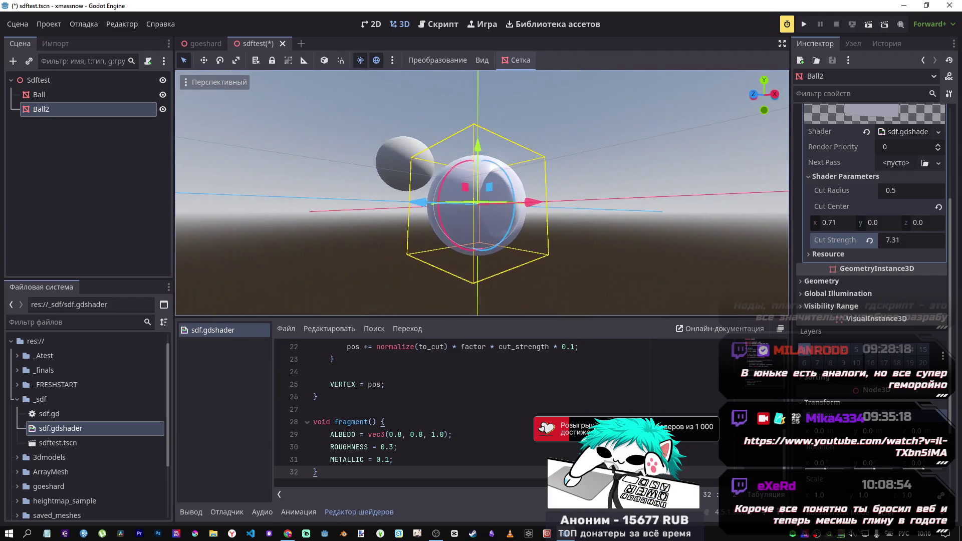
{"action": "scroll", "coordinate": [414, 170], "scroll_direction": "down", "scroll_amount": 3}
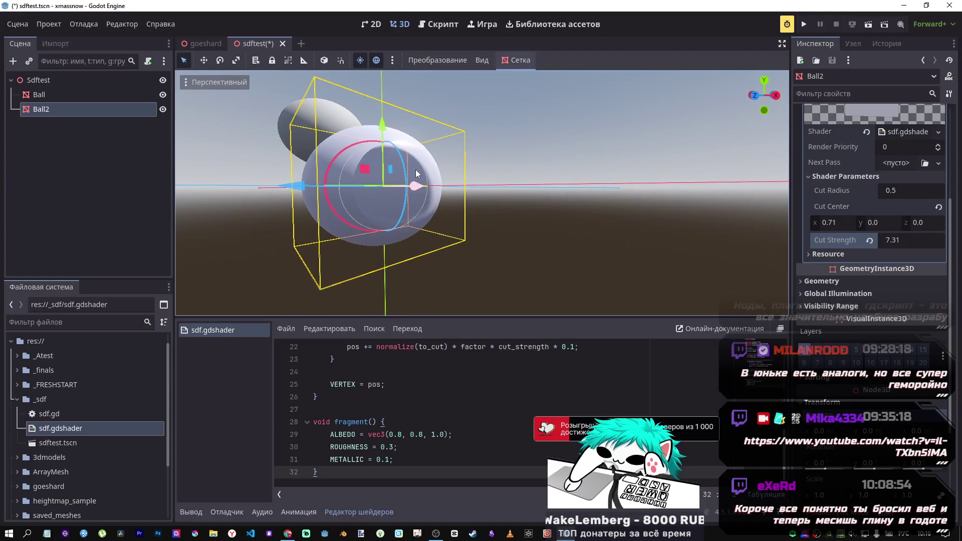
{"action": "mouse_move", "coordinate": [404, 167]}
{"action": "left_mouse_down"}
{"action": "mouse_move", "coordinate": [351, 74]}
{"action": "mouse_move", "coordinate": [384, 208]}
{"action": "mouse_move", "coordinate": [400, 180]}
{"action": "left_mouse_up"}
Refocus the view on the tilted Ball2, then check Ball and reselect Ball2 in the Scene tree
{"action": "key", "text": "f"}
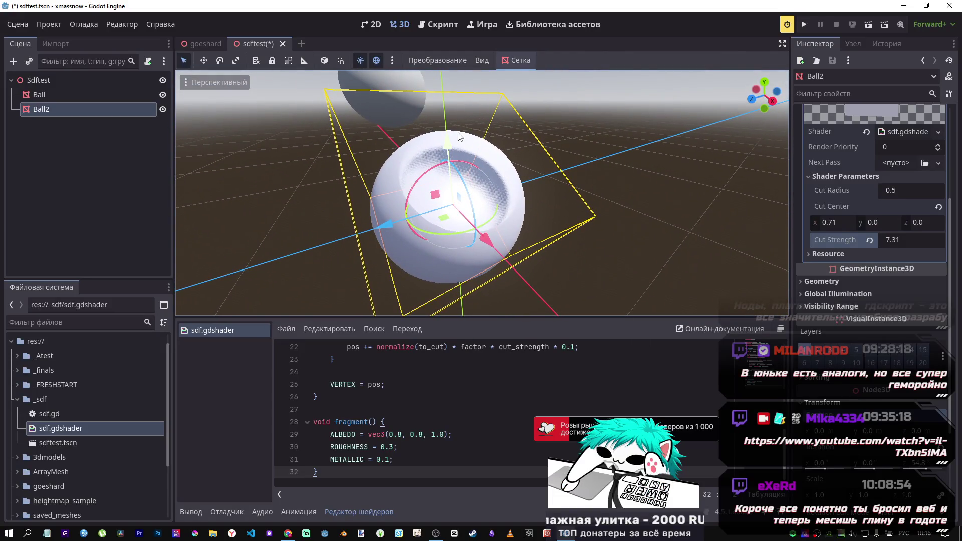
{"action": "left_click", "coordinate": [79, 99]}
{"action": "left_click", "coordinate": [80, 111]}
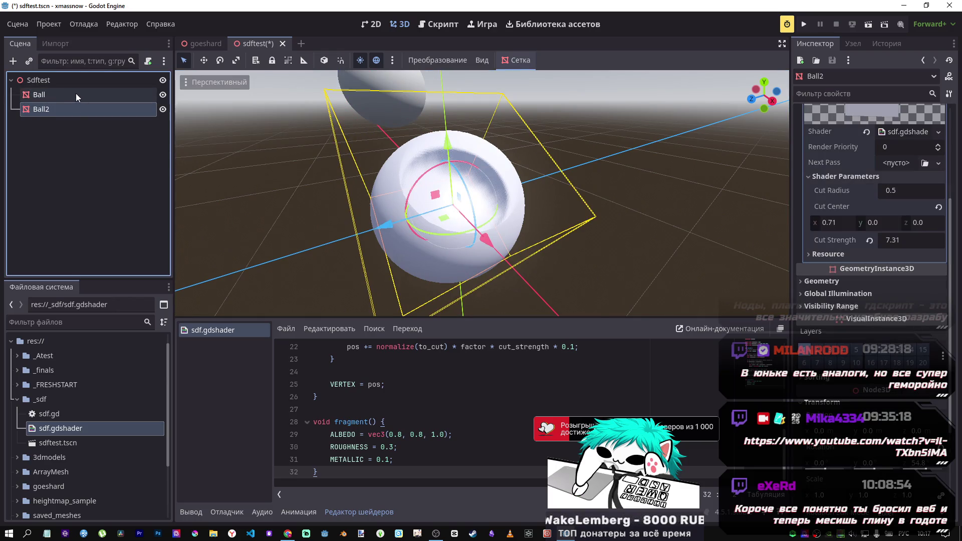
Compare Ball's mesh properties with Ball2's shader parameters in the Inspector
{"action": "left_click", "coordinate": [76, 93]}
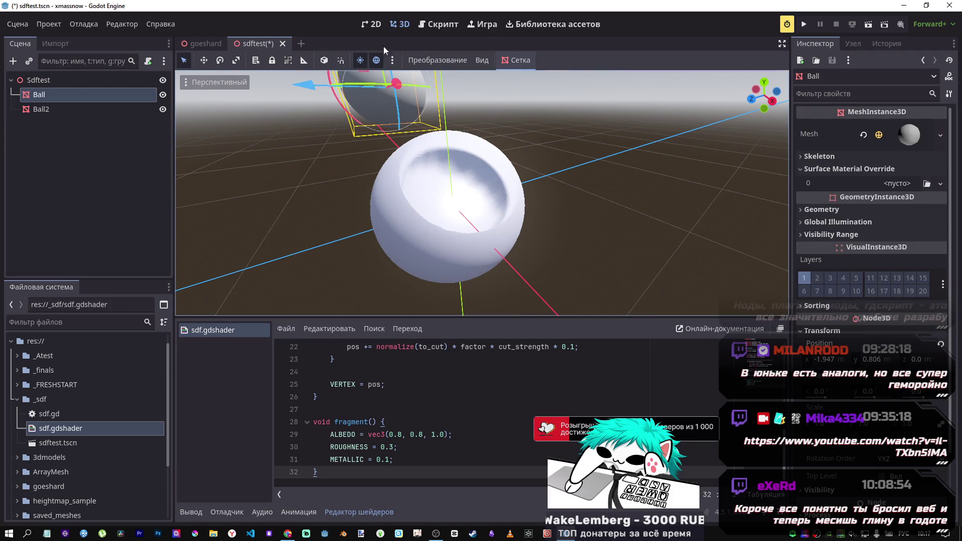
{"action": "left_click", "coordinate": [39, 109]}
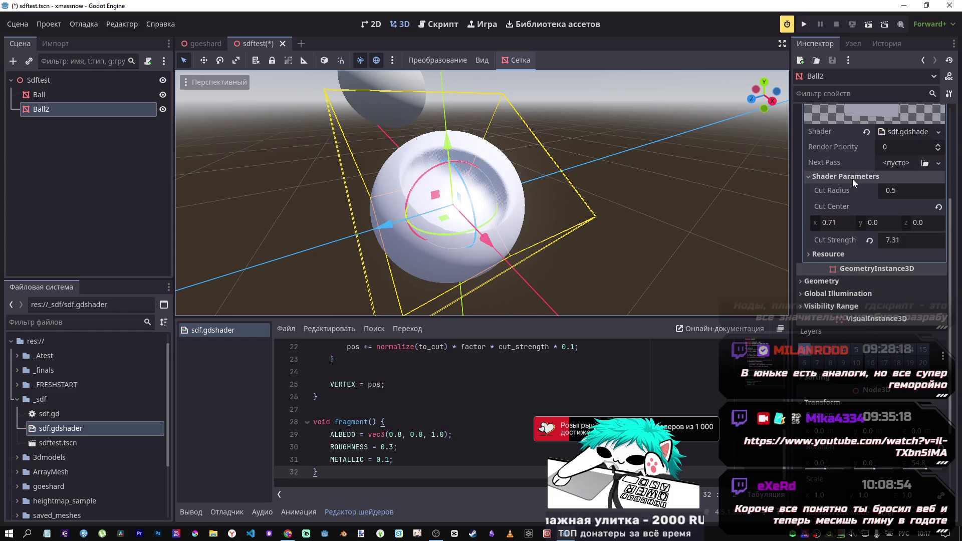
{"action": "scroll", "coordinate": [852, 179], "scroll_direction": "up", "scroll_amount": 3}
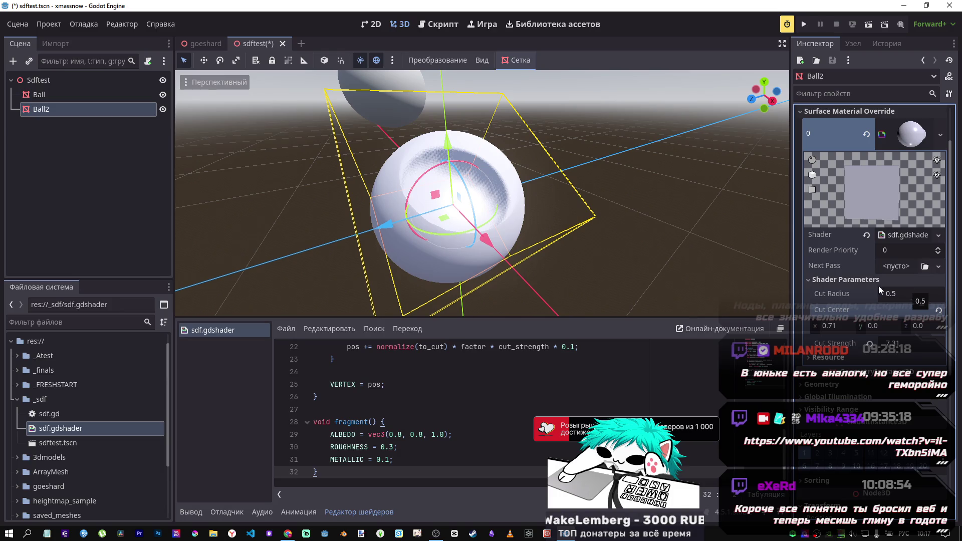
{"action": "left_click", "coordinate": [83, 98]}
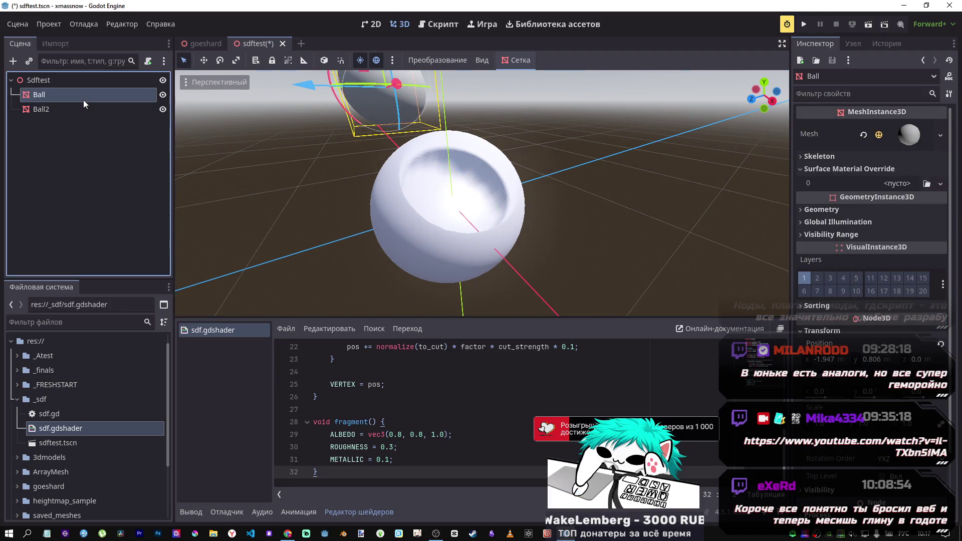
{"action": "left_click", "coordinate": [83, 109]}
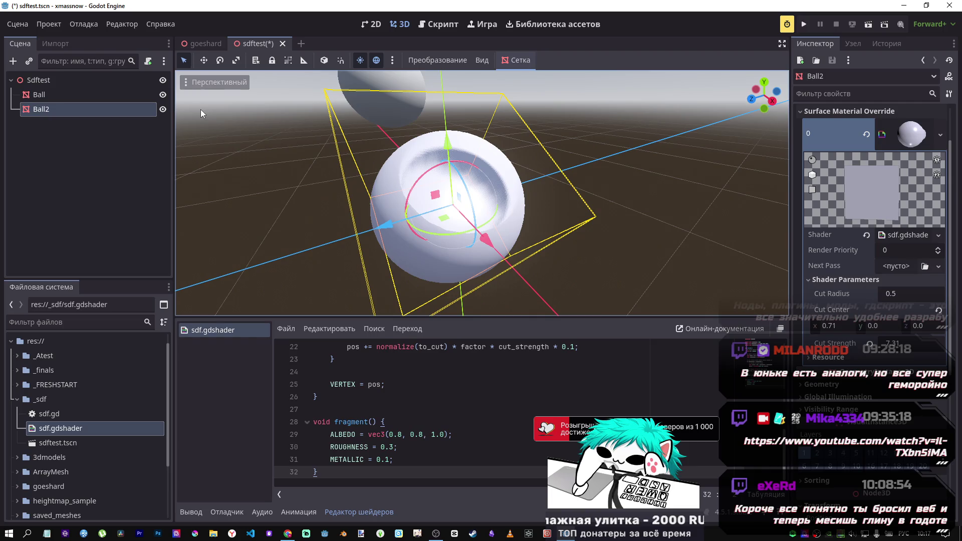
Reselect Ball2 via Sdftest and undo Cut Strength back to 1.0
{"action": "left_click", "coordinate": [81, 88]}
{"action": "left_click", "coordinate": [76, 108]}
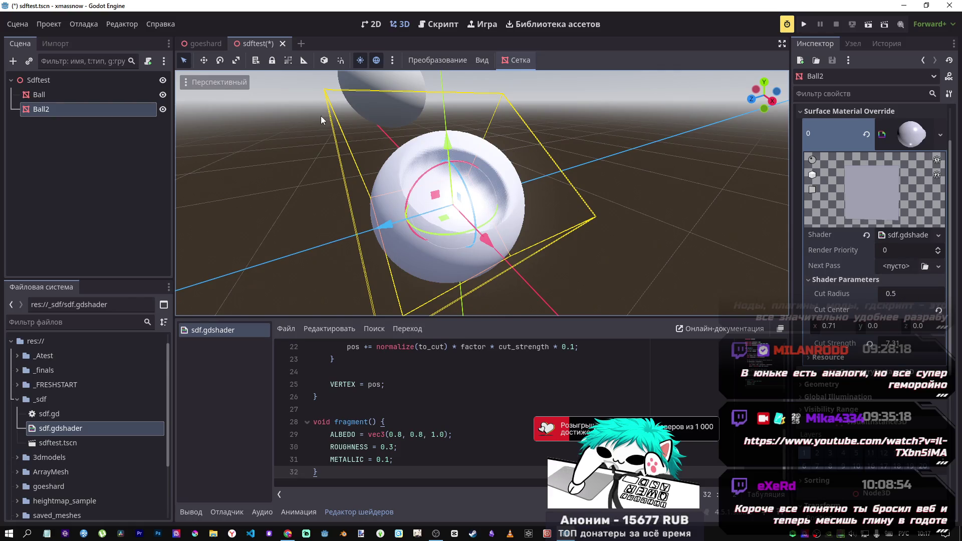
{"action": "mouse_move", "coordinate": [309, 157]}
{"action": "left_mouse_down"}
{"action": "mouse_move", "coordinate": [333, 162]}
{"action": "mouse_move", "coordinate": [326, 152]}
{"action": "left_mouse_up"}
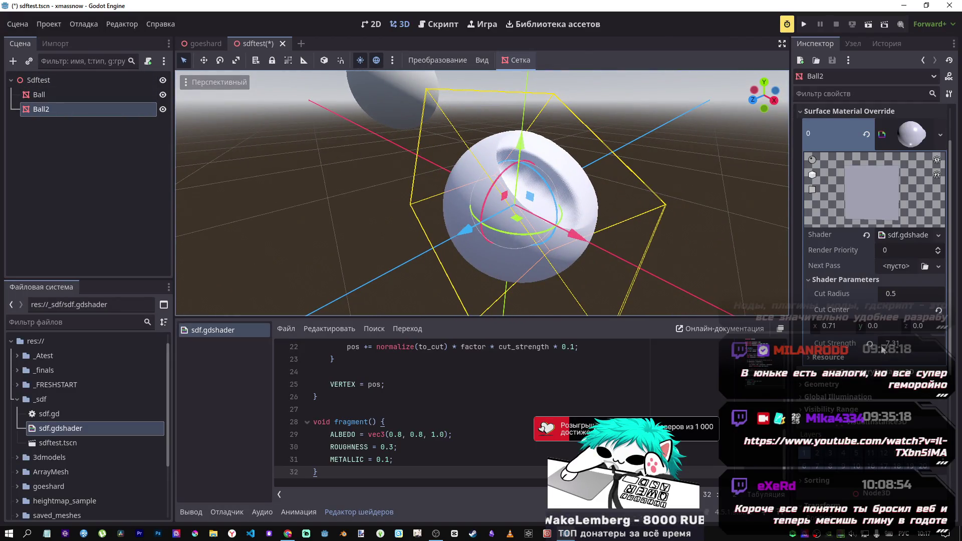
{"action": "key", "text": "ctrl+z"}
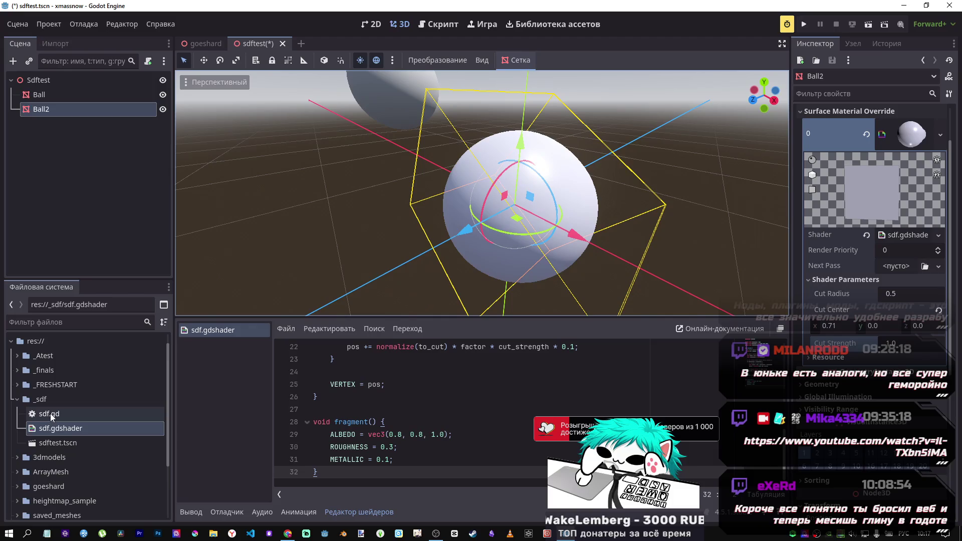
Attach sdf.gd to Ball2 and open it in the Script editor
{"action": "mouse_move", "coordinate": [55, 419]}
{"action": "left_mouse_down"}
{"action": "mouse_move", "coordinate": [125, 316]}
{"action": "mouse_move", "coordinate": [111, 110]}
{"action": "mouse_move", "coordinate": [107, 119]}
{"action": "left_mouse_up"}
{"action": "left_click", "coordinate": [151, 109]}
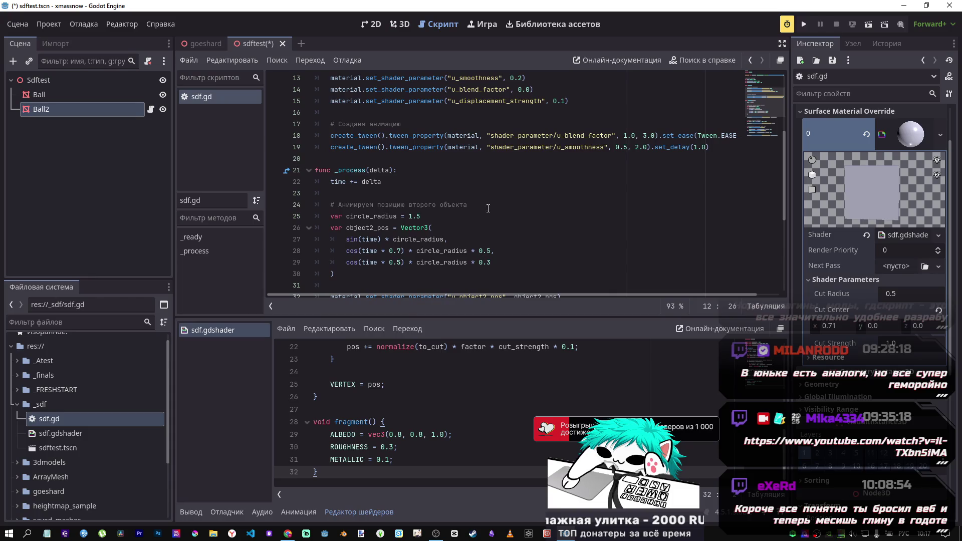
{"action": "key", "text": "ctrl+a"}
{"action": "key", "text": "Delete"}
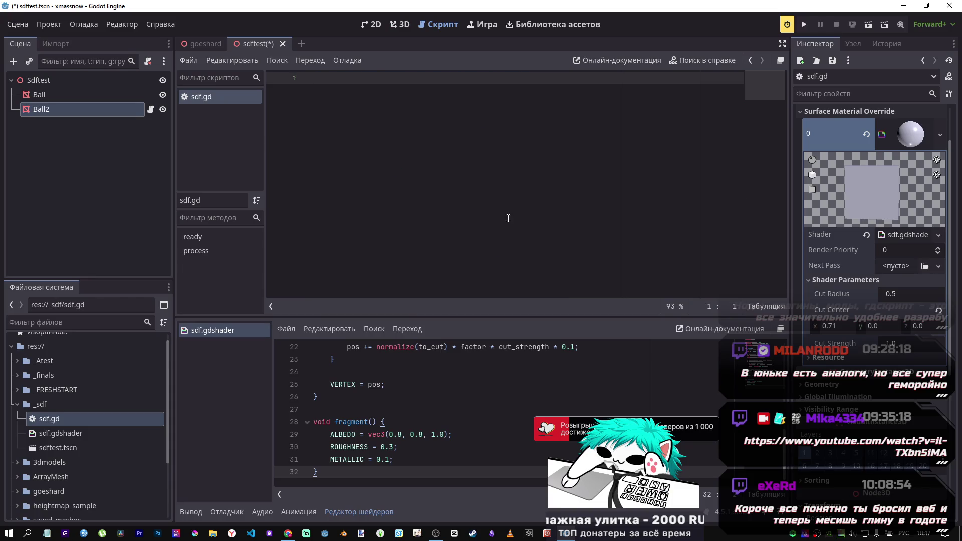
{"action": "key", "text": "ctrl+z"}
{"action": "left_click", "coordinate": [761, 81]}
{"action": "left_click", "coordinate": [508, 113]}
Delete the old code from line 6 onward and remove $Cube from line 4's material declaration
{"action": "mouse_move", "coordinate": [329, 136]}
{"action": "left_mouse_down"}
{"action": "mouse_move", "coordinate": [330, 150]}
{"action": "mouse_move", "coordinate": [753, 410]}
{"action": "left_mouse_up"}
{"action": "key", "text": "Delete"}
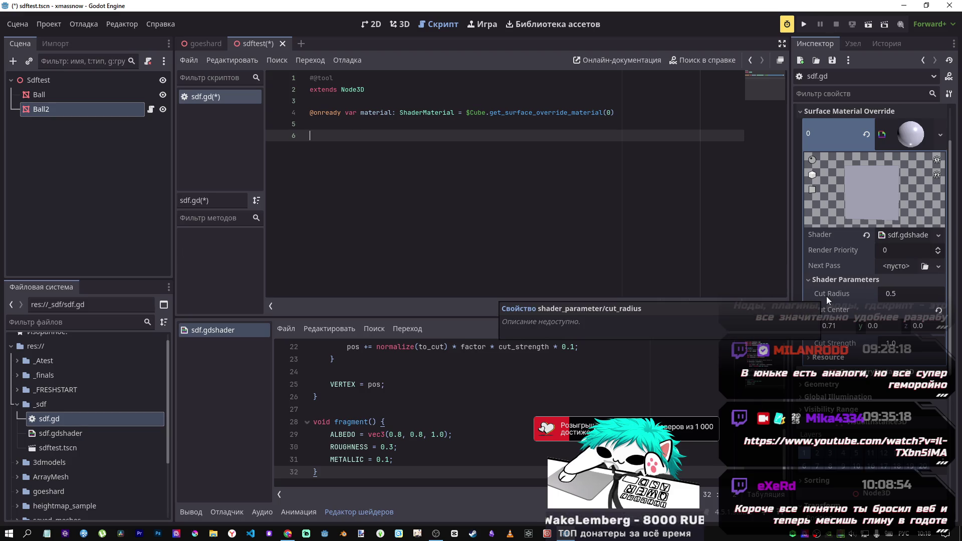
{"action": "left_click_drag", "start_coordinate": [487, 112], "coordinate": [466, 112]}
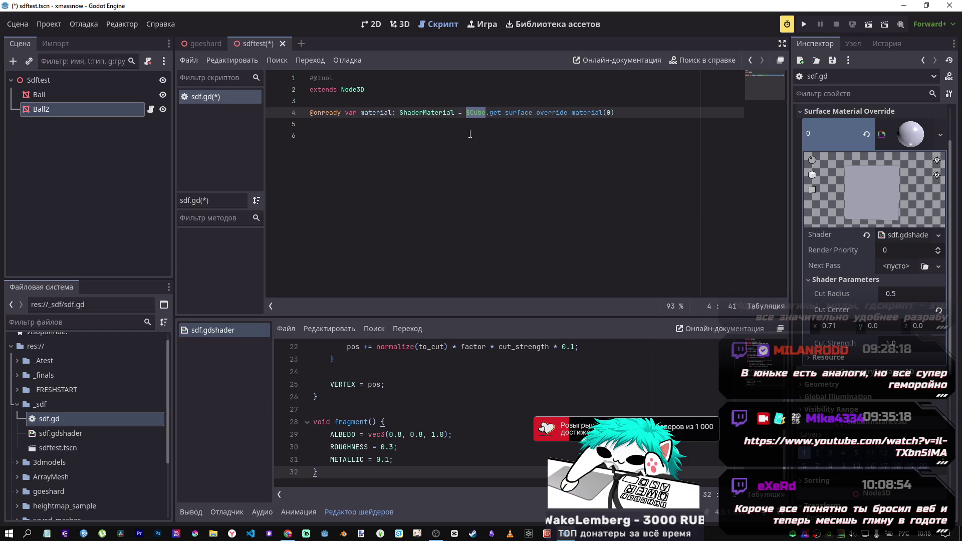
{"action": "key", "text": "BackSpace"}
{"action": "left_click_drag", "start_coordinate": [67, 109], "coordinate": [467, 112]}
{"action": "left_click", "coordinate": [463, 131]}
{"action": "left_click", "coordinate": [485, 112]}
{"action": "key", "text": "BackSpace"}
{"action": "left_click", "coordinate": [473, 136]}
{"action": "type", "text": "эк"}
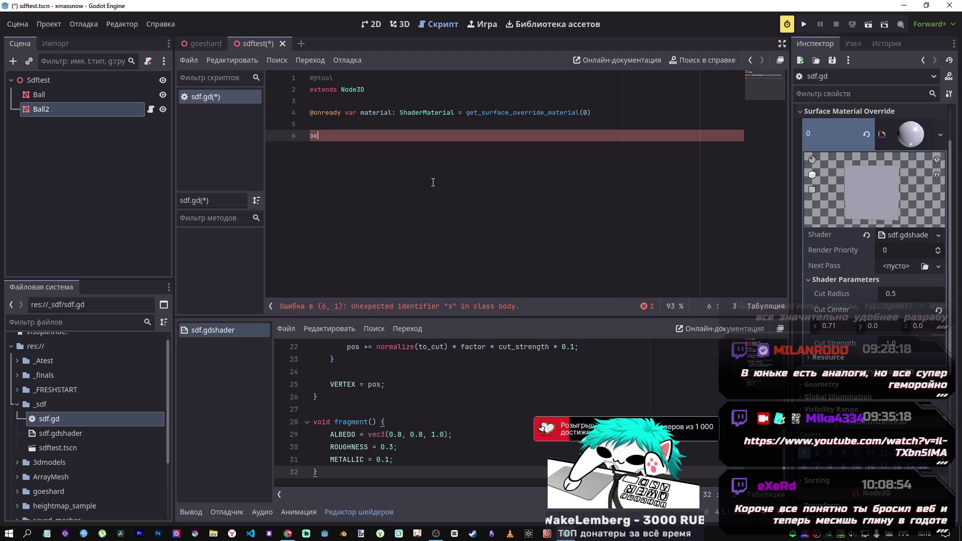
Write an empty func _process(delta: float) on line 6 using autocomplete
{"action": "key", "text": "BackSpace"}
{"action": "type", "text": "func po"}
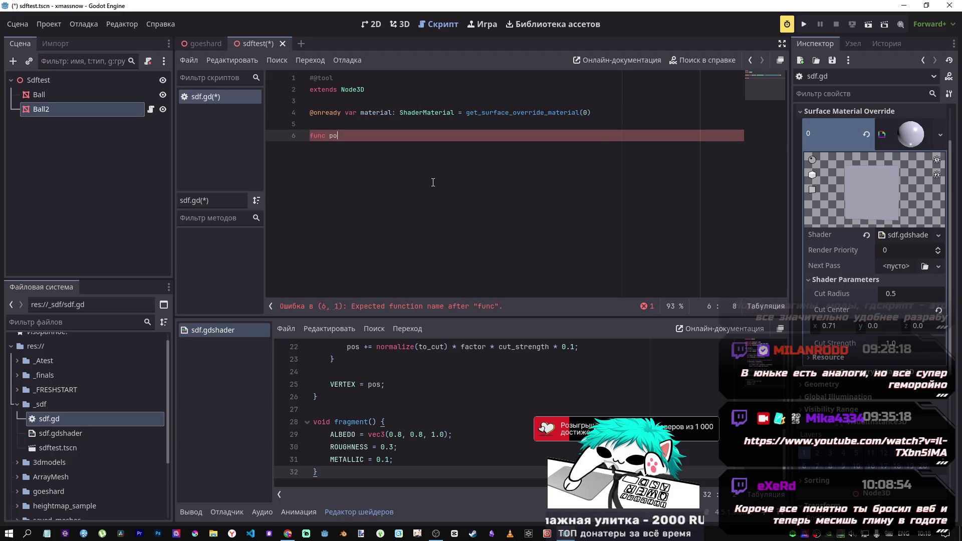
{"action": "key", "text": "BackSpace"}
{"action": "type", "text": "ro"}
{"action": "key", "text": "Return"}
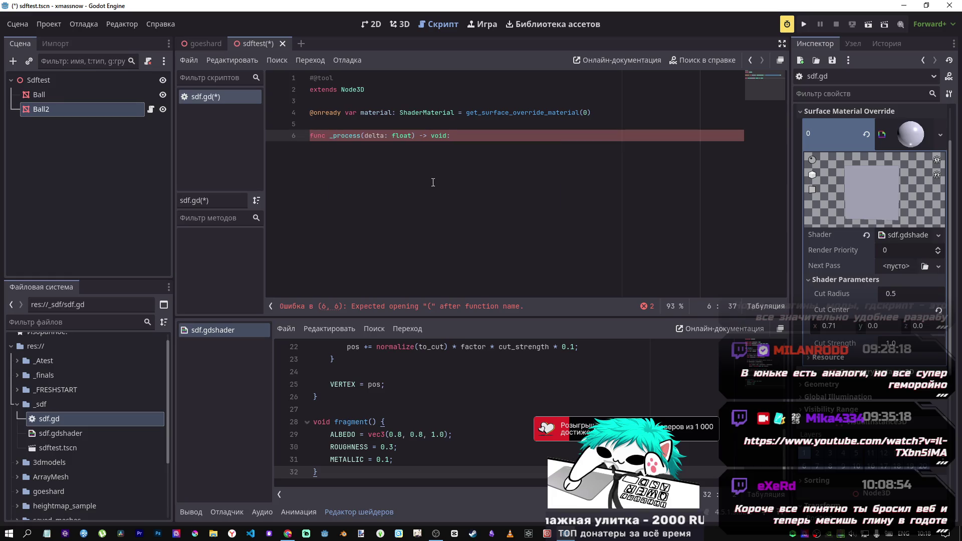
{"action": "type", "text": "{"}
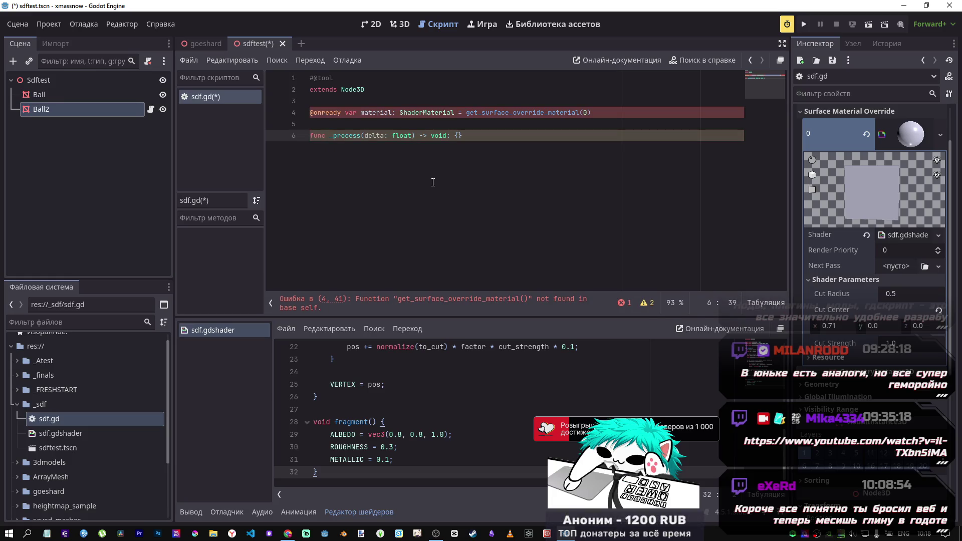
{"action": "key", "text": "Return"}
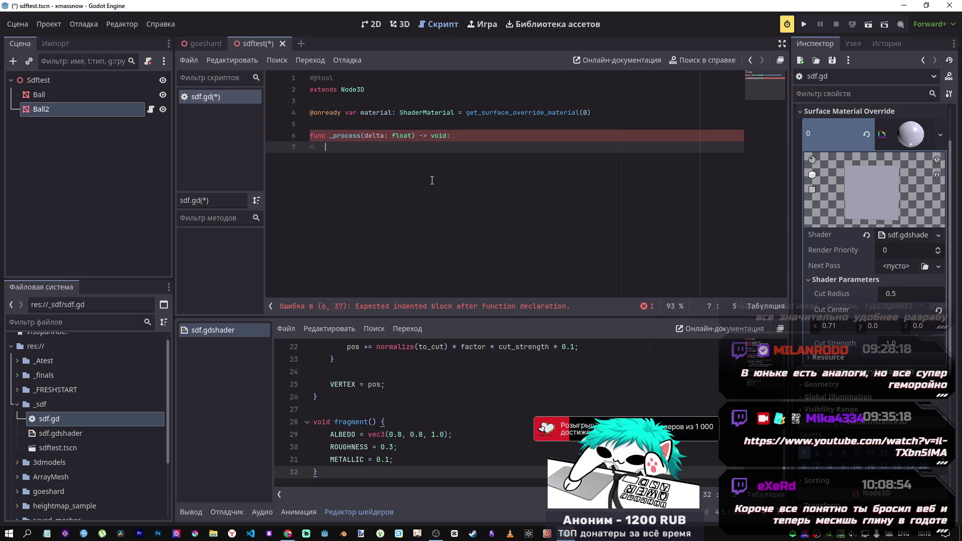
{"action": "left_click", "coordinate": [399, 112]}
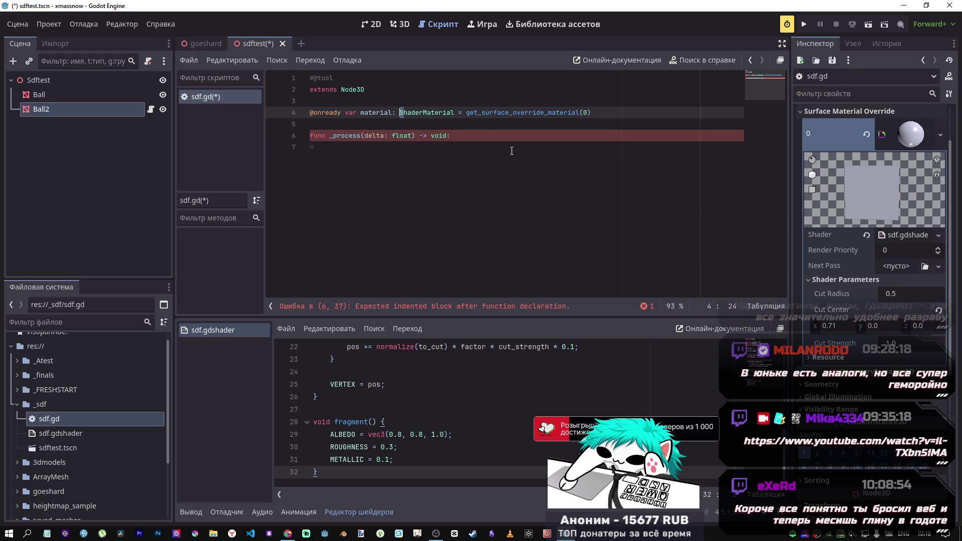
{"action": "left_click", "coordinate": [376, 110]}
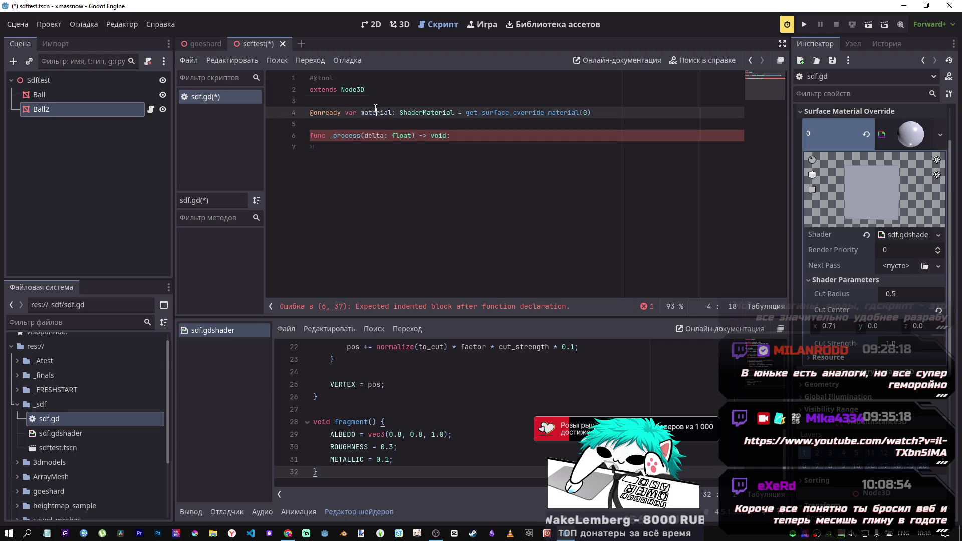
{"action": "left_click", "coordinate": [421, 147]}
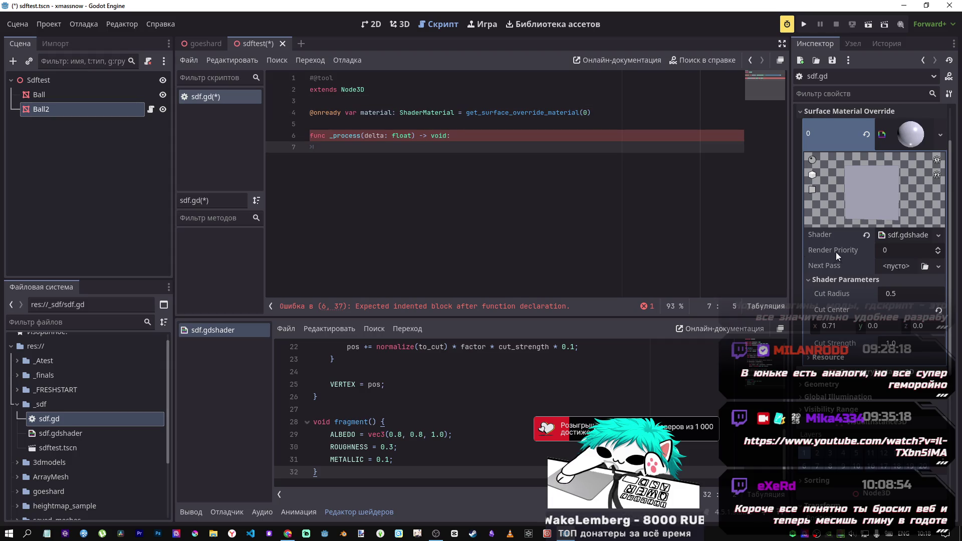
Fill the _process body with material.set_shader_parameter(cut_radius)
{"action": "type", "text": "material"}
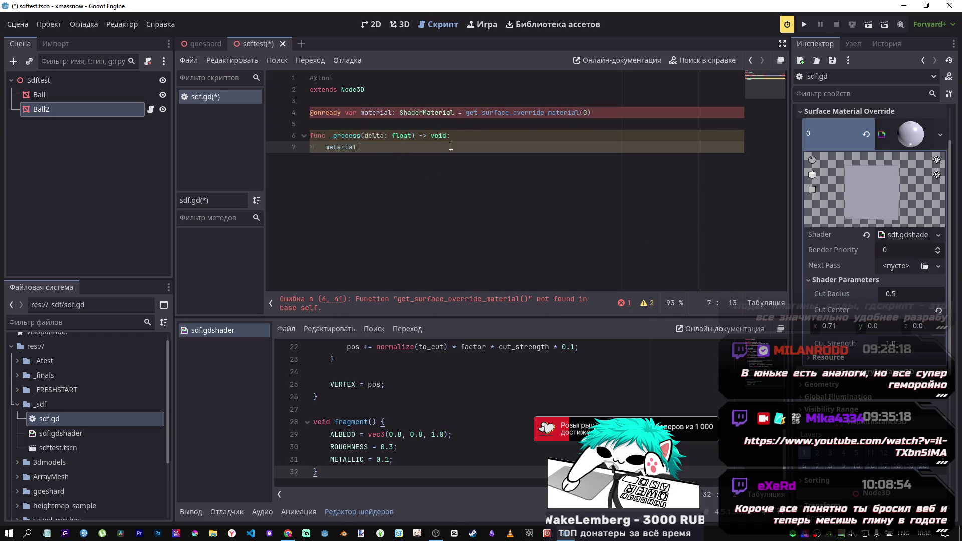
{"action": "type", "text": ".set_sh"}
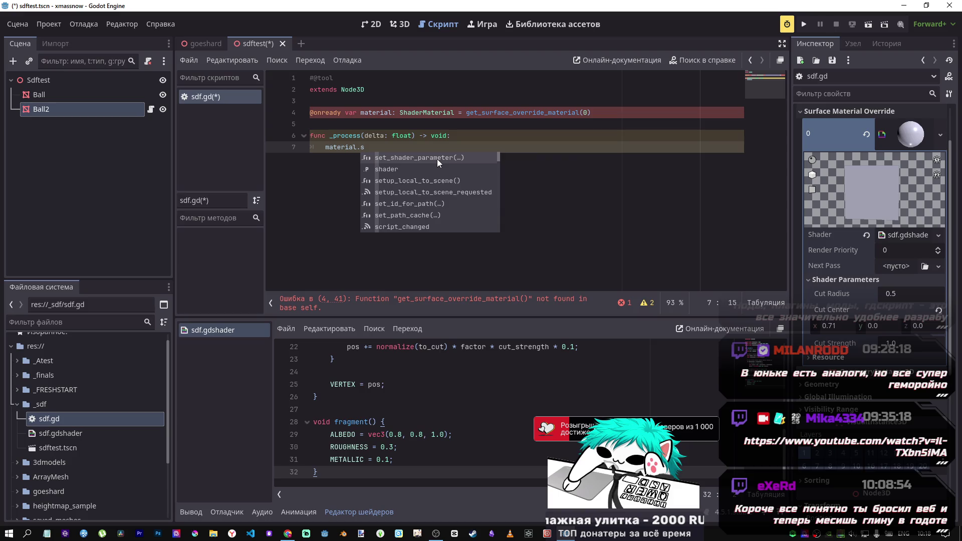
{"action": "key", "text": "Return"}
{"action": "mouse_move", "coordinate": [843, 296]}
{"action": "left_mouse_down"}
{"action": "mouse_move", "coordinate": [454, 177]}
{"action": "mouse_move", "coordinate": [438, 149]}
{"action": "mouse_move", "coordinate": [464, 149]}
{"action": "mouse_move", "coordinate": [444, 149]}
{"action": "left_mouse_up"}
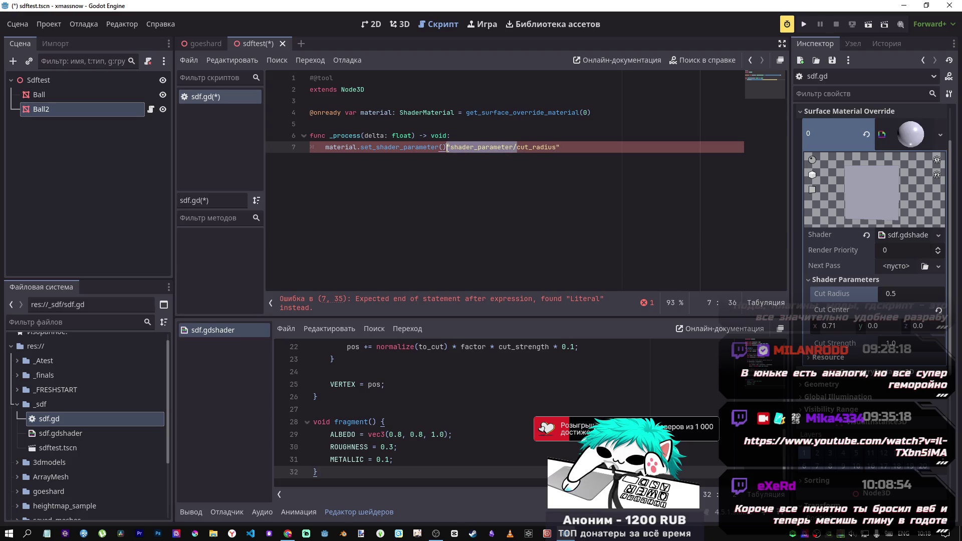
{"action": "key", "text": "BackSpace"}
{"action": "left_click", "coordinate": [490, 149]}
{"action": "double_click", "coordinate": [467, 147]}
{"action": "left_click_drag", "start_coordinate": [467, 147], "coordinate": [445, 147]}
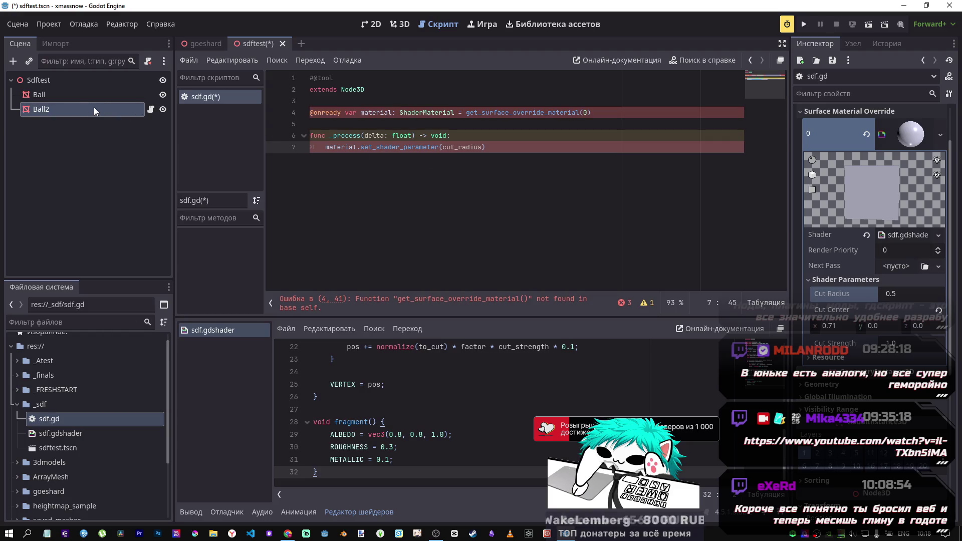
{"action": "left_click_drag", "start_coordinate": [64, 94], "coordinate": [335, 99]}
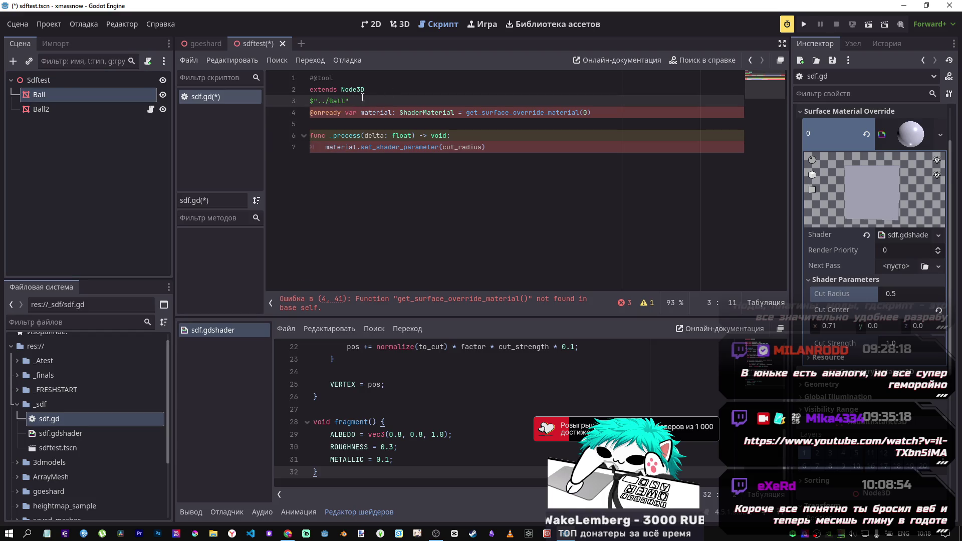
{"action": "key", "text": "ctrl+z"}
{"action": "key", "text": "Return"}
{"action": "key", "text": "Return"}
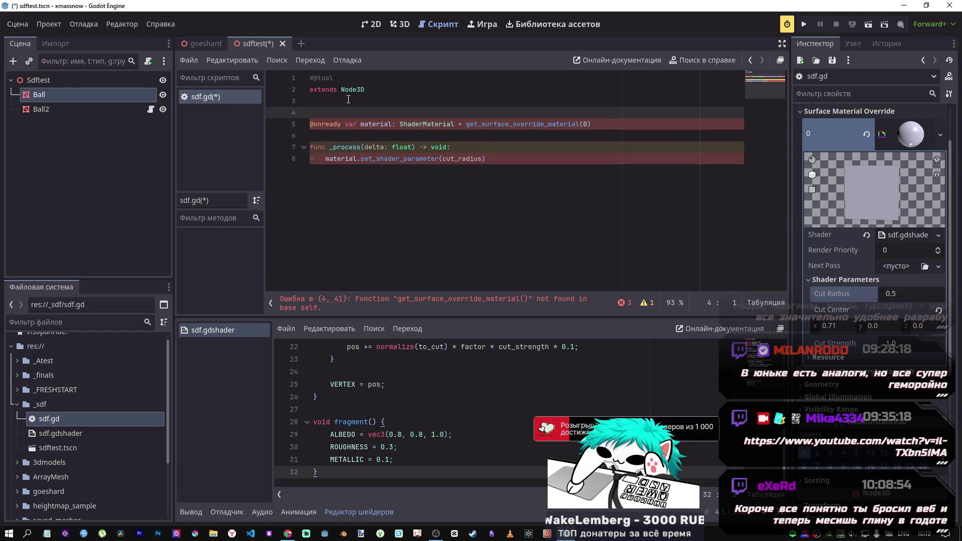
{"action": "left_click_drag", "start_coordinate": [56, 95], "coordinate": [310, 114]}
{"action": "key", "text": "BackSpace"}
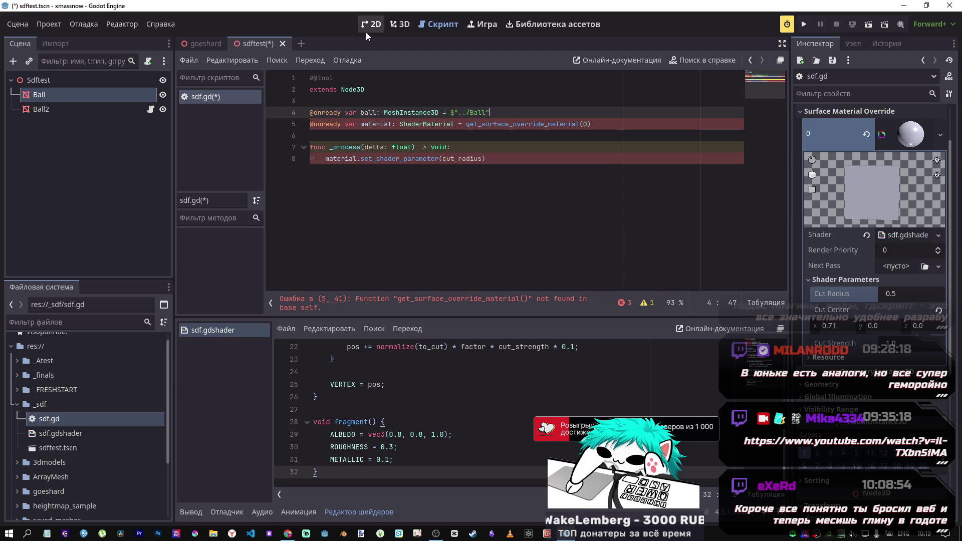
Move the ball declaration from line 4 to below the material line
{"action": "left_click", "coordinate": [482, 132]}
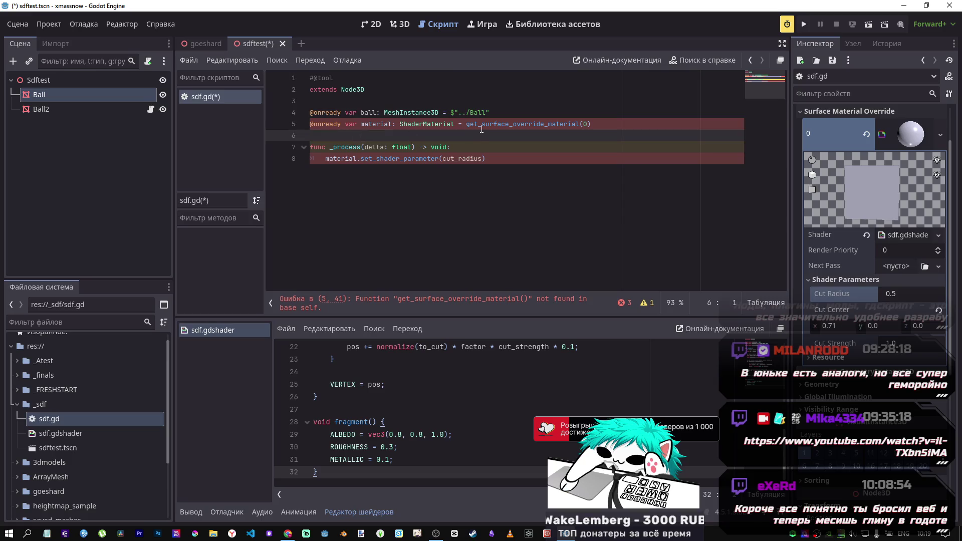
{"action": "left_click_drag", "start_coordinate": [489, 112], "coordinate": [307, 112]}
{"action": "key", "text": "ctrl+c"}
{"action": "key", "text": "BackSpace"}
{"action": "left_click", "coordinate": [636, 124]}
{"action": "key", "text": "Return"}
{"action": "key", "text": "ctrl+v"}
Add a new empty first line inside the _process function
{"action": "left_click", "coordinate": [424, 172]}
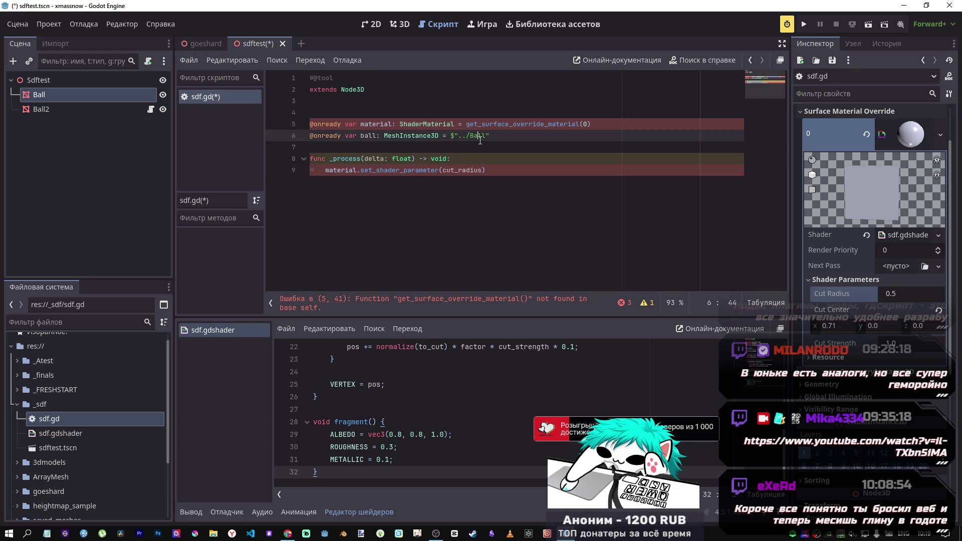
{"action": "left_click", "coordinate": [462, 159]}
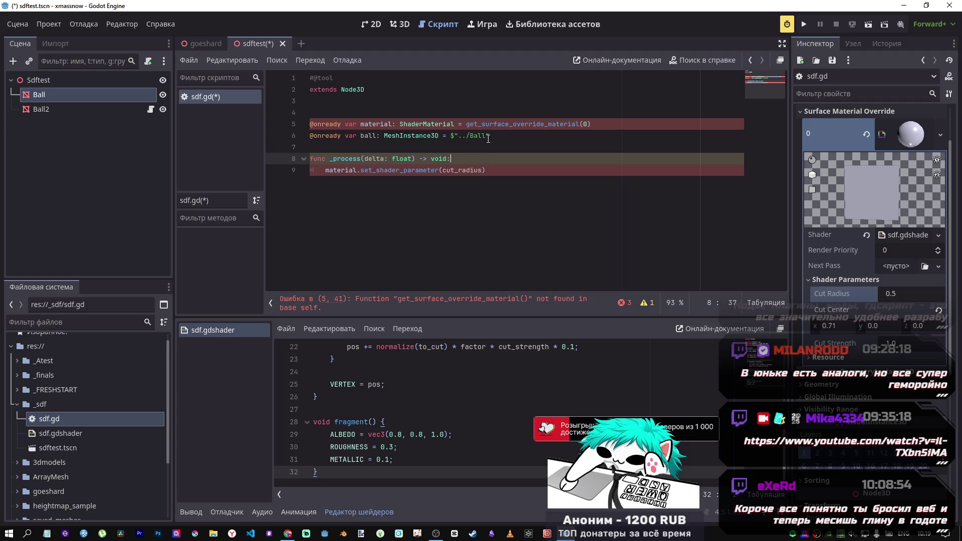
{"action": "double_click", "coordinate": [371, 136]}
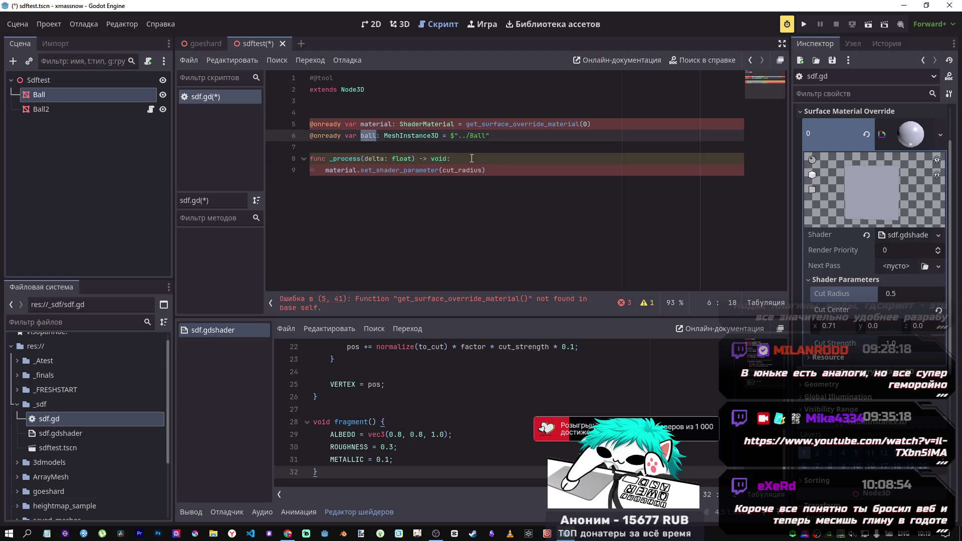
{"action": "left_click", "coordinate": [491, 171]}
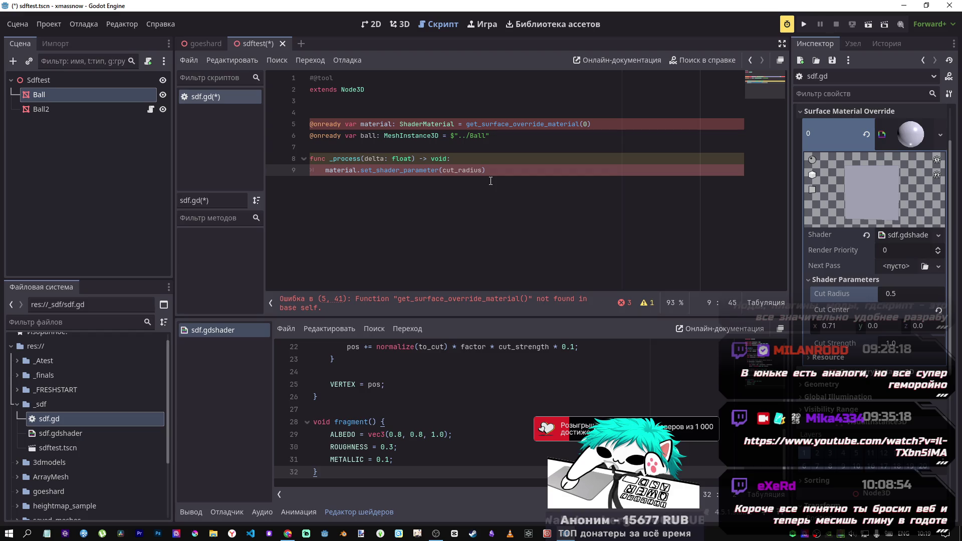
{"action": "left_click_drag", "start_coordinate": [482, 171], "coordinate": [444, 170]}
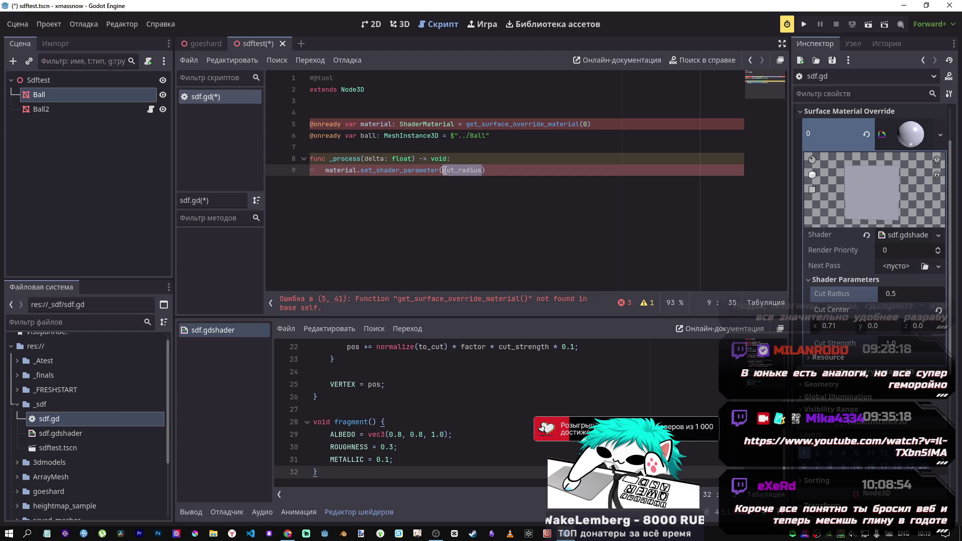
{"action": "left_click", "coordinate": [460, 159]}
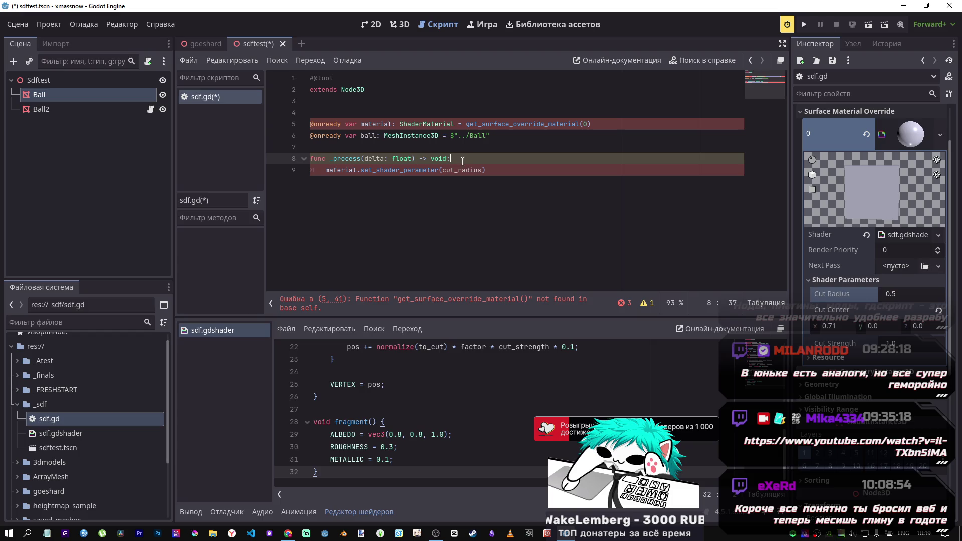
{"action": "key", "text": "Return"}
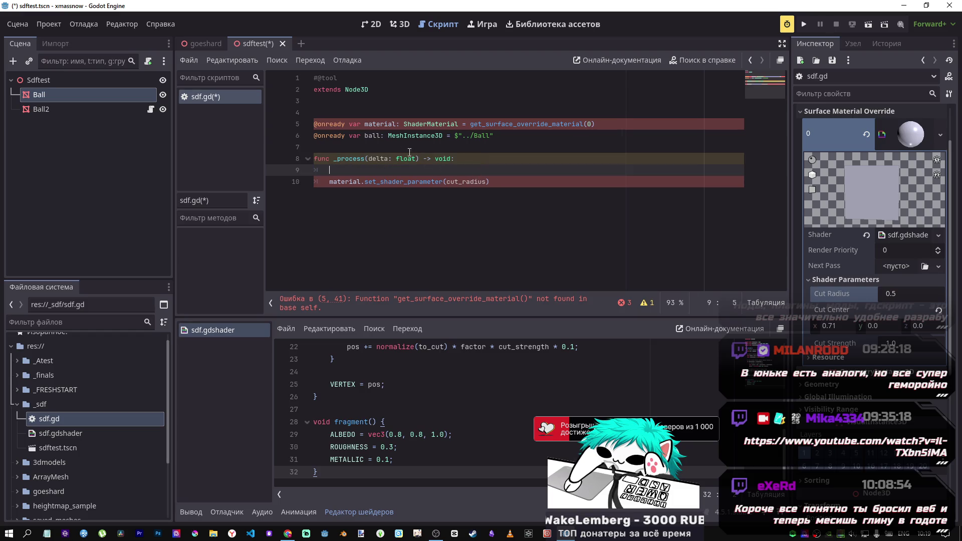
Start line 7 as 'var cut_radius =' by copying the name from the shader call
{"action": "left_click", "coordinate": [360, 150]}
{"action": "type", "text": "var"}
{"action": "double_click", "coordinate": [460, 182]}
{"action": "key", "text": "ctrl+c"}
{"action": "left_click", "coordinate": [419, 149]}
{"action": "key", "text": "ctrl+v"}
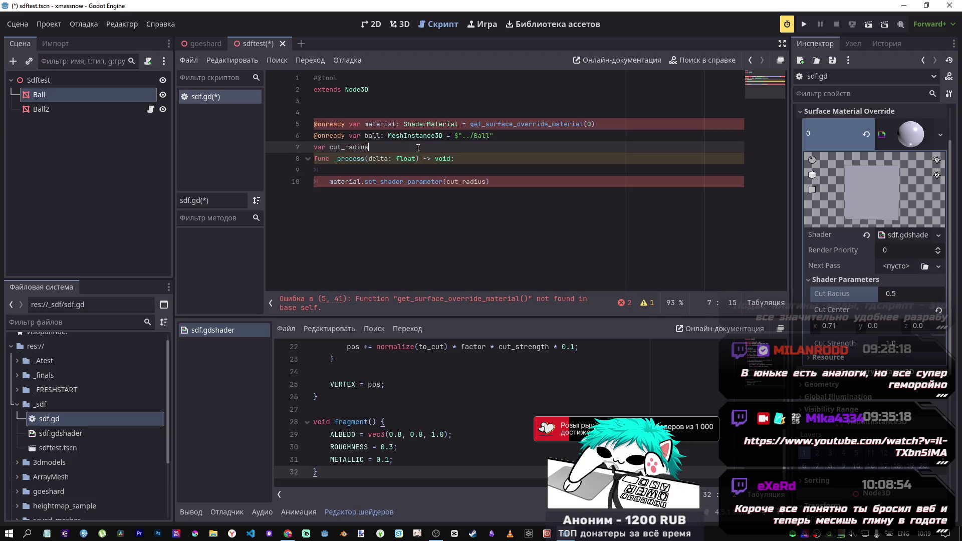
{"action": "type", "text": " ="}
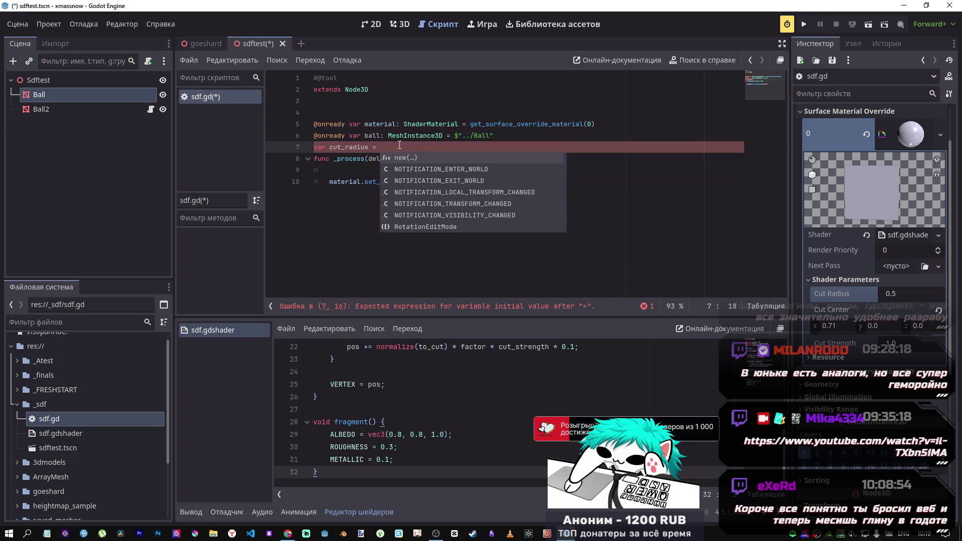
{"action": "double_click", "coordinate": [372, 135]}
Check the Radius of Ball's mesh in the Inspector
{"action": "left_click", "coordinate": [69, 94]}
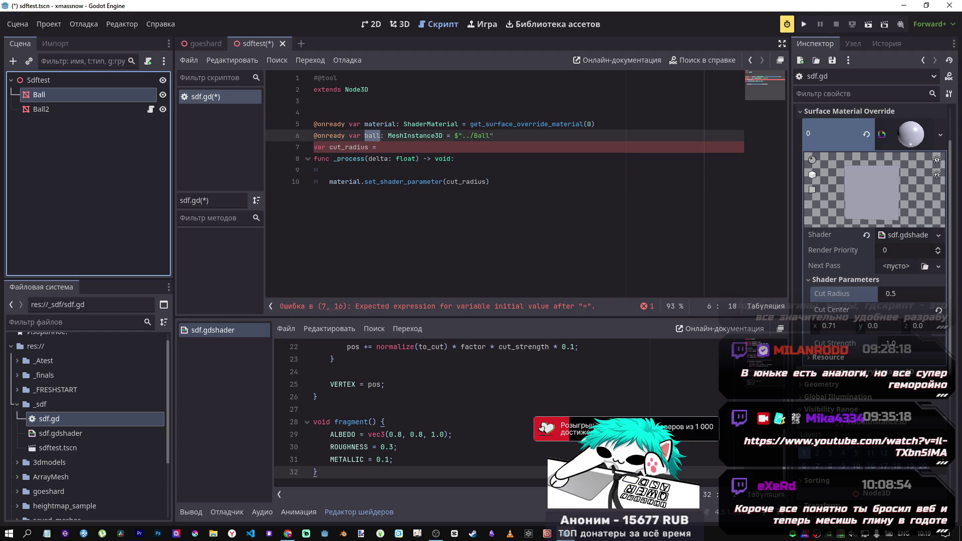
{"action": "left_click", "coordinate": [67, 110]}
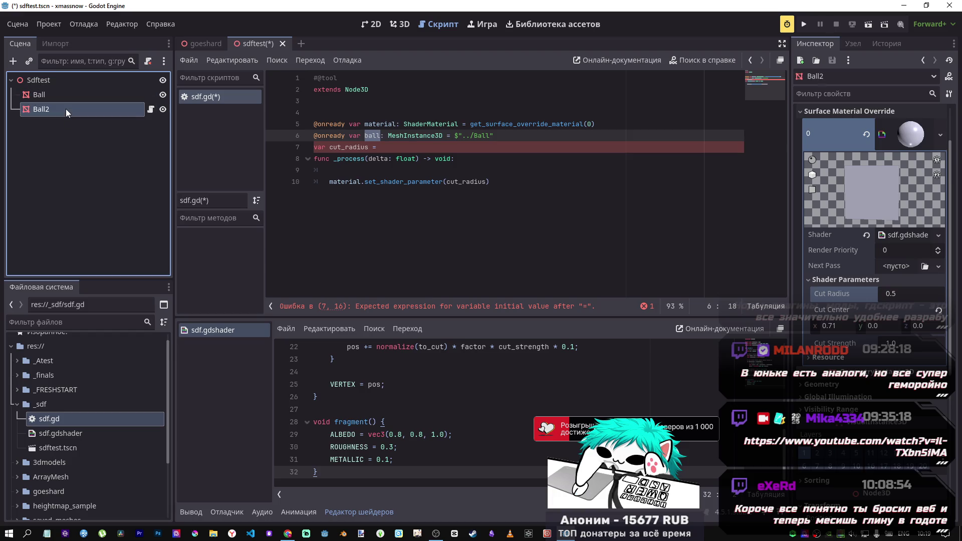
{"action": "left_click", "coordinate": [34, 100]}
{"action": "left_click", "coordinate": [903, 139]}
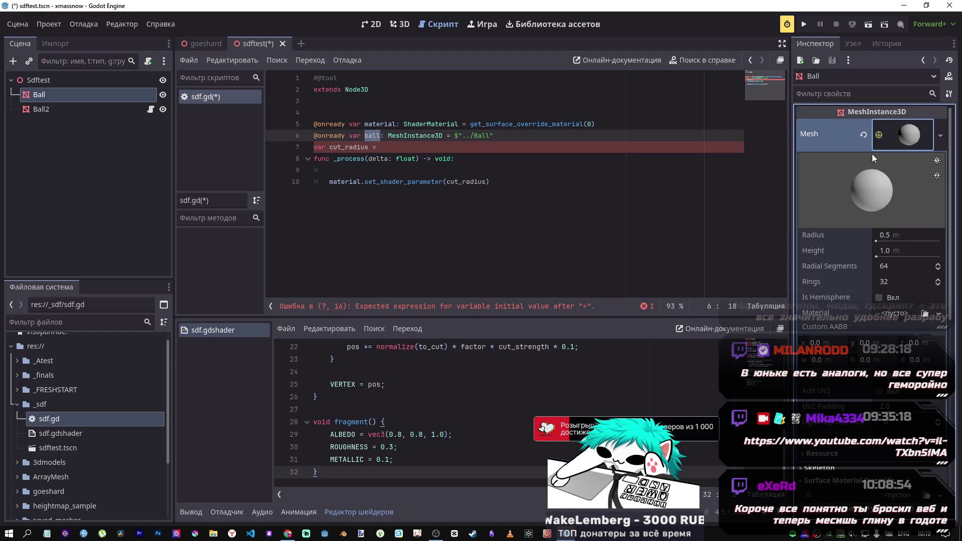
Complete line 7 as var cut_radius = ball.mesh.radius and add a blank line before _process
{"action": "left_click", "coordinate": [397, 149]}
{"action": "type", "text": "ball.mesh"}
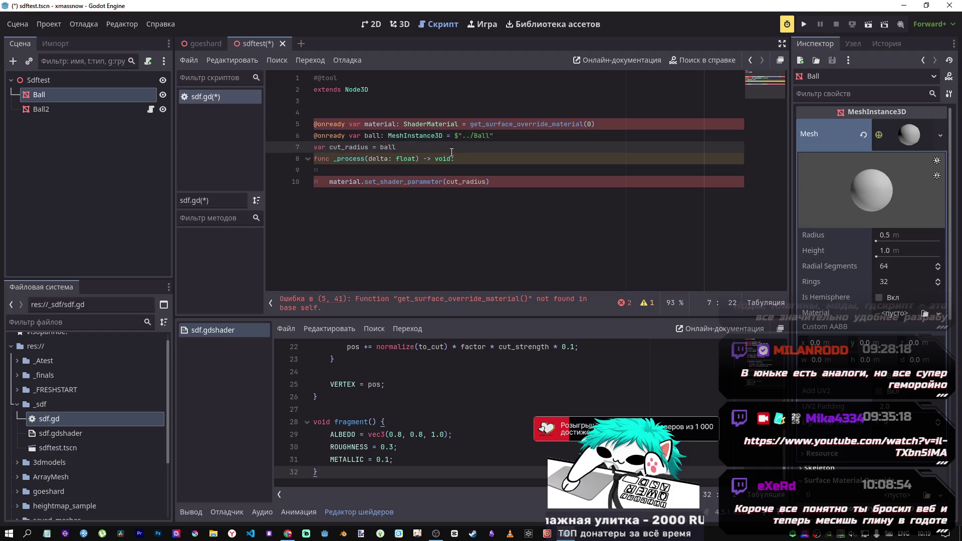
{"action": "type", "text": "."}
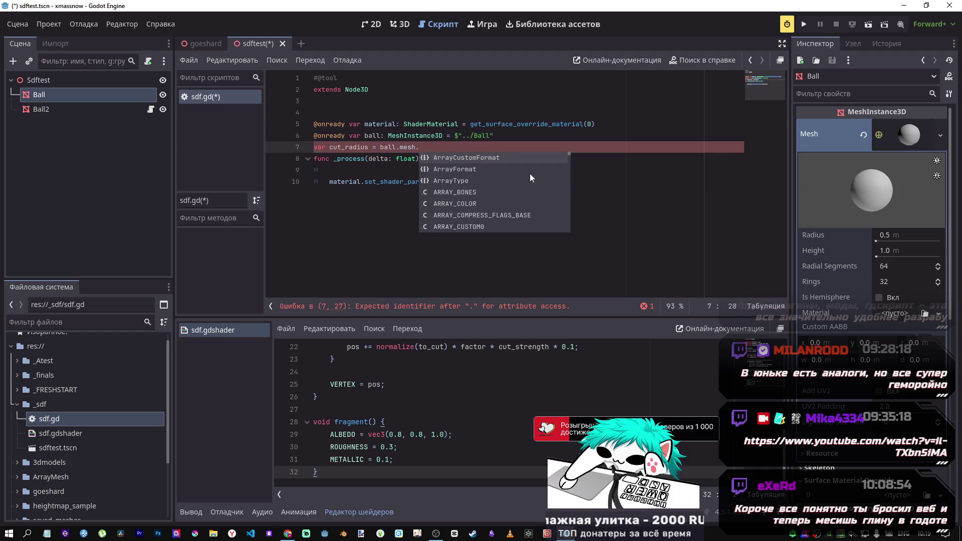
{"action": "type", "text": "radius"}
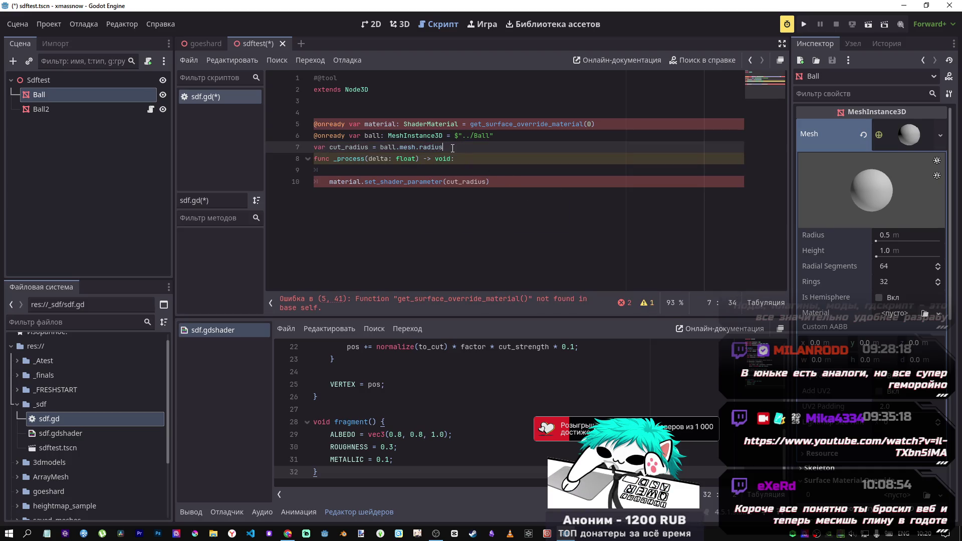
{"action": "key", "text": "shift+Home"}
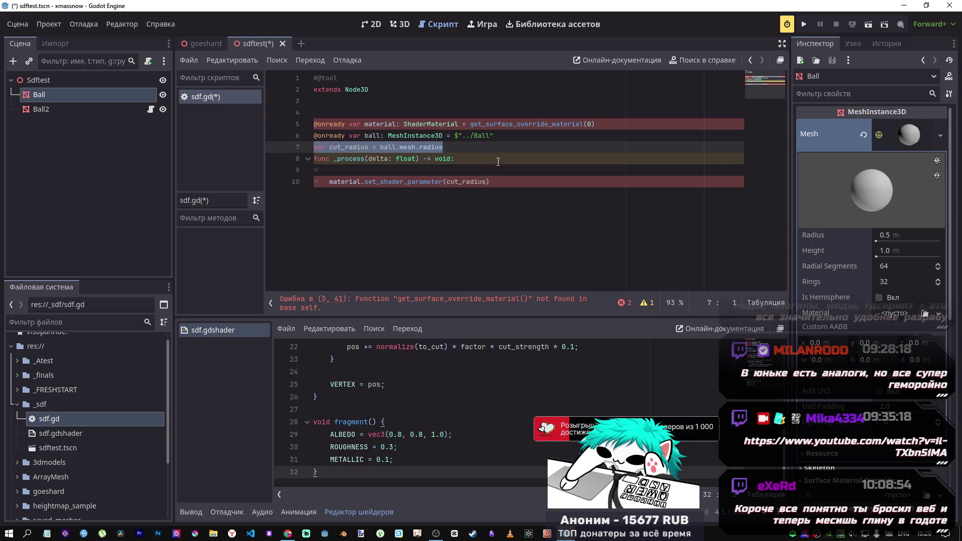
{"action": "key", "text": "ctrl+x"}
{"action": "key", "text": "ctrl+v"}
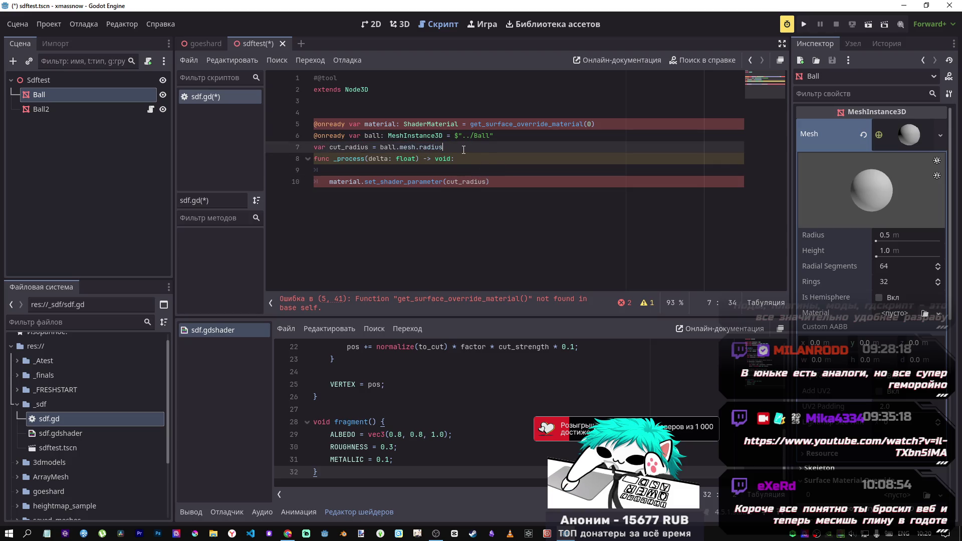
{"action": "key", "text": "Return"}
{"action": "key", "text": "Return"}
{"action": "left_click", "coordinate": [476, 156]}
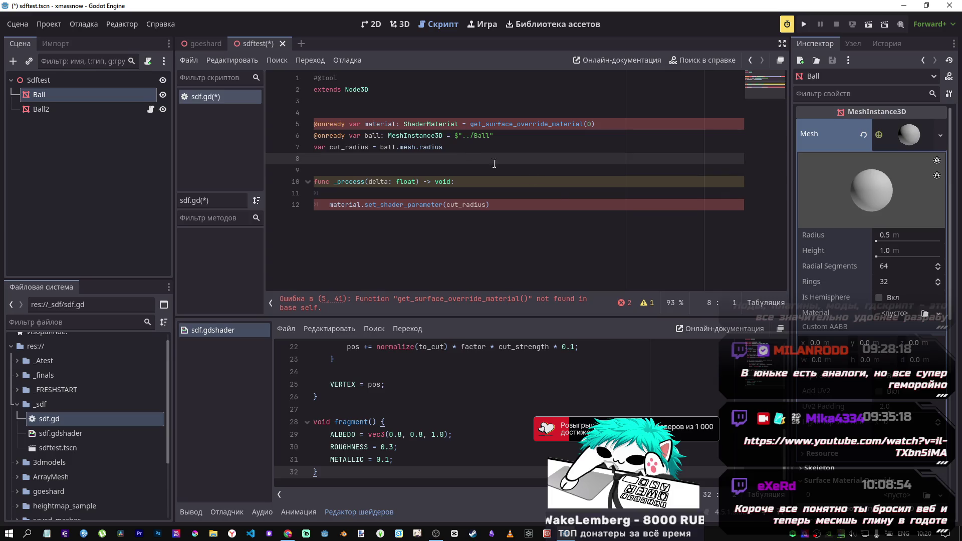
{"action": "left_click", "coordinate": [73, 107]}
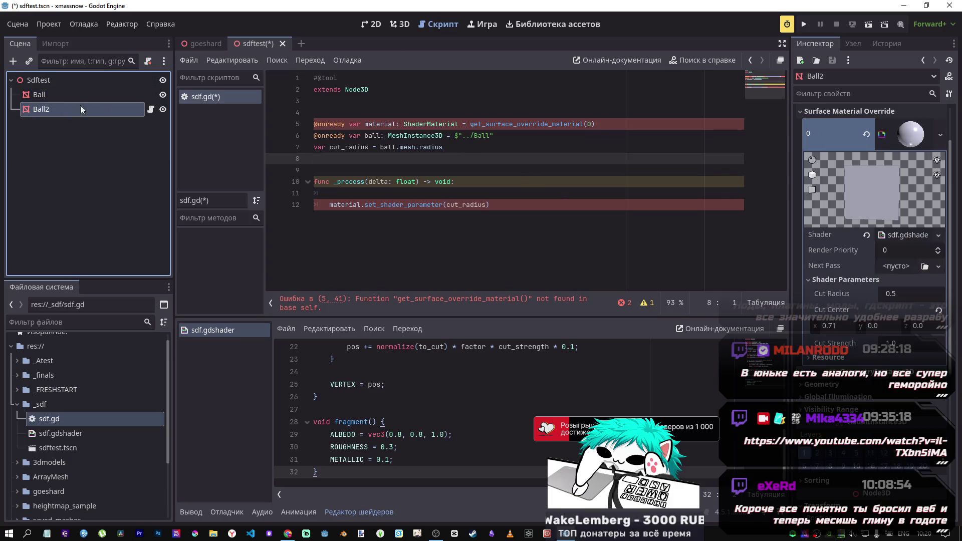
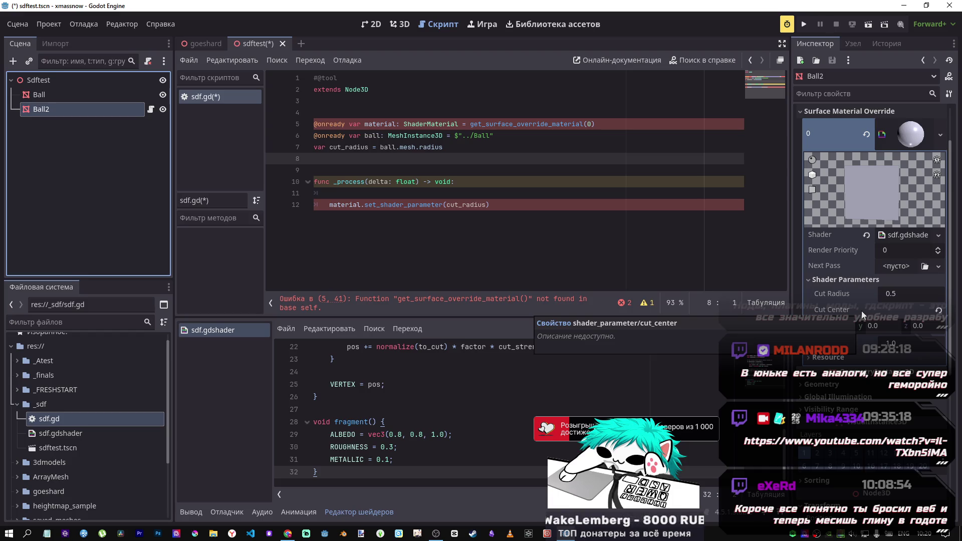
On line 8 of sdf.gd, write 'var cut_center = ball.global_position', completing global_position from autocomplete
{"action": "left_click", "coordinate": [414, 160]}
{"action": "left_click", "coordinate": [382, 136]}
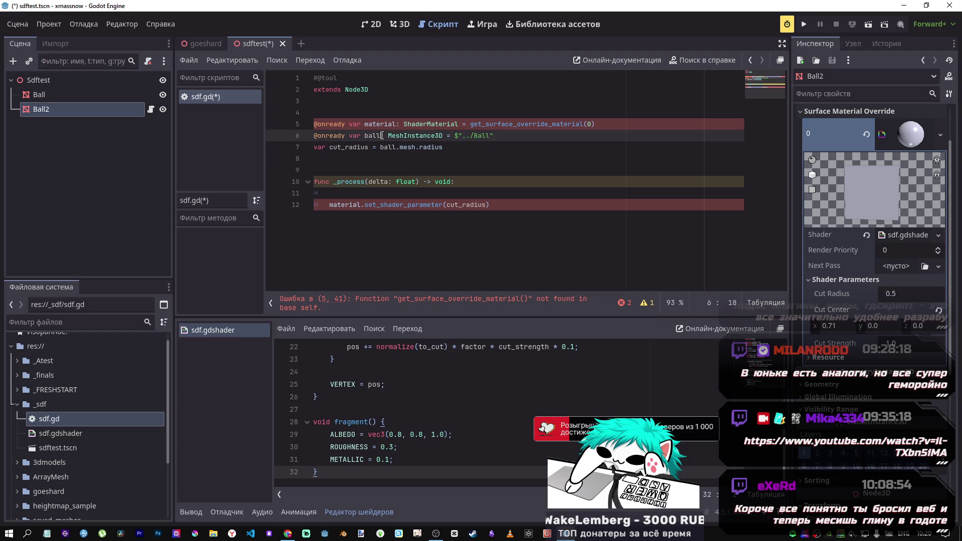
{"action": "left_click", "coordinate": [381, 161]}
{"action": "type", "text": "var cut"}
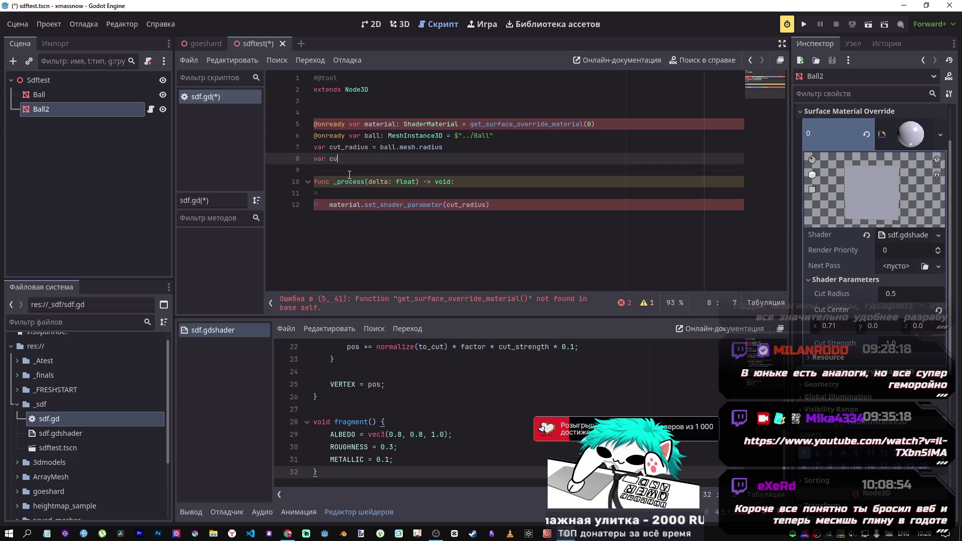
{"action": "type", "text": "_center "}
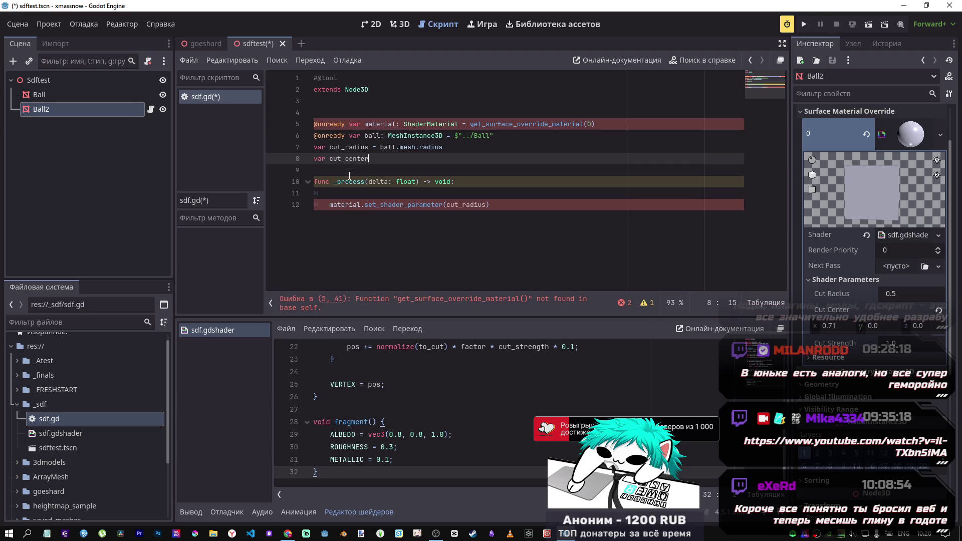
{"action": "type", "text": "= ball"}
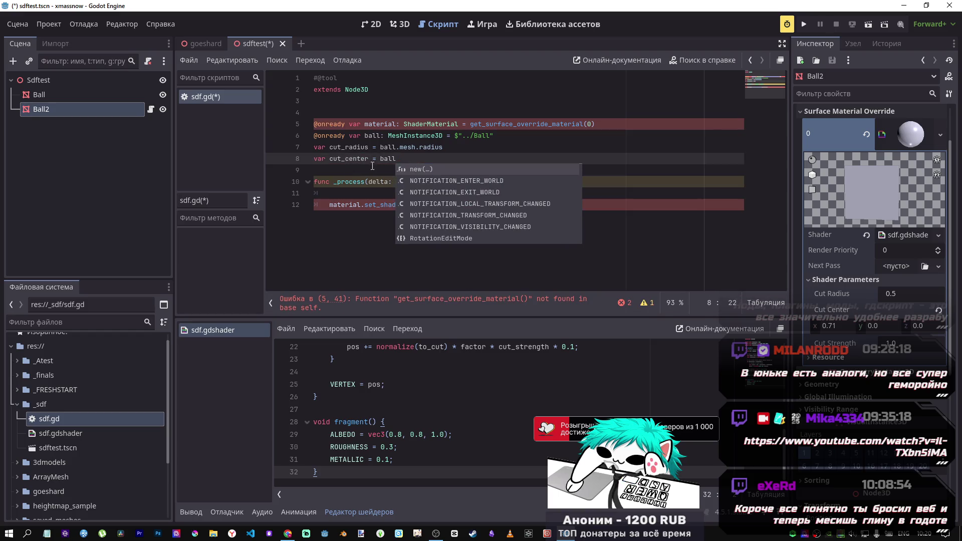
{"action": "type", "text": ".glo"}
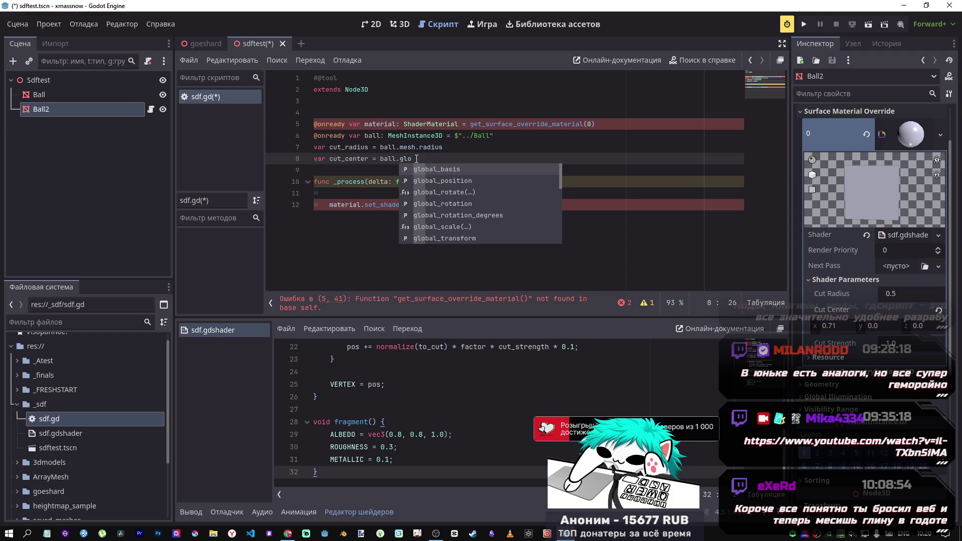
{"action": "left_click", "coordinate": [443, 181]}
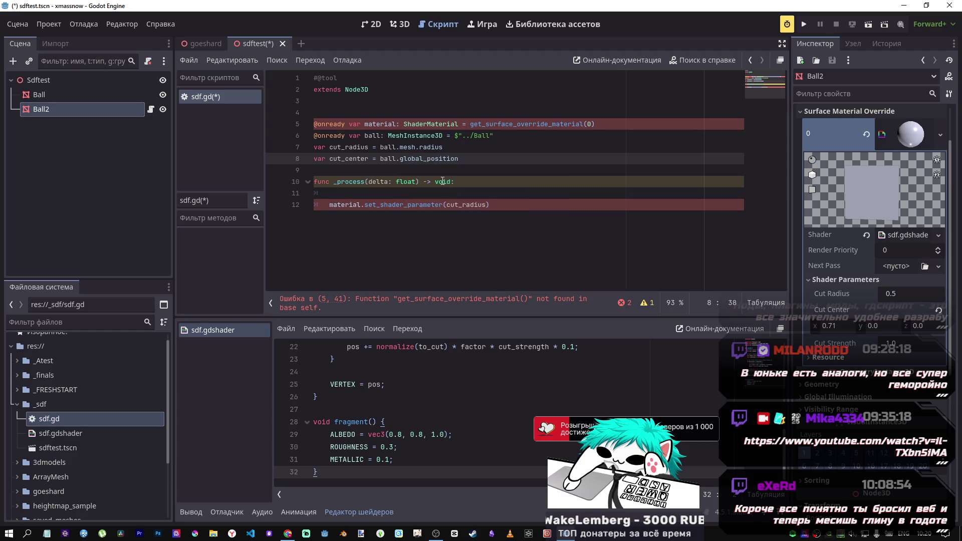
{"action": "left_click_drag", "start_coordinate": [459, 158], "coordinate": [326, 159]}
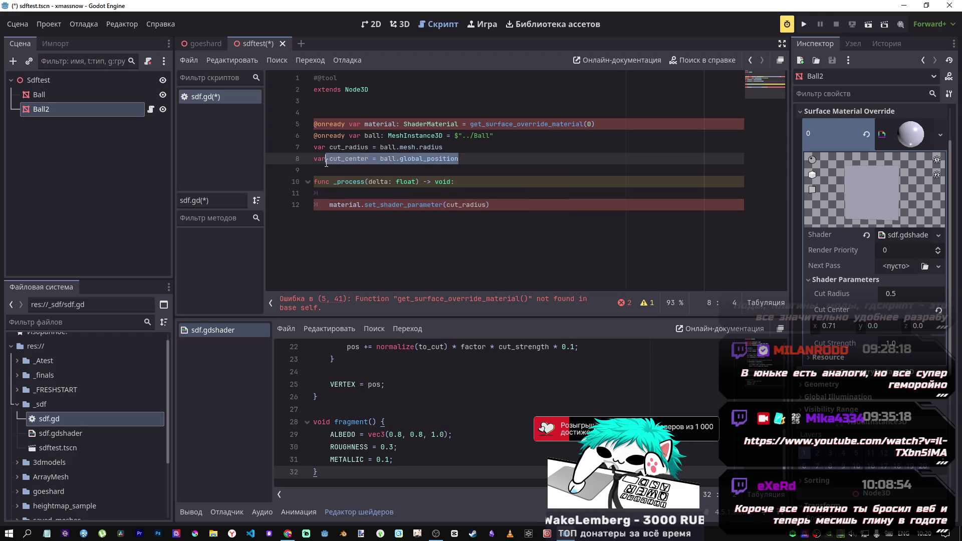
{"action": "left_click", "coordinate": [465, 160]}
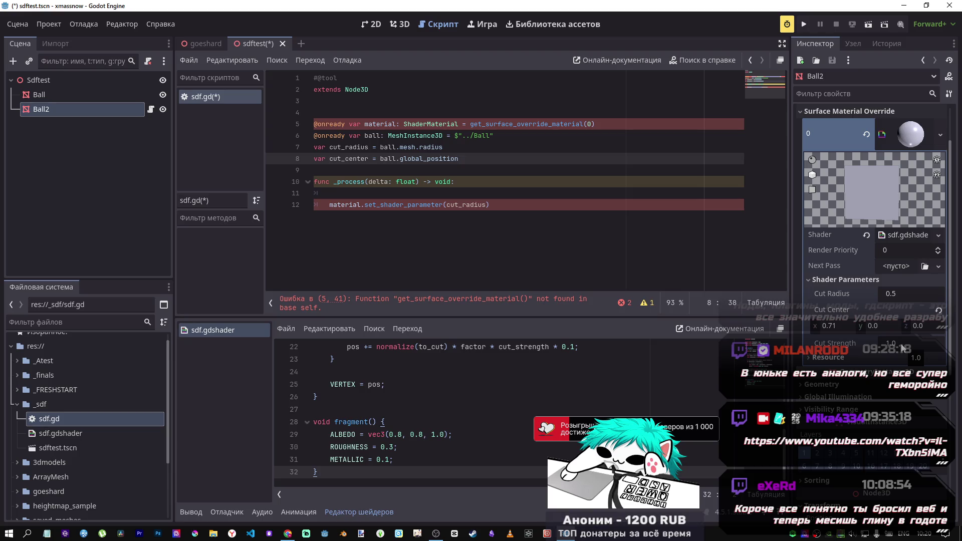
In the 3D view, set Ball2's Cut Strength to 5.0 to deepen the cut
{"action": "left_click", "coordinate": [401, 25]}
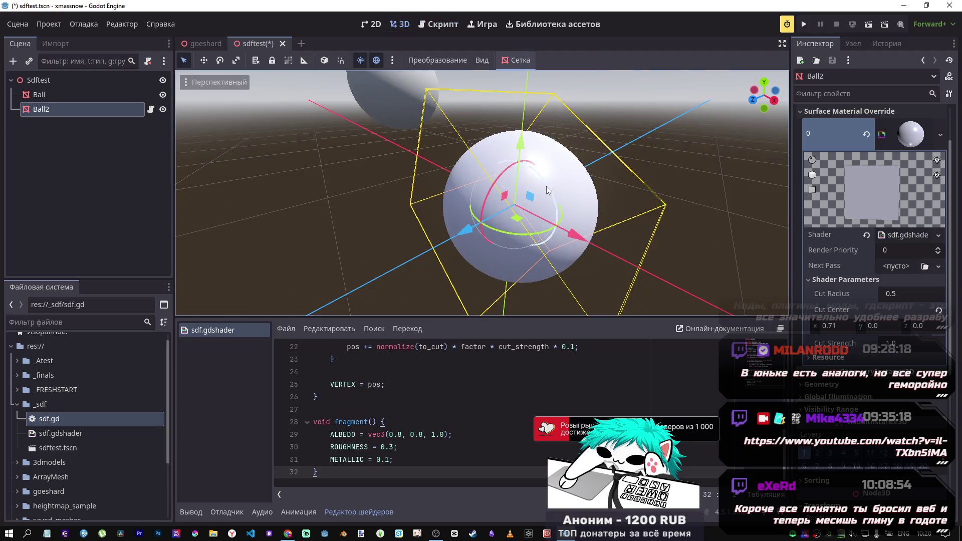
{"action": "left_click_drag", "start_coordinate": [482, 191], "coordinate": [800, 275]}
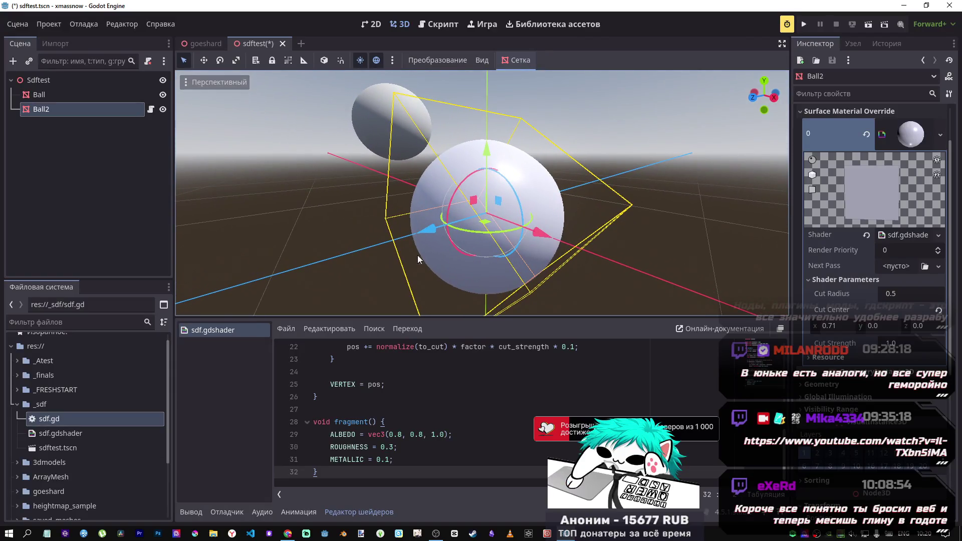
{"action": "mouse_move", "coordinate": [889, 346]}
{"action": "left_mouse_down"}
{"action": "mouse_move", "coordinate": [934, 345]}
{"action": "mouse_move", "coordinate": [895, 349]}
{"action": "left_mouse_up"}
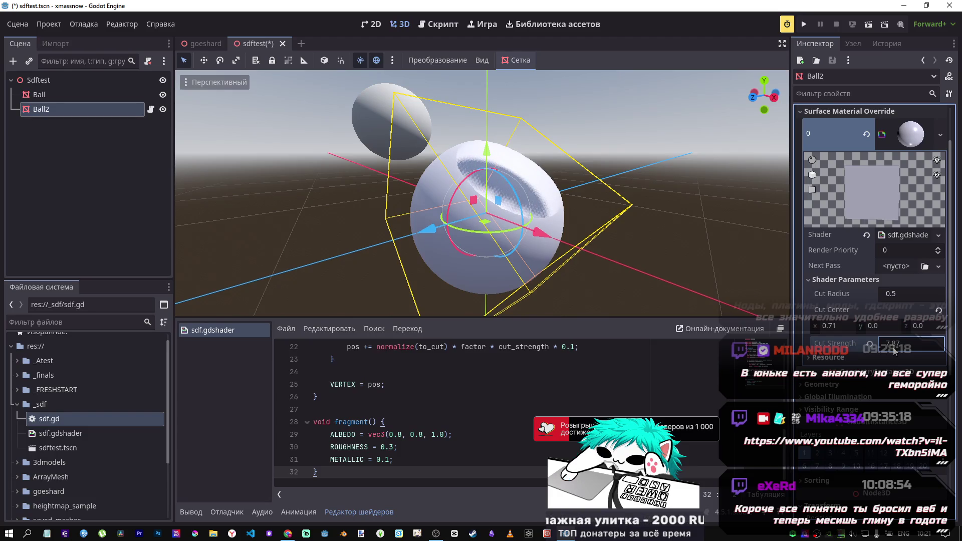
{"action": "type", "text": "5"}
{"action": "type", "text": "5"}
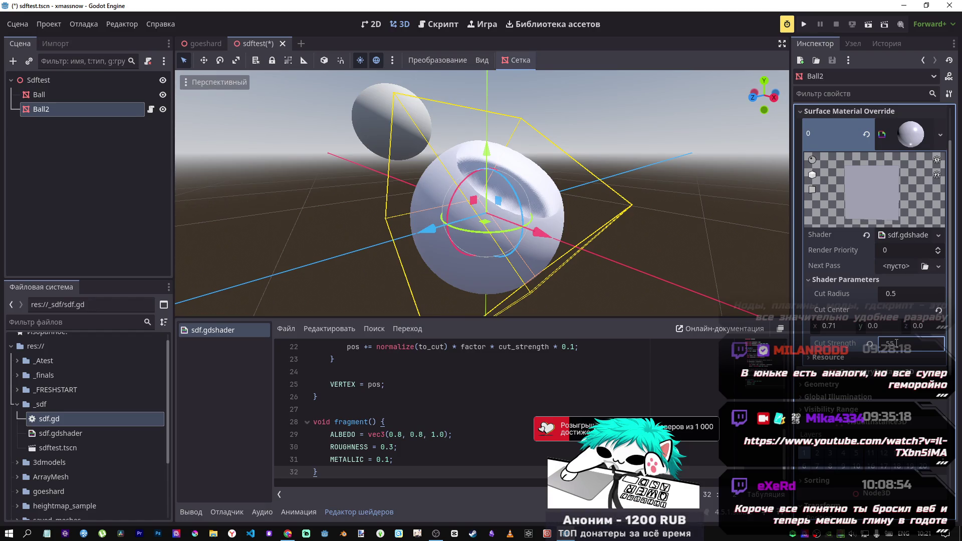
{"action": "key", "text": "BackSpace"}
{"action": "key", "text": "Return"}
Rotate Ball2 by about 27 degrees and save the sdftest scene
{"action": "right_click", "coordinate": [660, 215]}
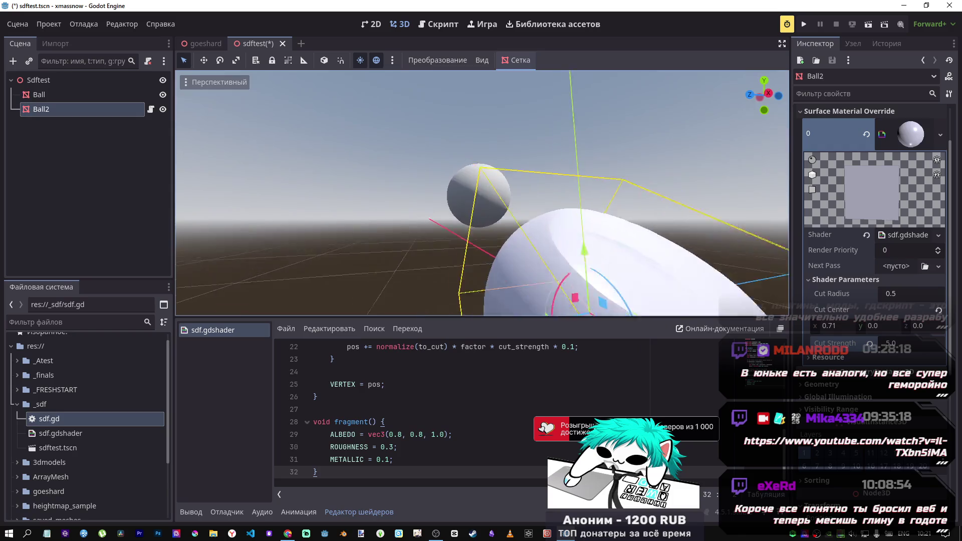
{"action": "key", "text": "w"}
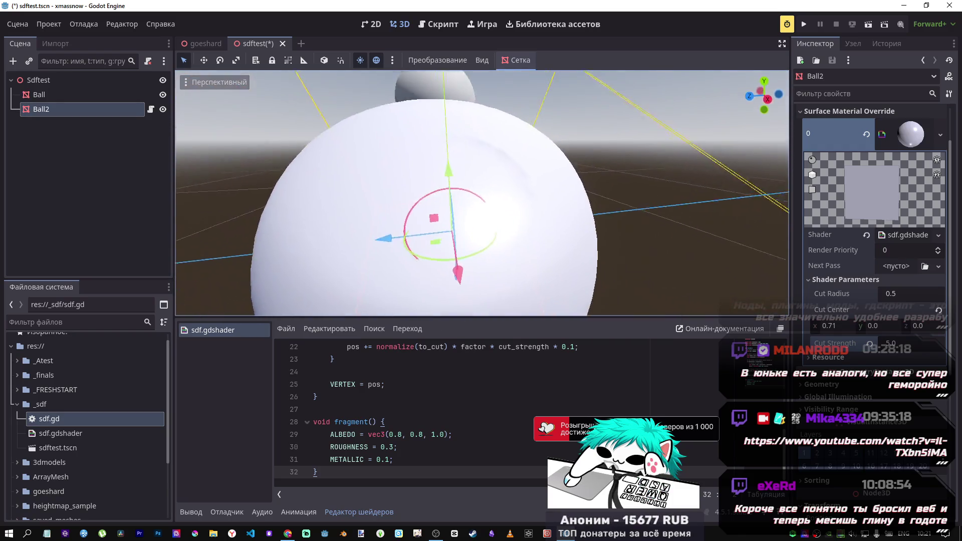
{"action": "key", "text": "s"}
{"action": "left_click_drag", "start_coordinate": [498, 182], "coordinate": [476, 178]}
{"action": "right_click", "coordinate": [475, 178]}
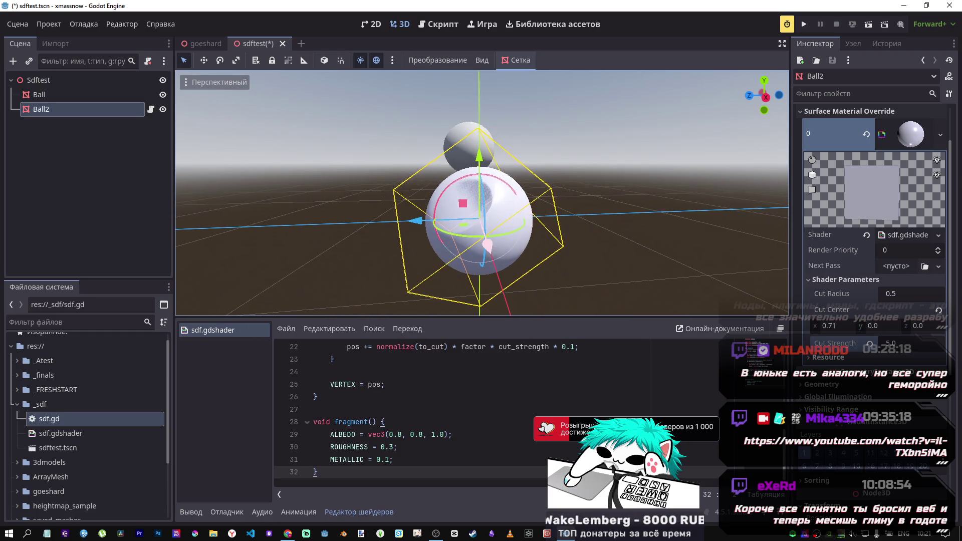
{"action": "key", "text": "s"}
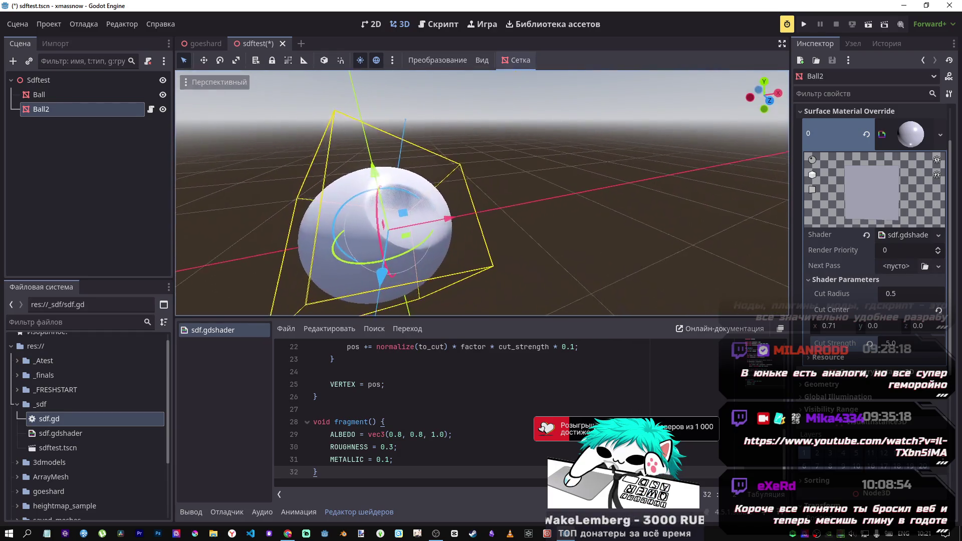
{"action": "key", "text": "ctrl+s"}
{"action": "left_click", "coordinate": [88, 94]}
Try a larger Cut Radius on Ball2, then revert it to its default 0.5
{"action": "left_click", "coordinate": [98, 110]}
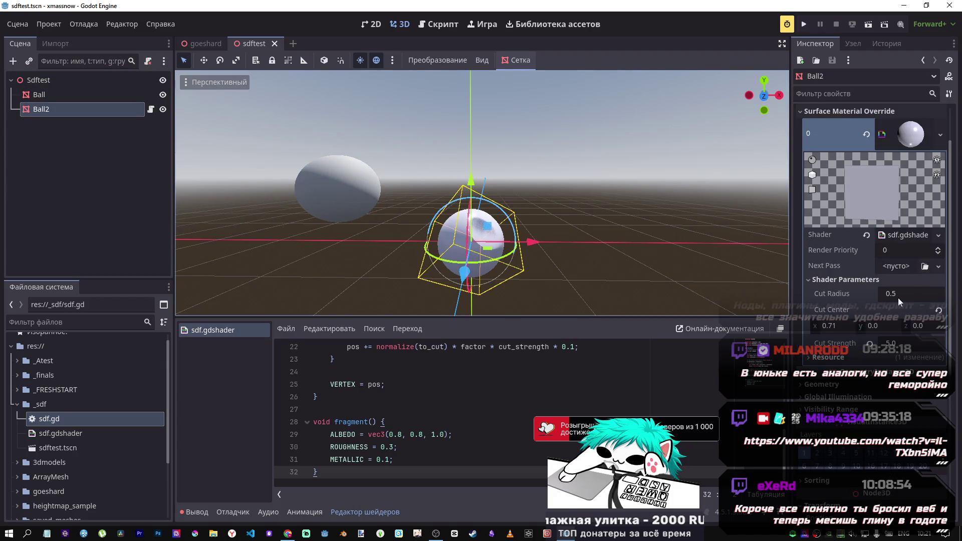
{"action": "mouse_move", "coordinate": [892, 297]}
{"action": "left_mouse_down"}
{"action": "mouse_move", "coordinate": [933, 296]}
{"action": "mouse_move", "coordinate": [891, 300]}
{"action": "left_mouse_up"}
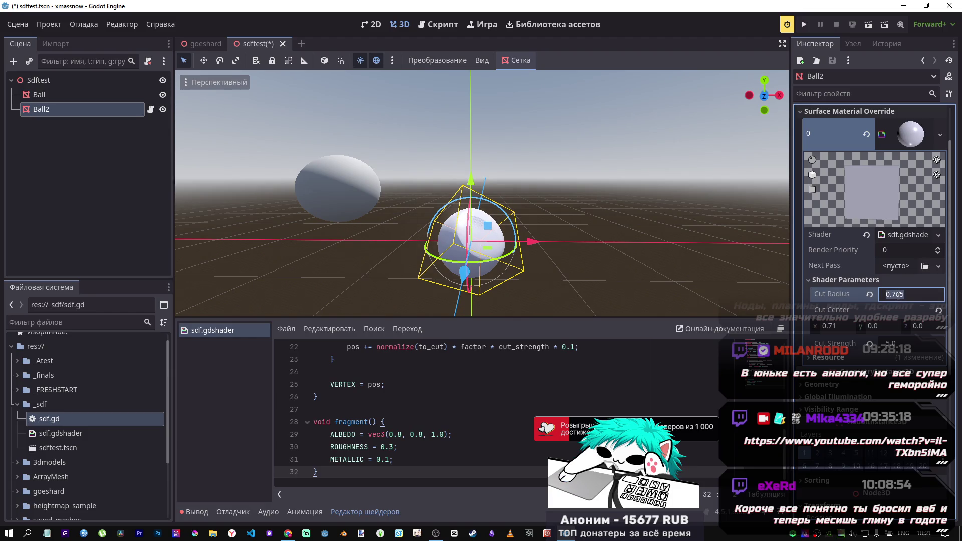
{"action": "type", "text": "6"}
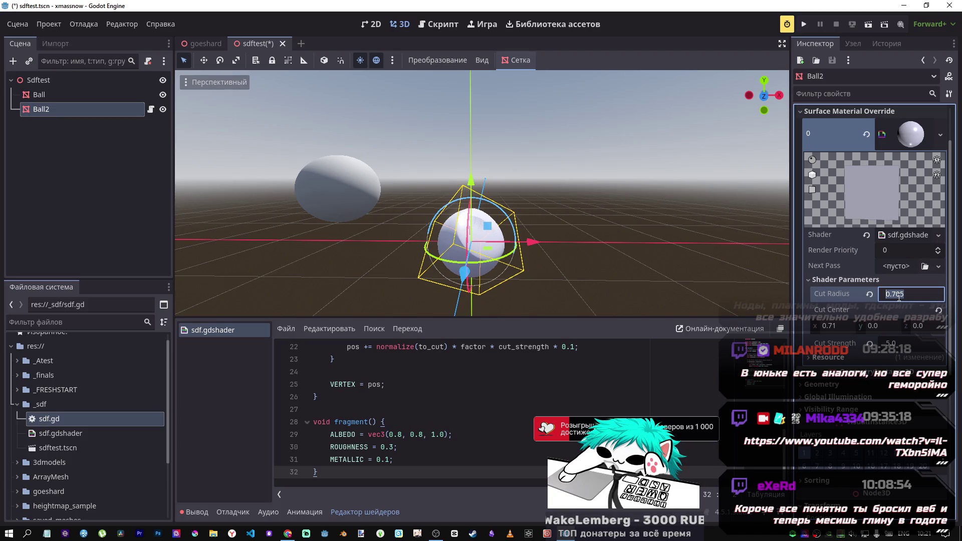
{"action": "left_click", "coordinate": [869, 294]}
Compare Ball's mesh radius with Ball2's cut parameters, save the scene and return to sdf.gd
{"action": "left_click", "coordinate": [317, 176]}
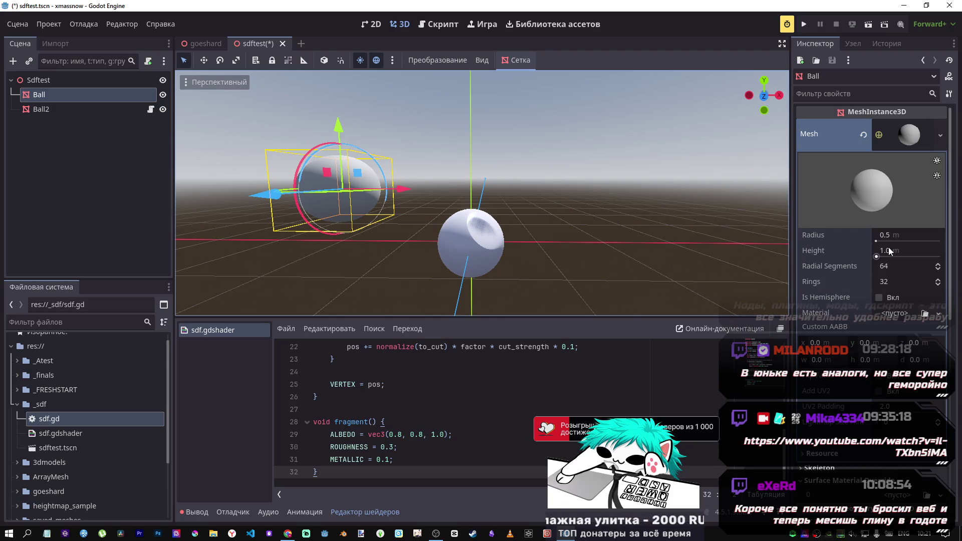
{"action": "left_click", "coordinate": [95, 109]}
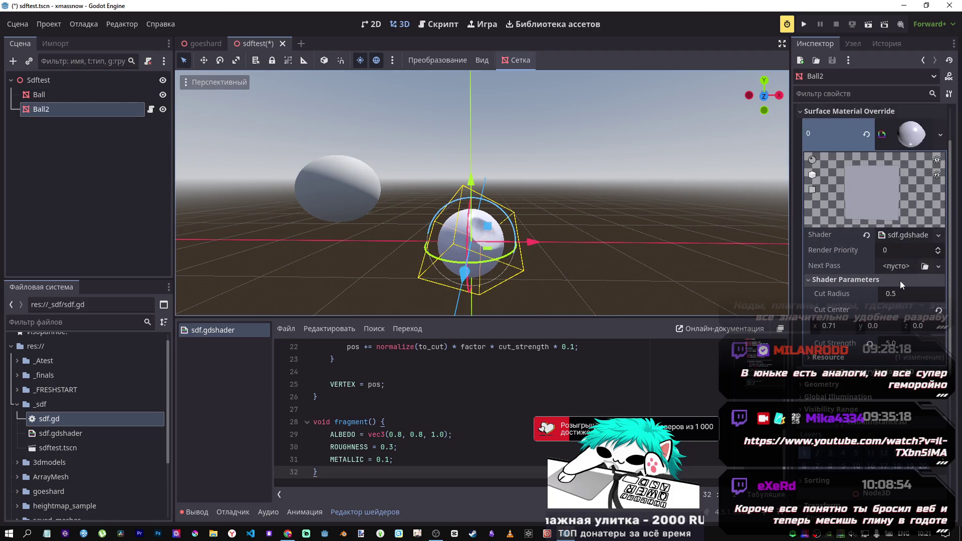
{"action": "left_click", "coordinate": [50, 95]}
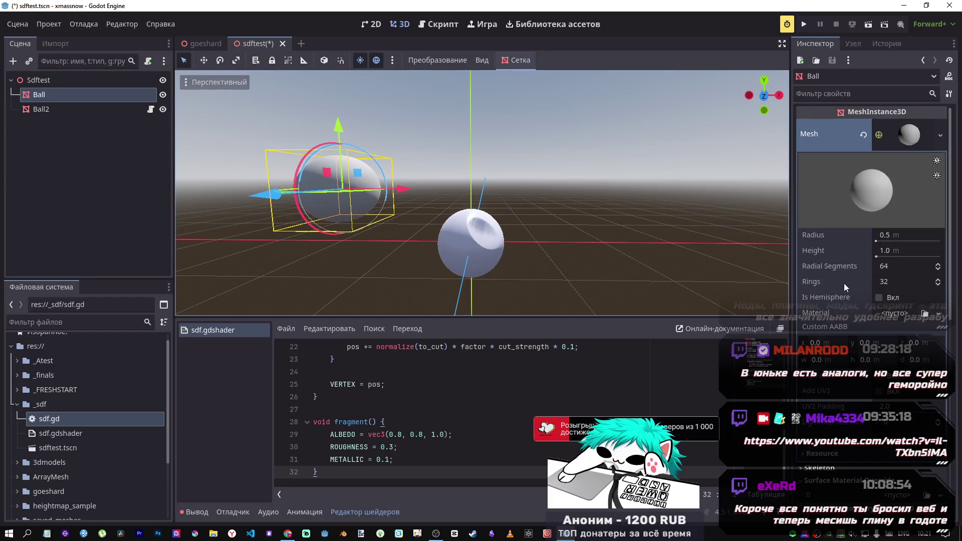
{"action": "left_click", "coordinate": [58, 109]}
{"action": "left_click", "coordinate": [891, 294]}
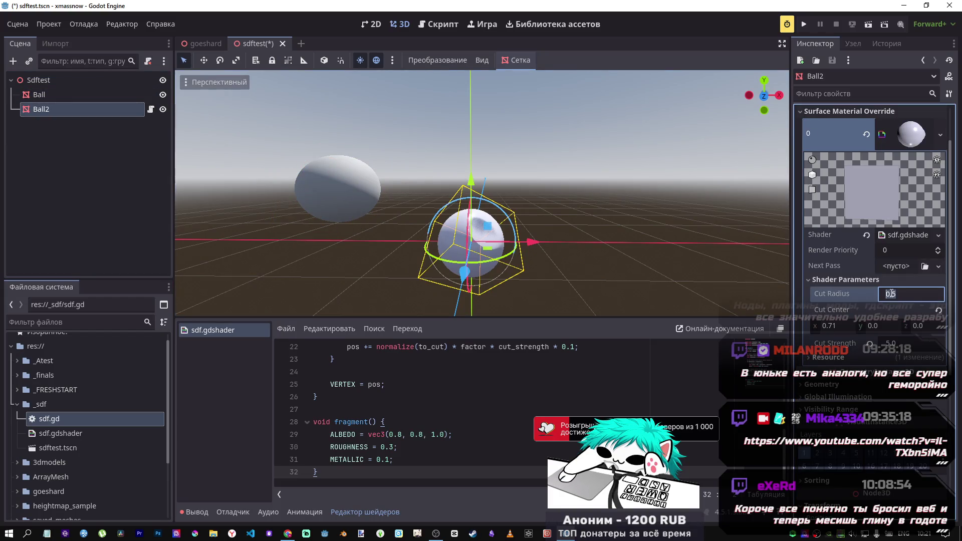
{"action": "left_click", "coordinate": [898, 345]}
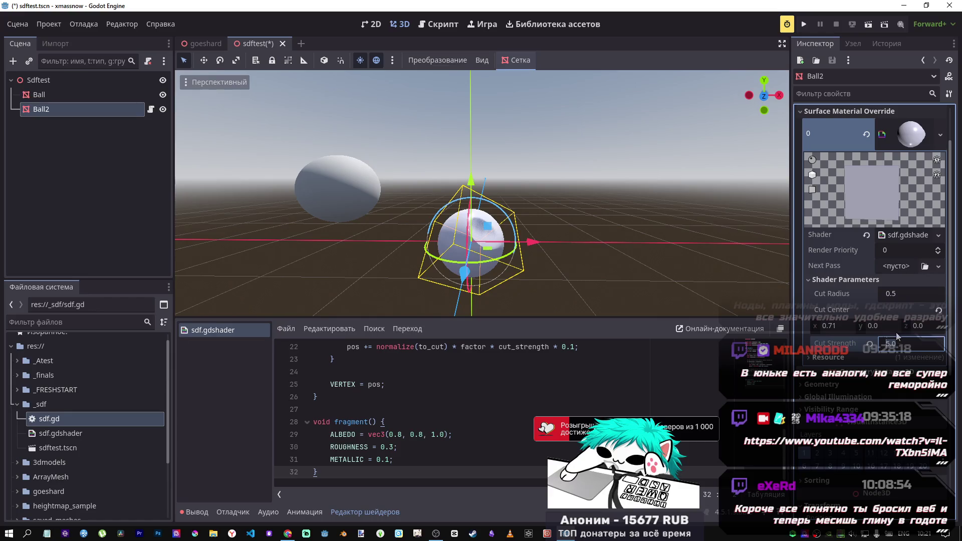
{"action": "key", "text": "ctrl+s"}
{"action": "left_click", "coordinate": [437, 24]}
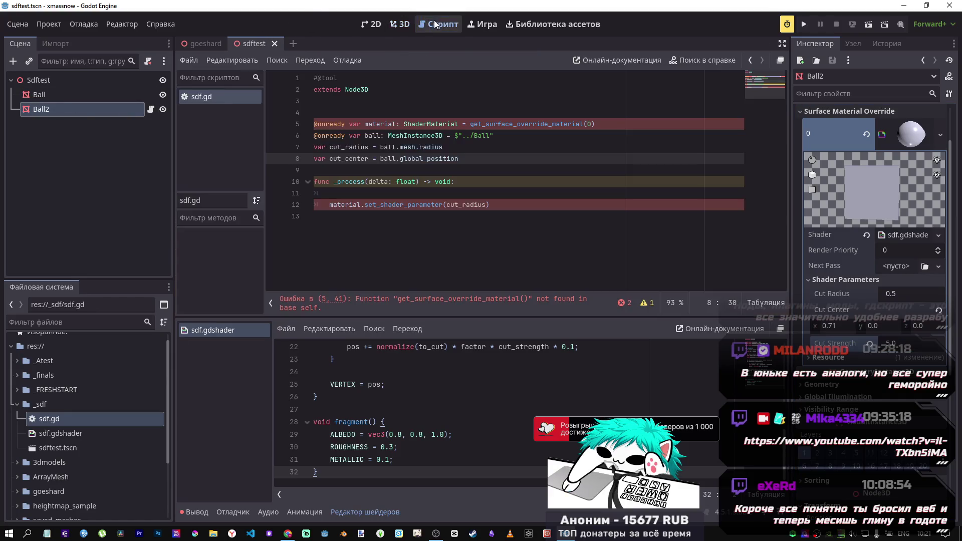
Add 'var cut_strength = 5.0' on line 9 with blank lines above _process, and save
{"action": "left_click", "coordinate": [552, 170]}
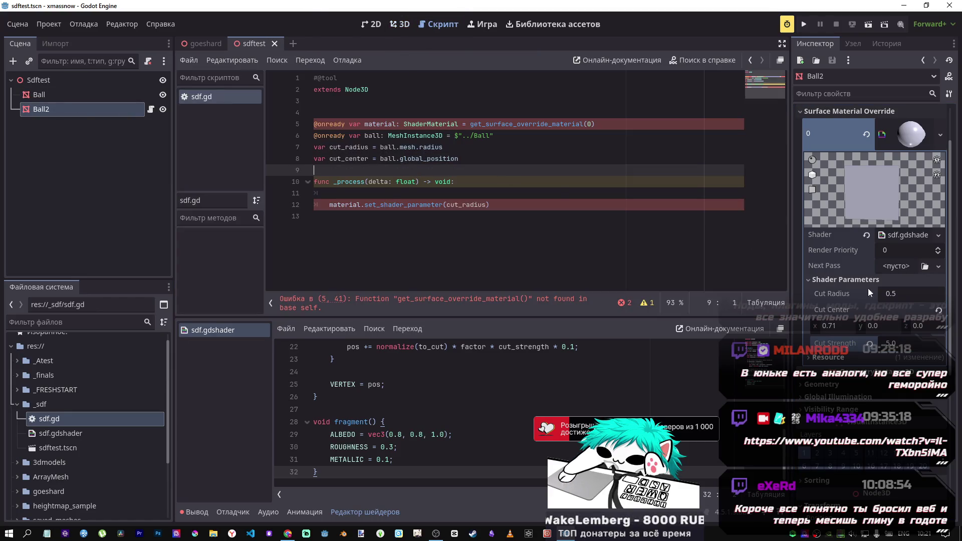
{"action": "left_click", "coordinate": [855, 346]}
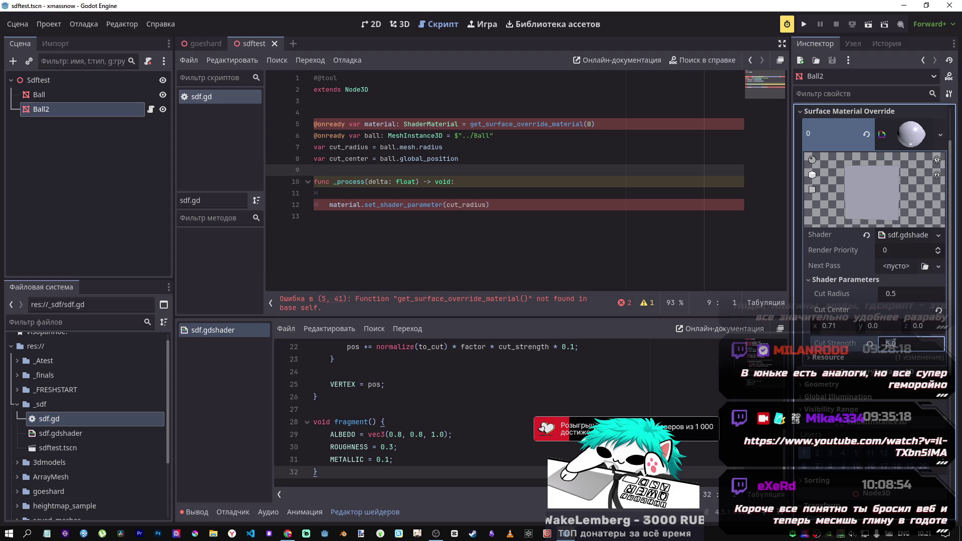
{"action": "left_click", "coordinate": [403, 172]}
{"action": "type", "text": "va"}
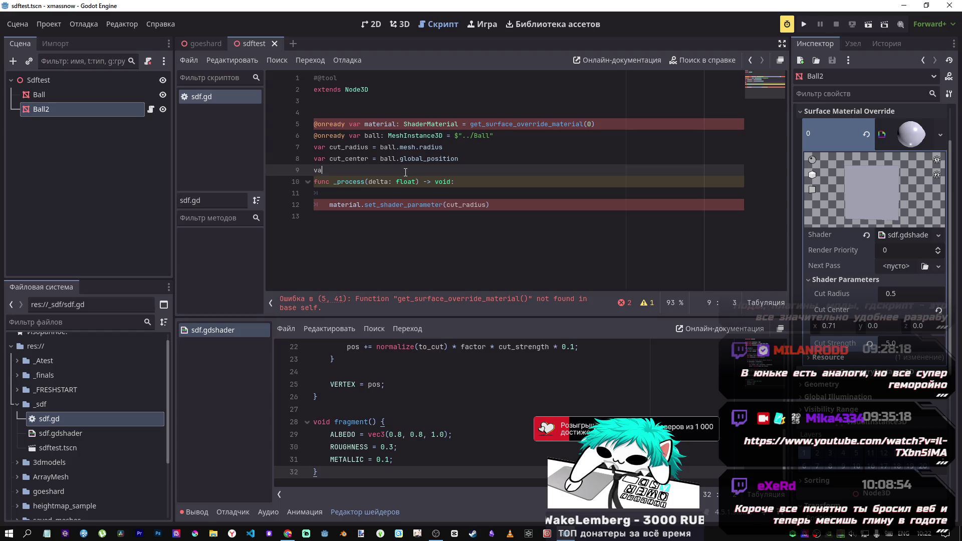
{"action": "type", "text": "r cut_st"}
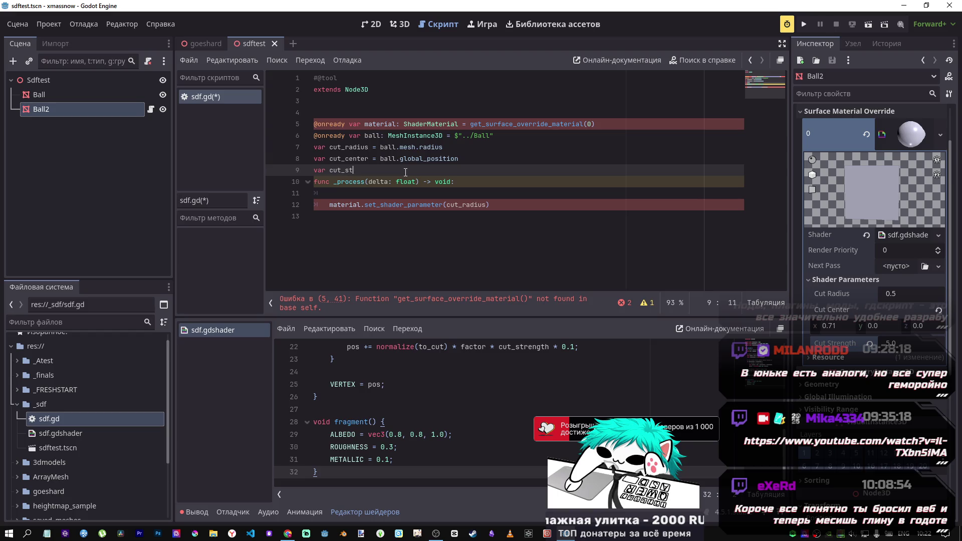
{"action": "type", "text": "rength = 5.0"}
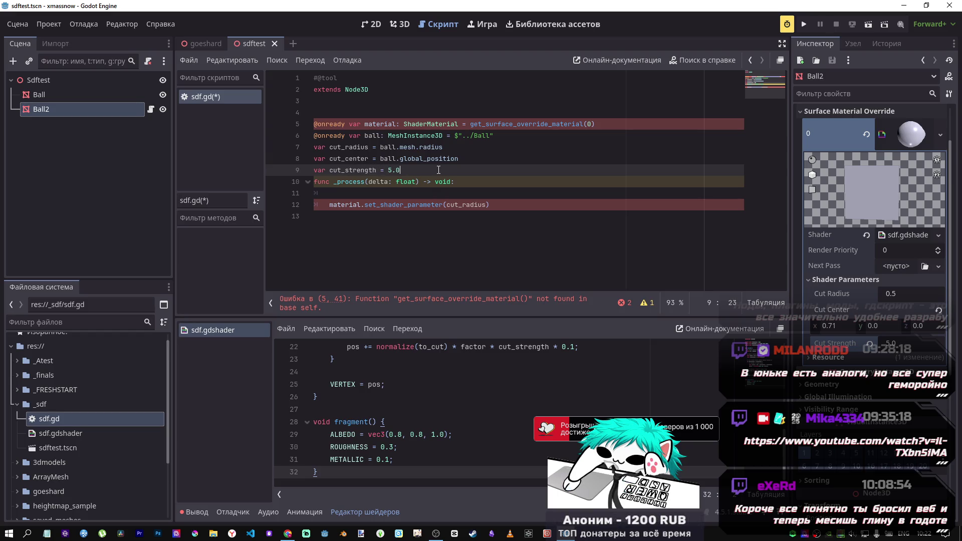
{"action": "key", "text": "Return"}
{"action": "key", "text": "Return"}
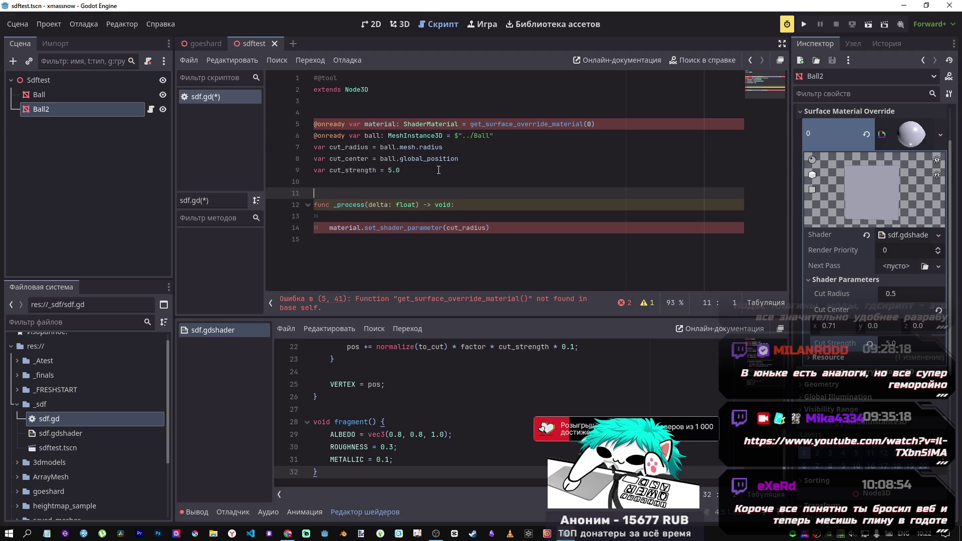
{"action": "left_click", "coordinate": [361, 123]}
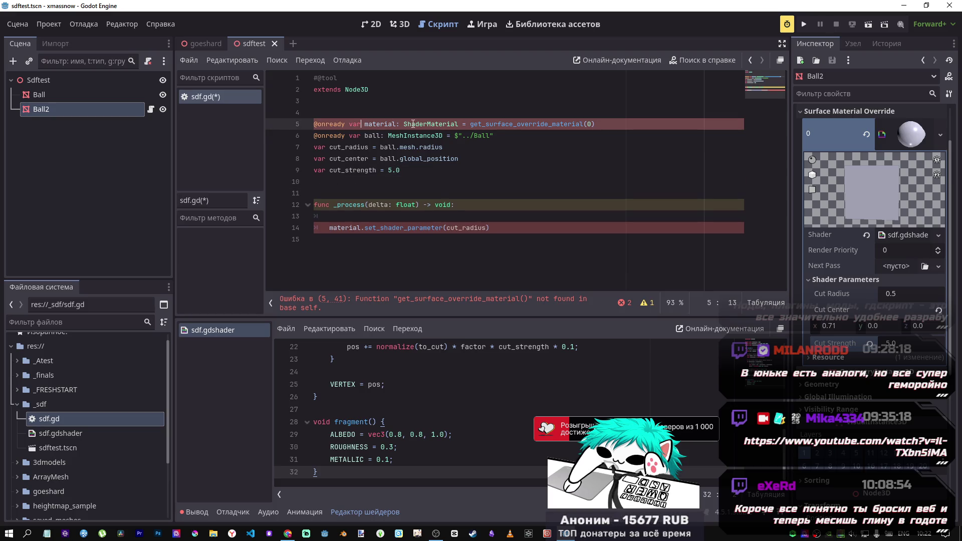
{"action": "left_click", "coordinate": [537, 187]}
{"action": "key", "text": "ctrl+s"}
Type a 'selg.' prefix before get_surface_override_material on line 5
{"action": "left_click", "coordinate": [513, 124]}
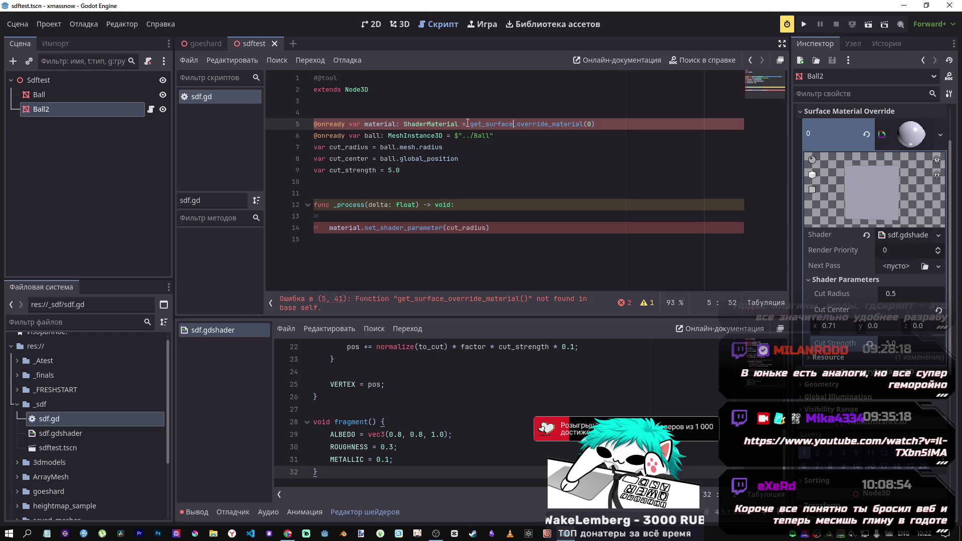
{"action": "type", "text": "mes"}
{"action": "key", "text": "BackSpace"}
{"action": "key", "text": "BackSpace"}
{"action": "key", "text": "BackSpace"}
{"action": "type", "text": "selg."}
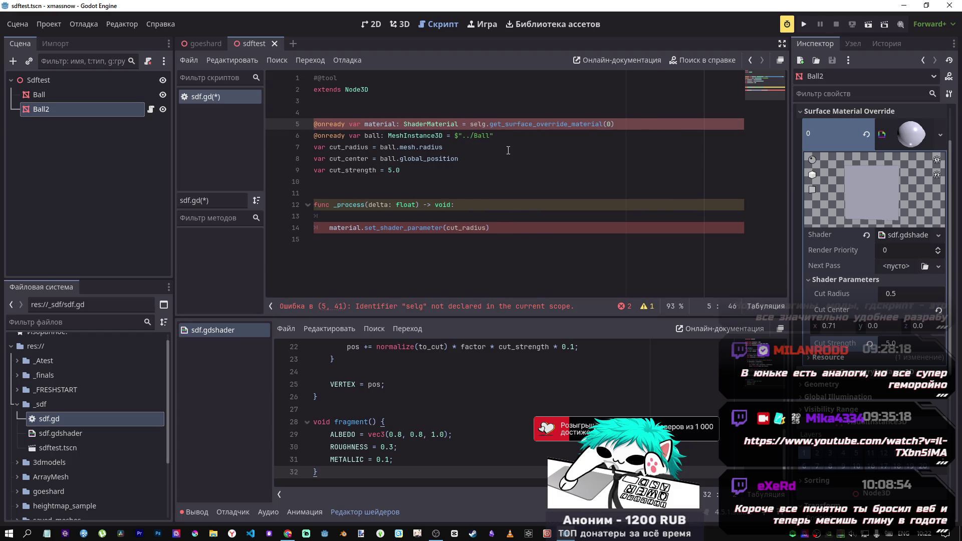
{"action": "type", "text": "f."}
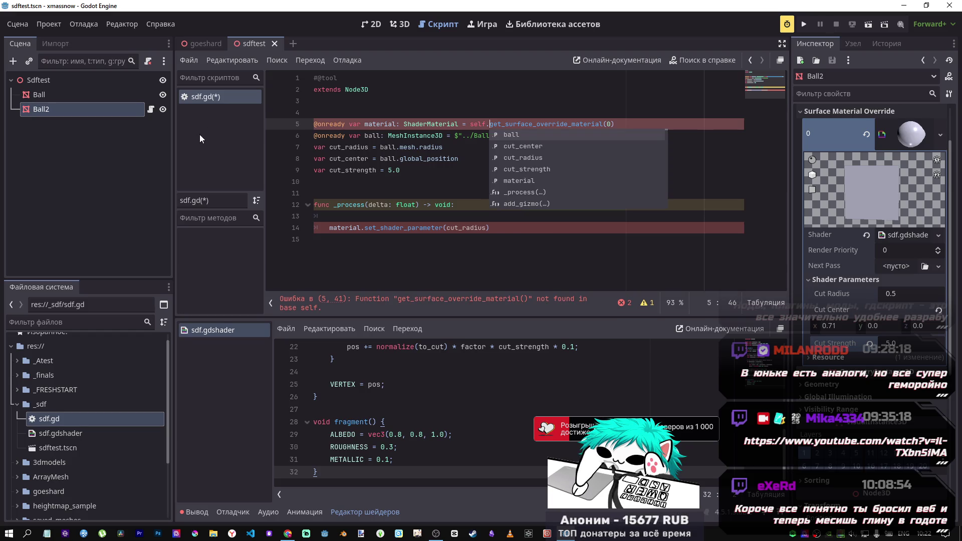
Drag Ball2 into sdf.gd to create a ball_2 reference line, then delete it
{"action": "mouse_move", "coordinate": [70, 110]}
{"action": "left_mouse_down"}
{"action": "mouse_move", "coordinate": [354, 101]}
{"action": "mouse_move", "coordinate": [353, 111]}
{"action": "left_mouse_up"}
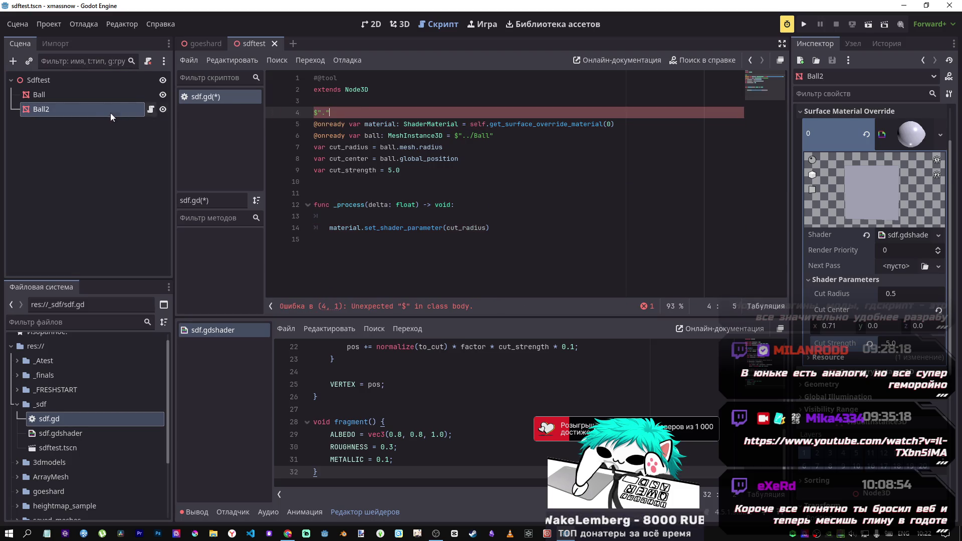
{"action": "left_click_drag", "start_coordinate": [128, 109], "coordinate": [338, 112]}
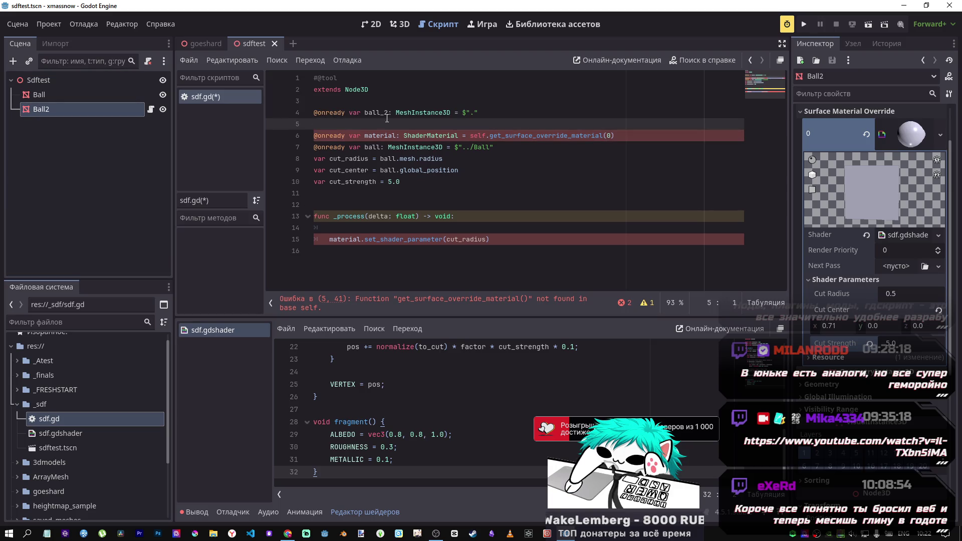
{"action": "left_click", "coordinate": [296, 115]}
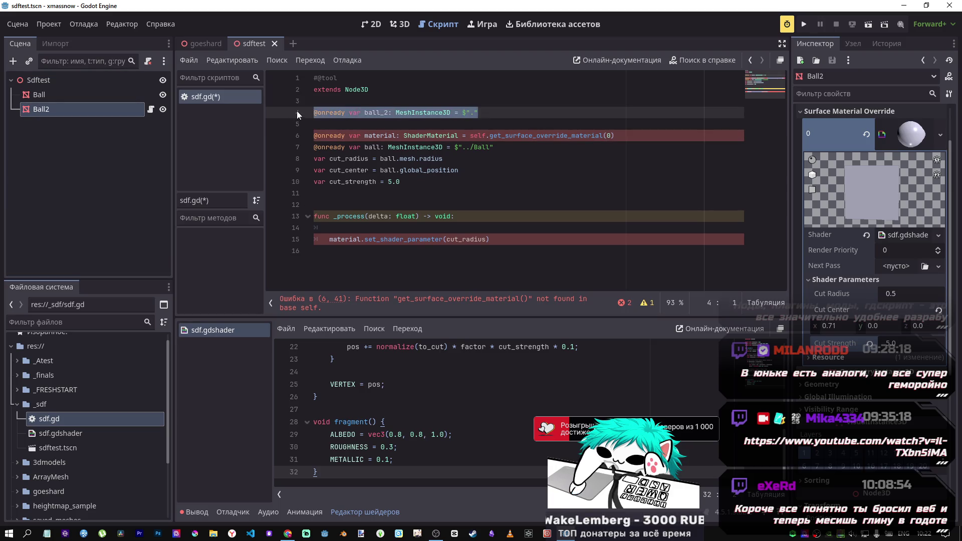
{"action": "key", "text": "Delete"}
{"action": "key", "text": "Delete"}
{"action": "scroll", "coordinate": [874, 207], "scroll_direction": "up", "scroll_amount": 2}
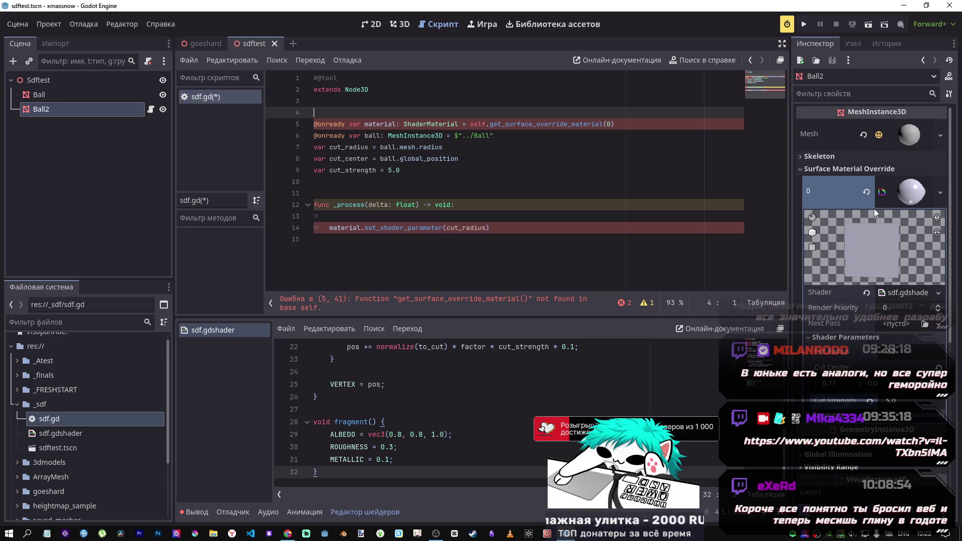
Rename the material variable to mat on lines 5 and 14
{"action": "left_click_drag", "start_coordinate": [553, 124], "coordinate": [625, 128]}
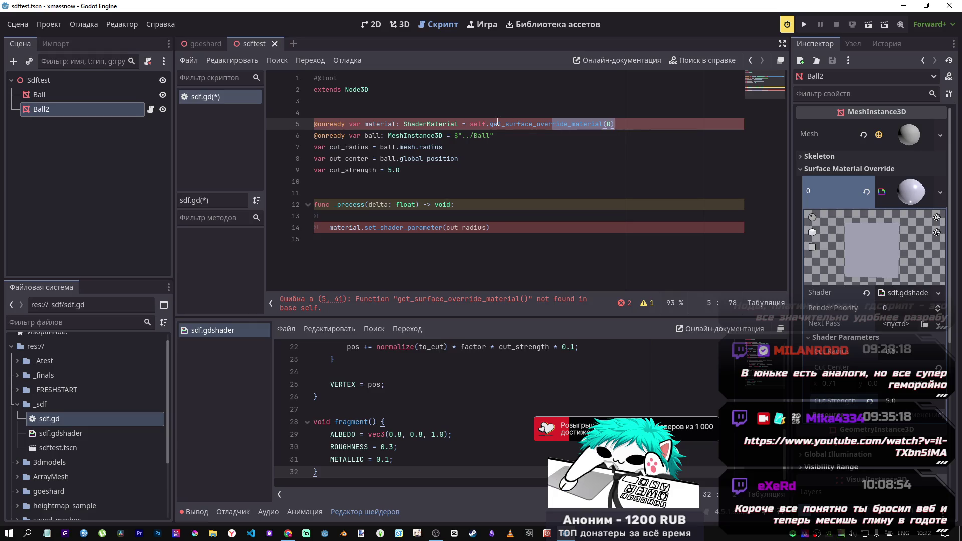
{"action": "left_click_drag", "start_coordinate": [485, 128], "coordinate": [467, 124]}
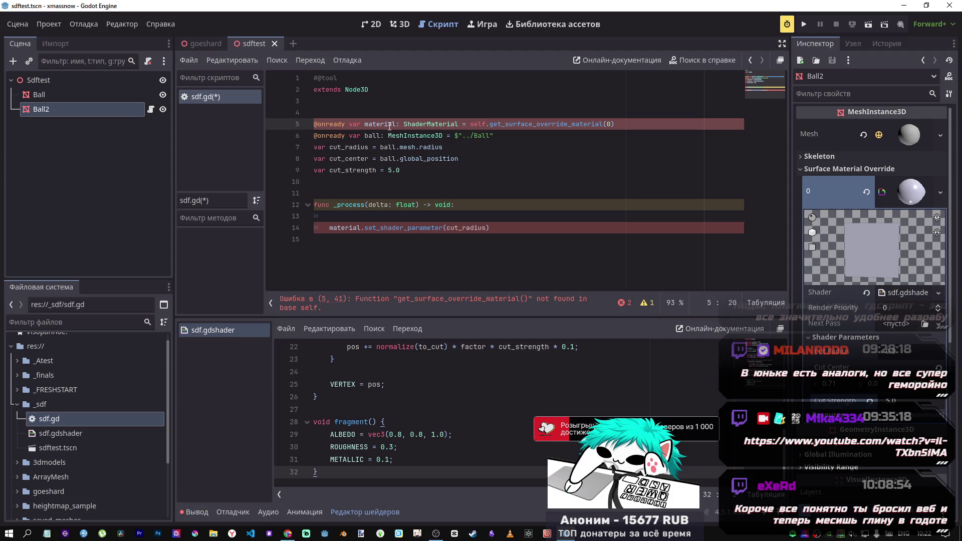
{"action": "left_click_drag", "start_coordinate": [390, 127], "coordinate": [385, 123]}
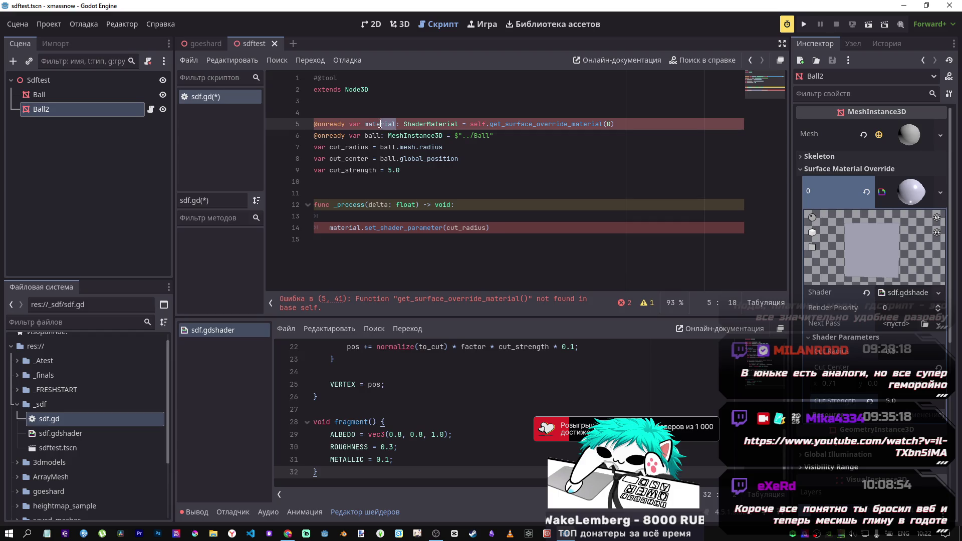
{"action": "key", "text": "BackSpace"}
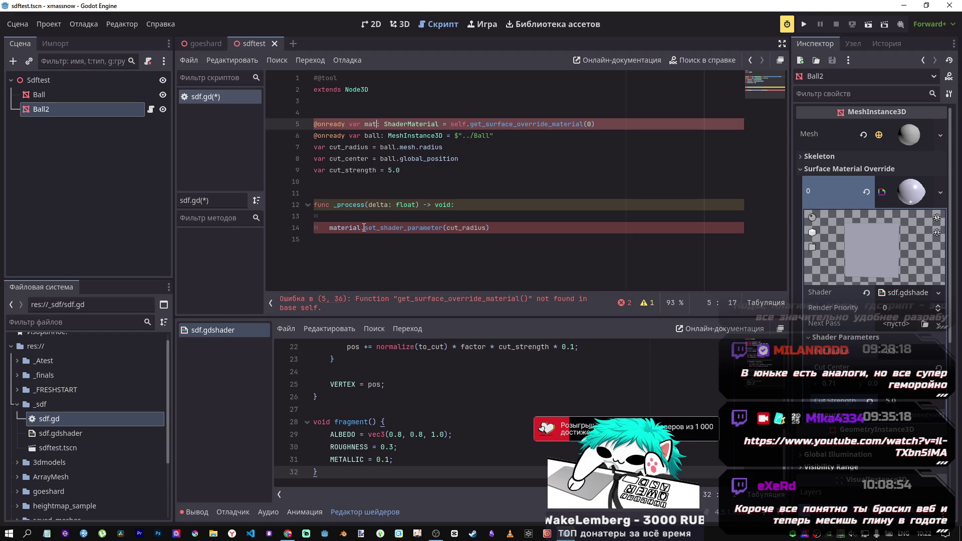
{"action": "left_click_drag", "start_coordinate": [362, 228], "coordinate": [341, 228]}
{"action": "key", "text": "BackSpace"}
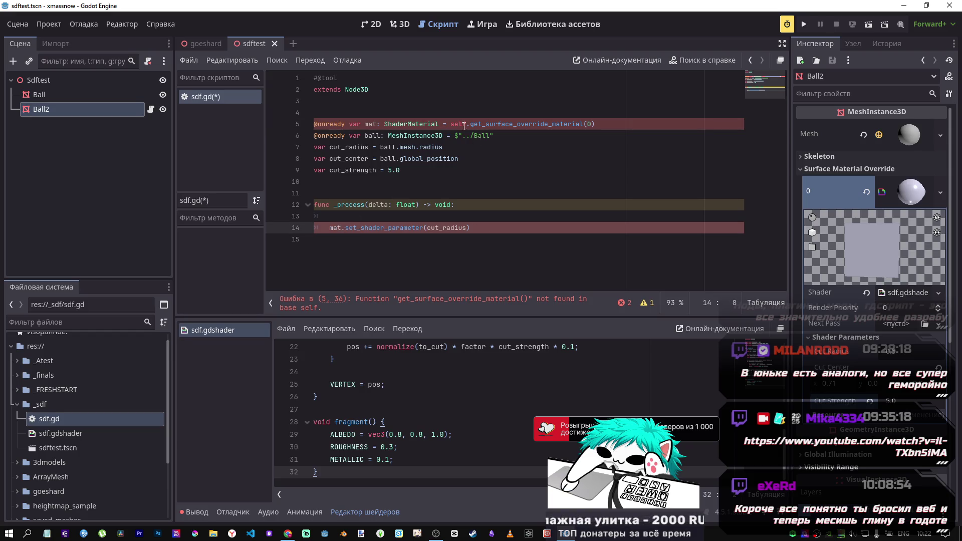
Remove the prefix so line 5 calls get_surface_override_material(0) directly, and save
{"action": "left_click", "coordinate": [468, 124]}
{"action": "type", "text": "mesh"}
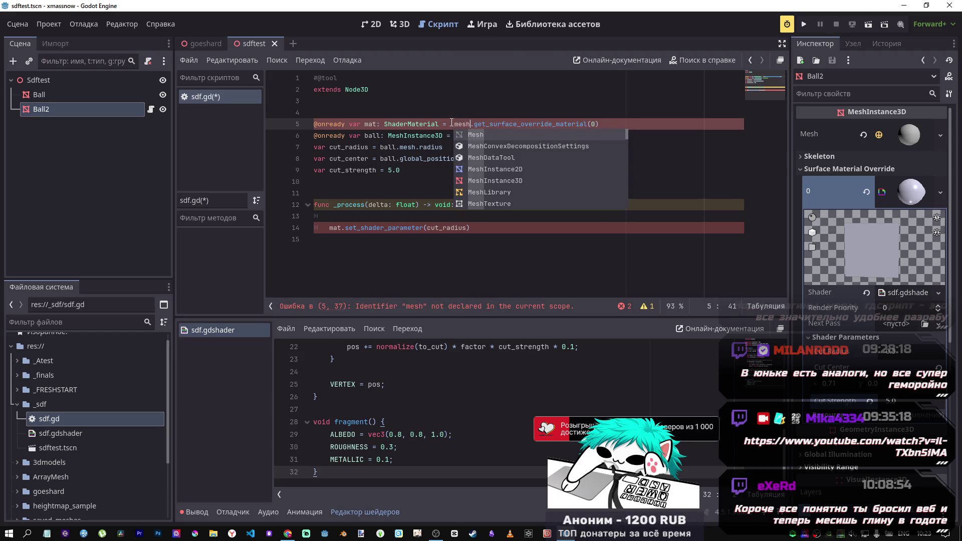
{"action": "left_click_drag", "start_coordinate": [472, 124], "coordinate": [453, 125]}
{"action": "key", "text": "BackSpace"}
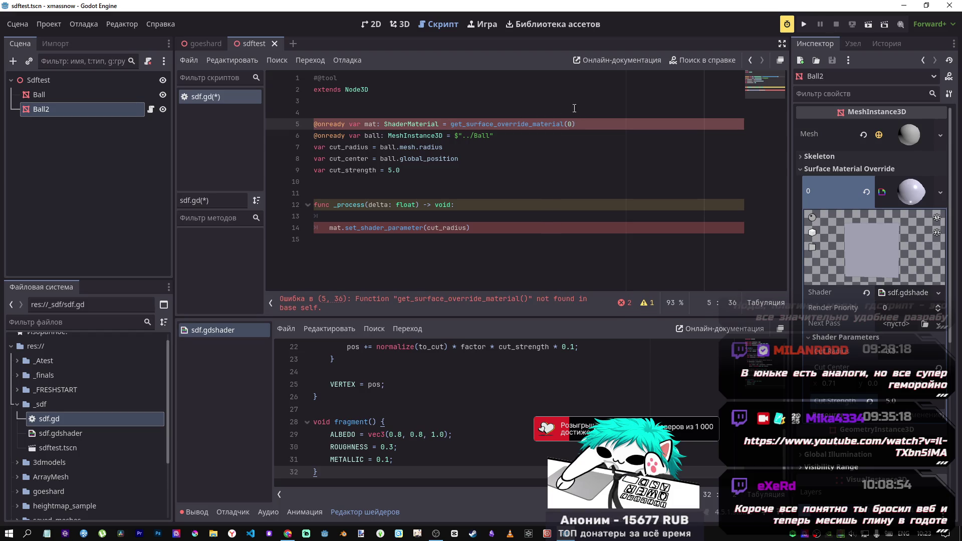
{"action": "scroll", "coordinate": [50, 461], "scroll_direction": "down", "scroll_amount": 3}
{"action": "key", "text": "ctrl+s"}
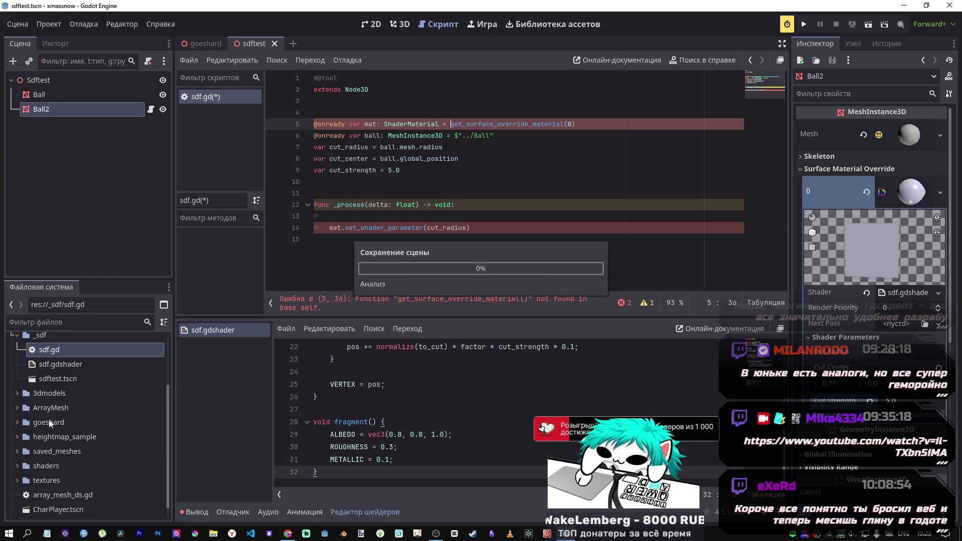
{"action": "left_click", "coordinate": [203, 44]}
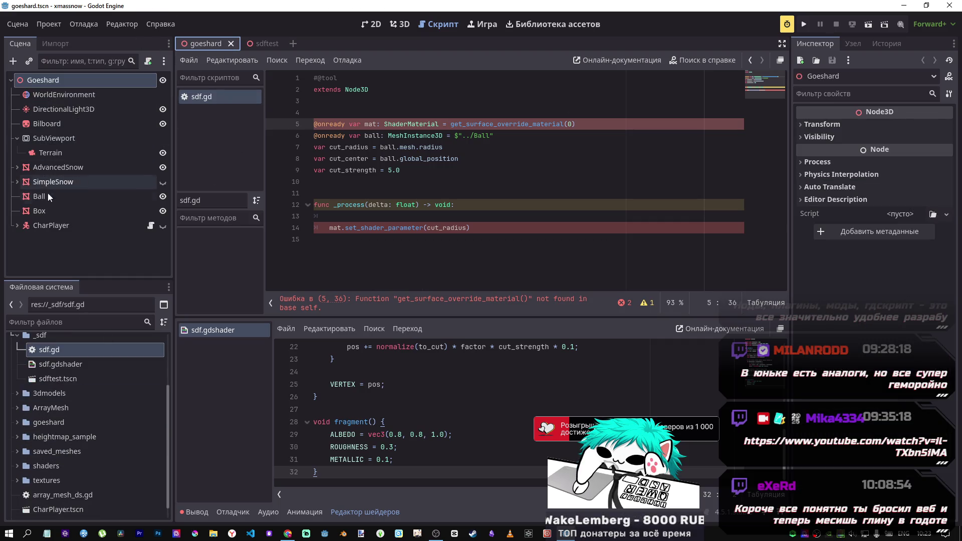
Browse the goeshard and heightmap_sample folders, briefly opening and closing shape_from_image.gd
{"action": "scroll", "coordinate": [50, 390], "scroll_direction": "down", "scroll_amount": 1}
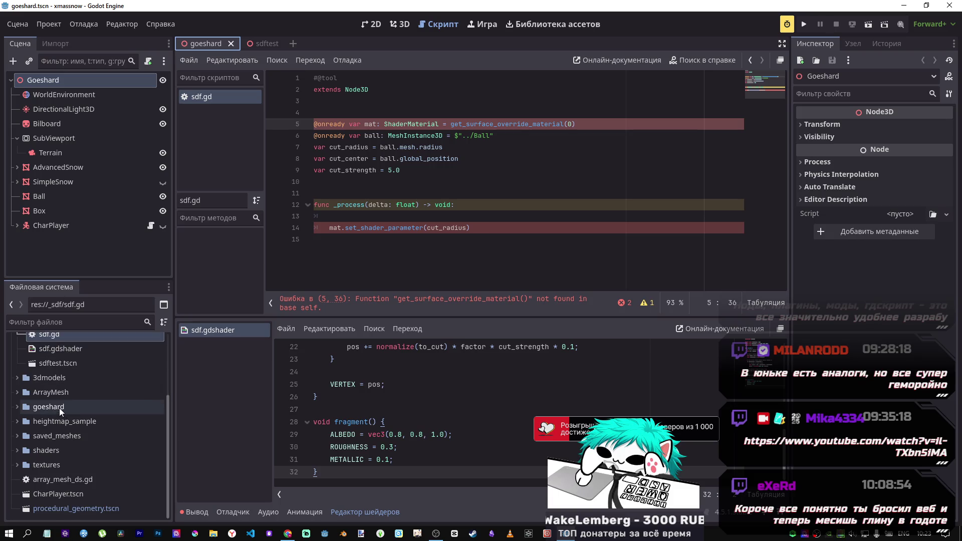
{"action": "left_click", "coordinate": [19, 407]}
{"action": "left_click", "coordinate": [19, 409]}
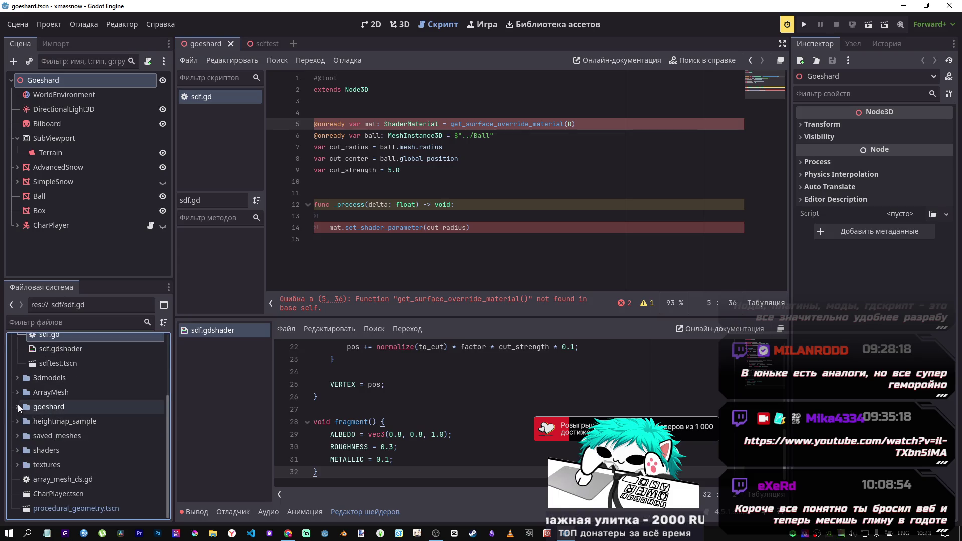
{"action": "left_click", "coordinate": [17, 422]}
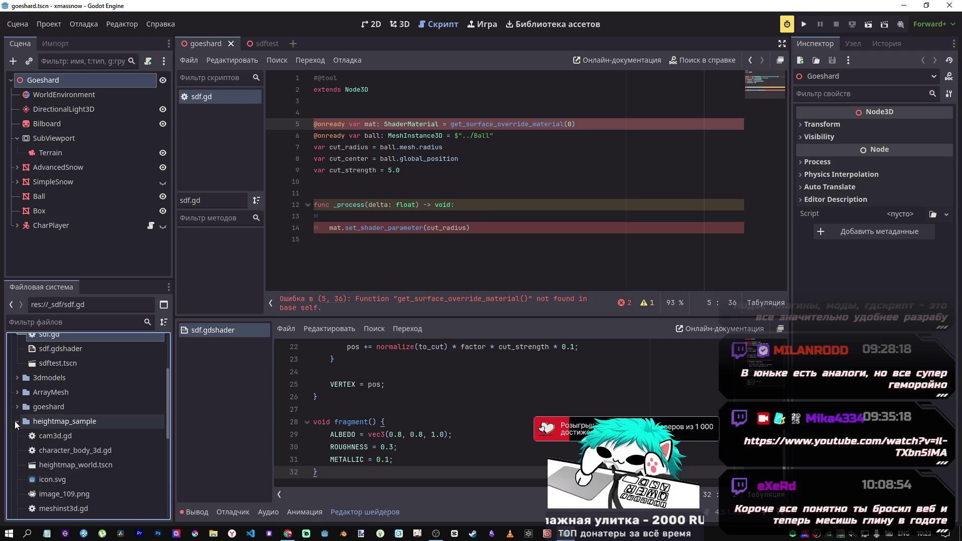
{"action": "scroll", "coordinate": [60, 473], "scroll_direction": "down", "scroll_amount": 3}
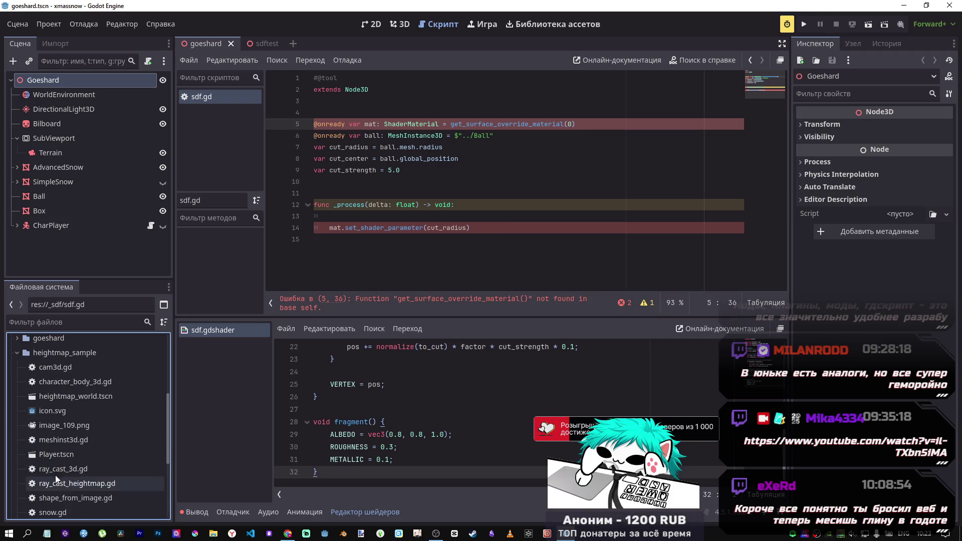
{"action": "scroll", "coordinate": [55, 469], "scroll_direction": "down", "scroll_amount": 1}
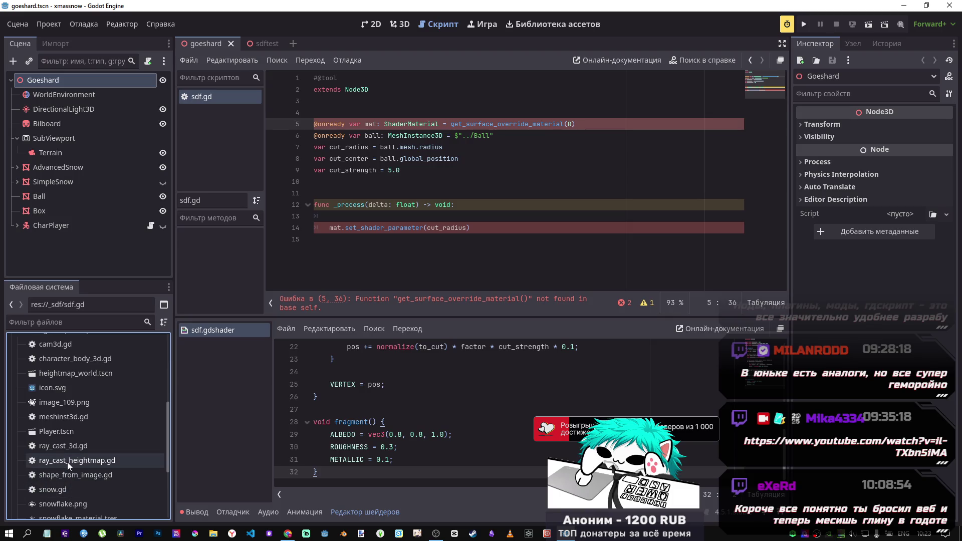
{"action": "scroll", "coordinate": [56, 460], "scroll_direction": "down", "scroll_amount": 3}
{"action": "left_click", "coordinate": [65, 406]}
{"action": "double_click", "coordinate": [65, 405]}
{"action": "scroll", "coordinate": [428, 277], "scroll_direction": "down", "scroll_amount": 2}
{"action": "scroll", "coordinate": [429, 277], "scroll_direction": "up", "scroll_amount": 2}
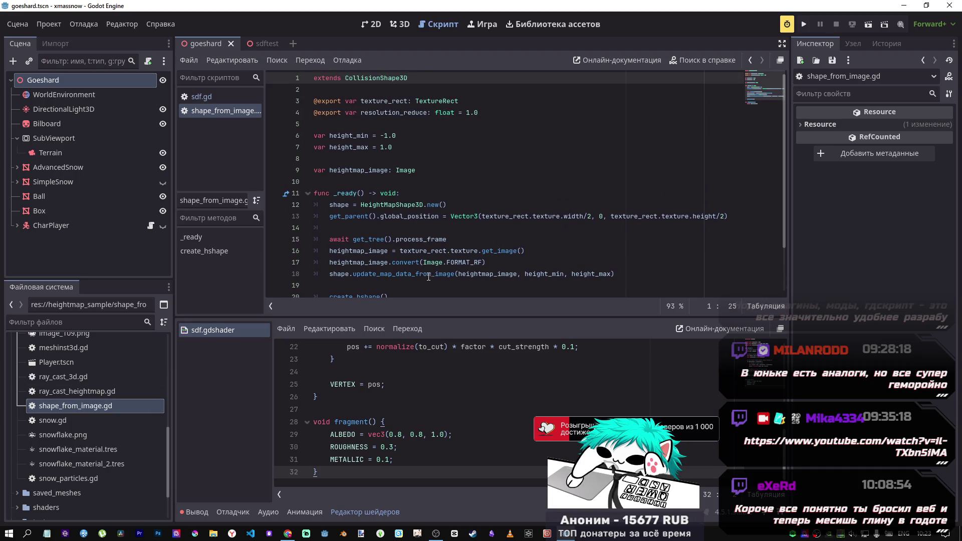
{"action": "middle_click", "coordinate": [222, 111]}
Expand the shaders folder, glance at displacement.gdshader, then open mesh_shader.gd
{"action": "scroll", "coordinate": [52, 440], "scroll_direction": "down", "scroll_amount": 3}
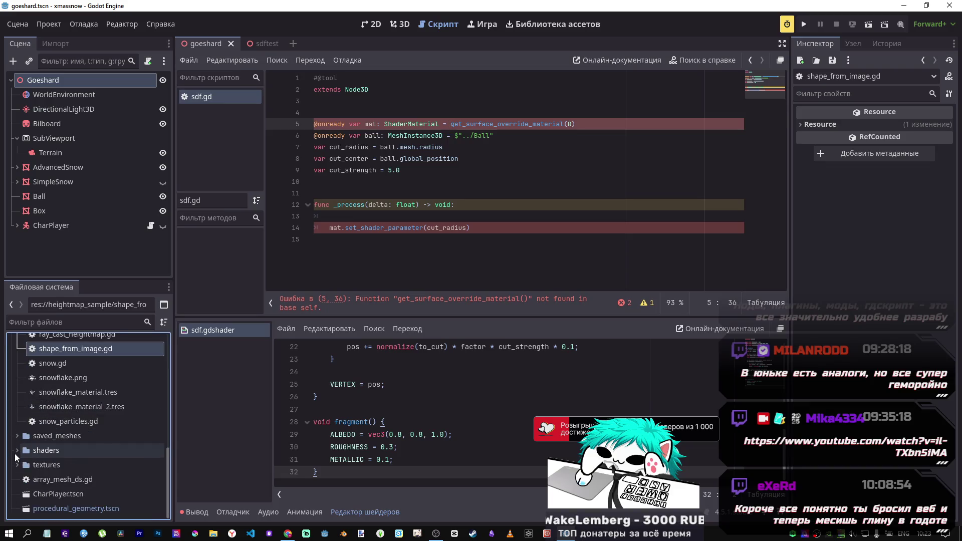
{"action": "left_click", "coordinate": [15, 453]}
{"action": "scroll", "coordinate": [30, 457], "scroll_direction": "down", "scroll_amount": 4}
{"action": "double_click", "coordinate": [78, 389]}
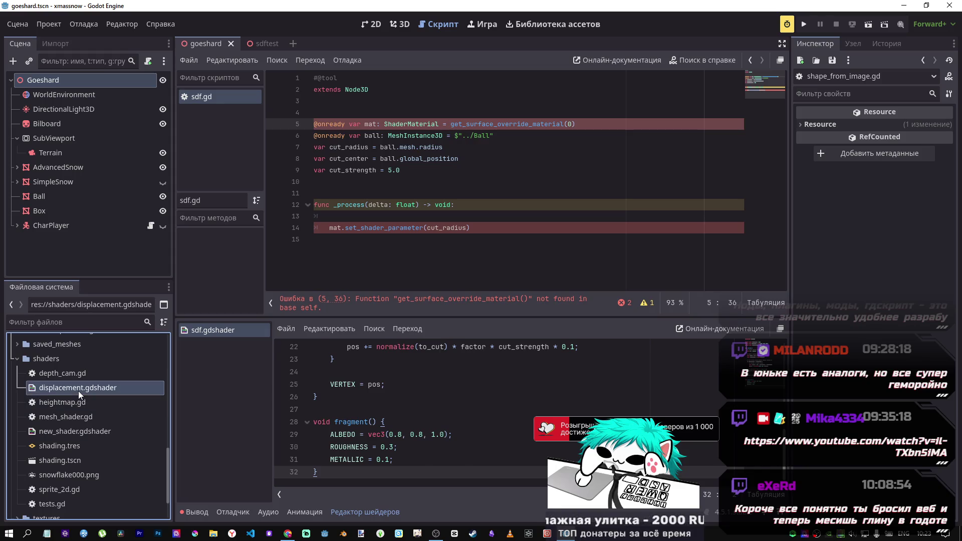
{"action": "middle_click", "coordinate": [200, 347]}
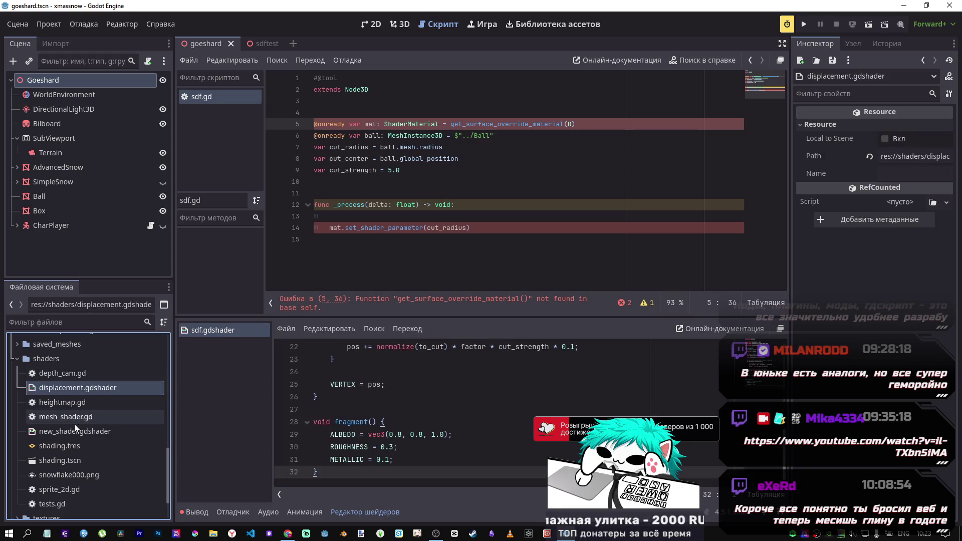
{"action": "left_click", "coordinate": [72, 417]}
{"action": "double_click", "coordinate": [72, 418]}
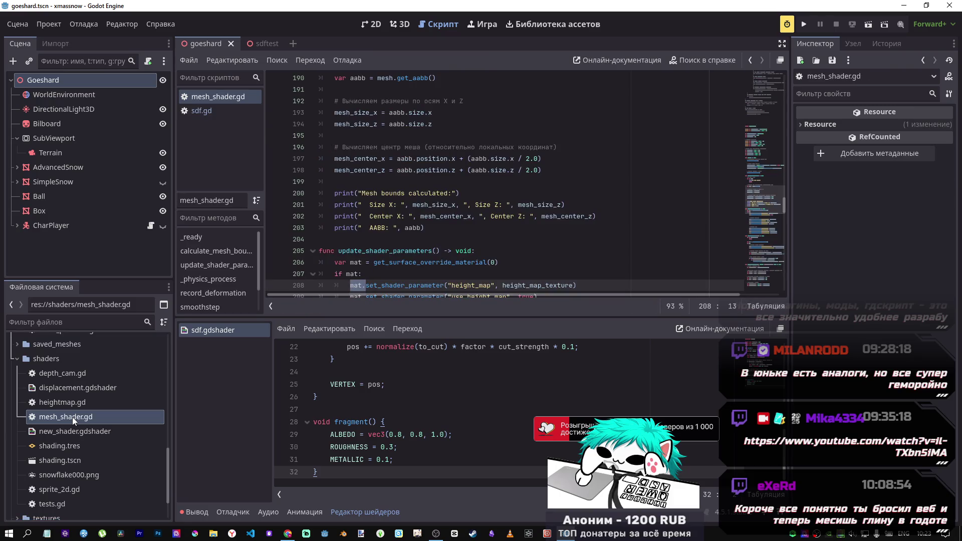
Study mesh_shader.gd's mat declaration on line 206, search its 57 uses, then close the script
{"action": "scroll", "coordinate": [443, 231], "scroll_direction": "up", "scroll_amount": 8}
{"action": "mouse_move", "coordinate": [772, 175]}
{"action": "left_mouse_down"}
{"action": "mouse_move", "coordinate": [769, 59]}
{"action": "mouse_move", "coordinate": [763, 199]}
{"action": "left_mouse_up"}
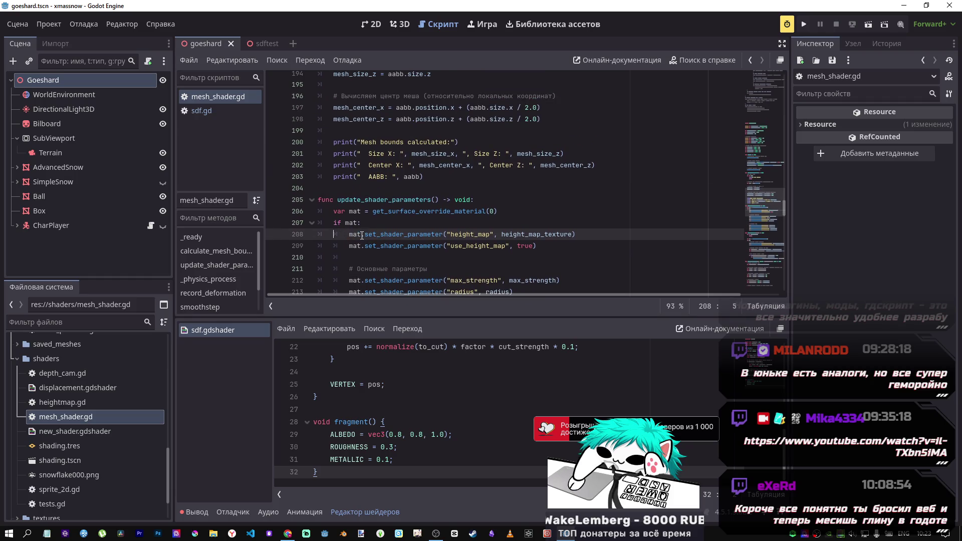
{"action": "left_click", "coordinate": [464, 211]}
{"action": "left_click_drag", "start_coordinate": [503, 212], "coordinate": [349, 212]}
{"action": "scroll", "coordinate": [463, 219], "scroll_direction": "up", "scroll_amount": 2}
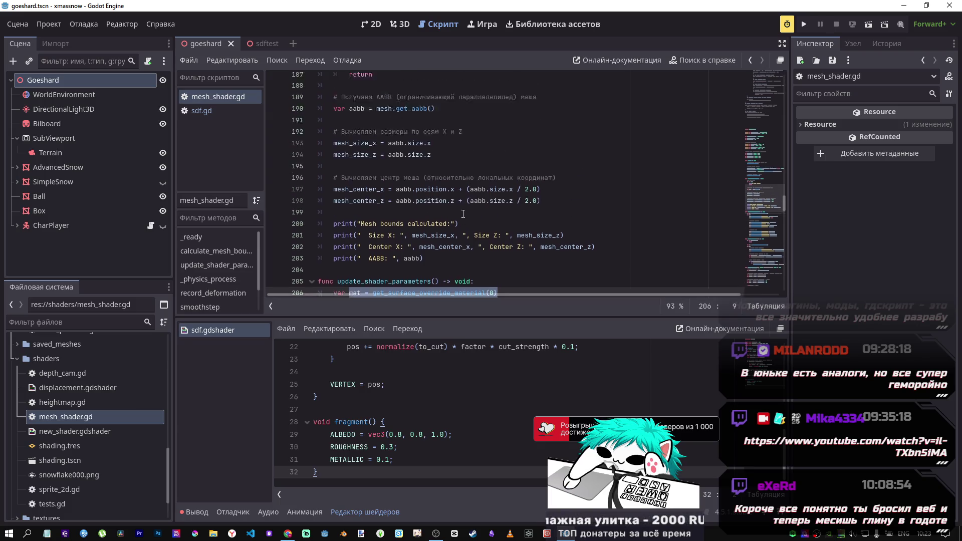
{"action": "scroll", "coordinate": [456, 216], "scroll_direction": "down", "scroll_amount": 1}
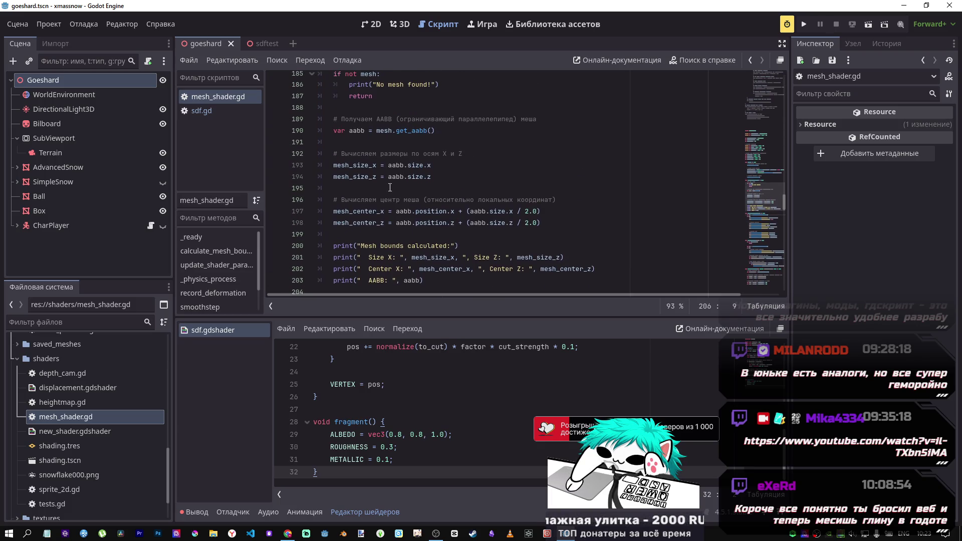
{"action": "double_click", "coordinate": [356, 246]}
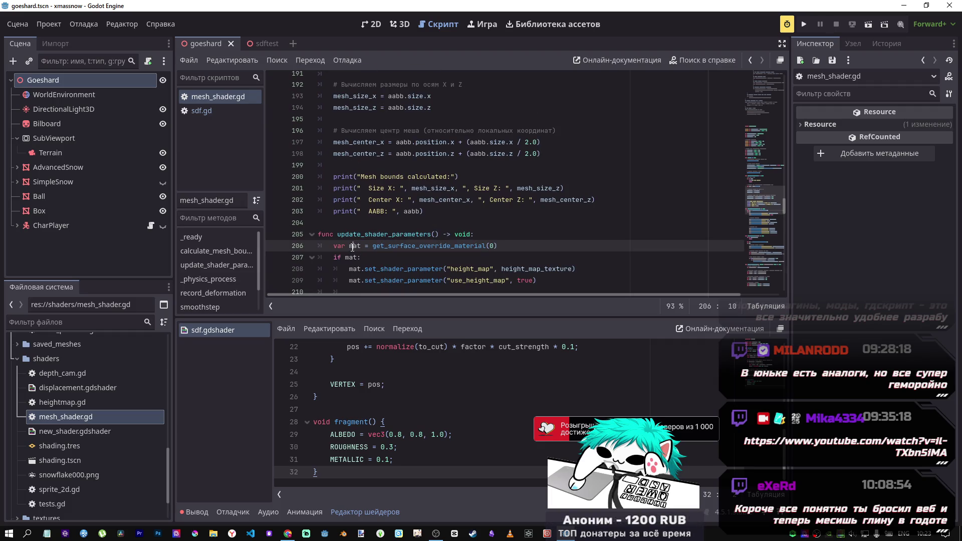
{"action": "key", "text": "ctrl+f"}
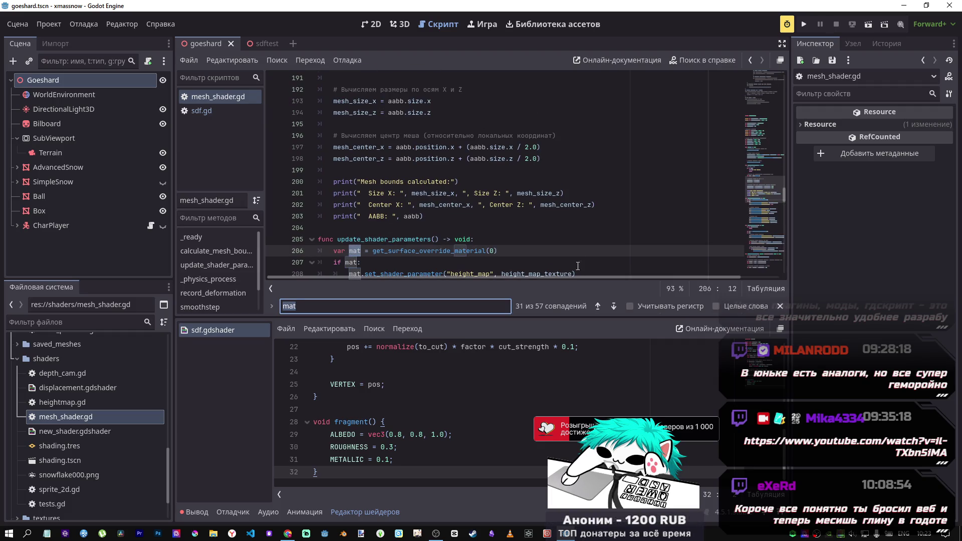
{"action": "left_click", "coordinate": [460, 240]}
{"action": "scroll", "coordinate": [460, 251], "scroll_direction": "up", "scroll_amount": 2}
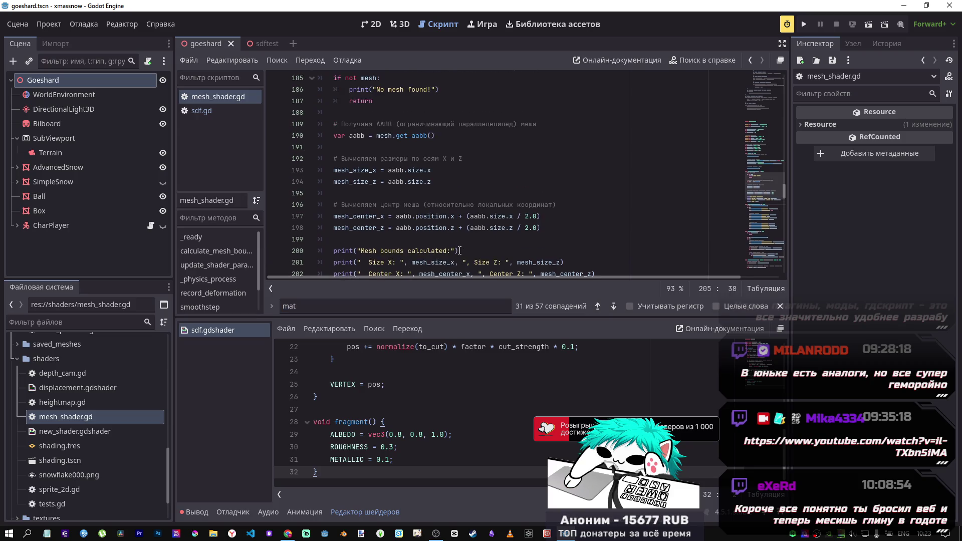
{"action": "scroll", "coordinate": [459, 249], "scroll_direction": "up", "scroll_amount": 7}
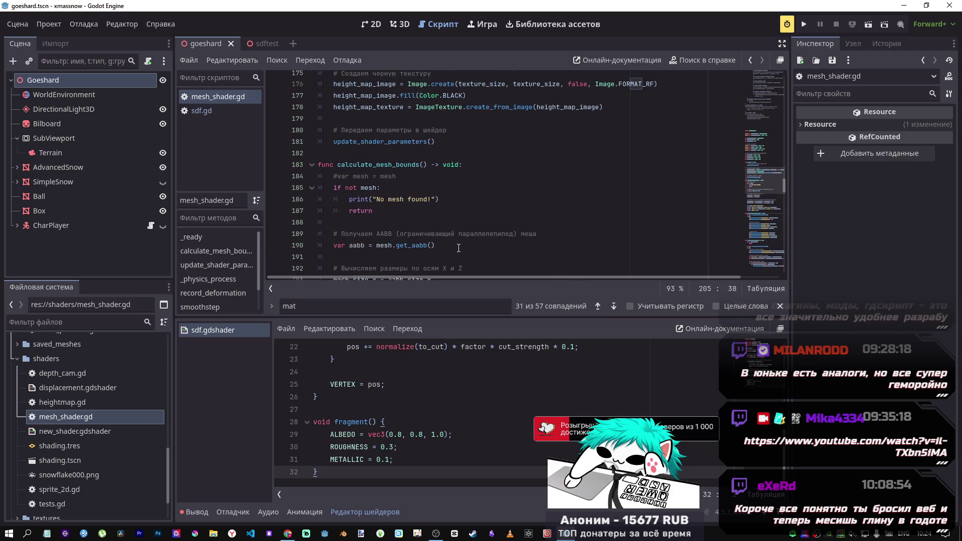
{"action": "middle_click", "coordinate": [224, 96]}
Examine the ShaderMaterial type declaration on line 5 of sdf.gd
{"action": "left_click", "coordinate": [428, 136]}
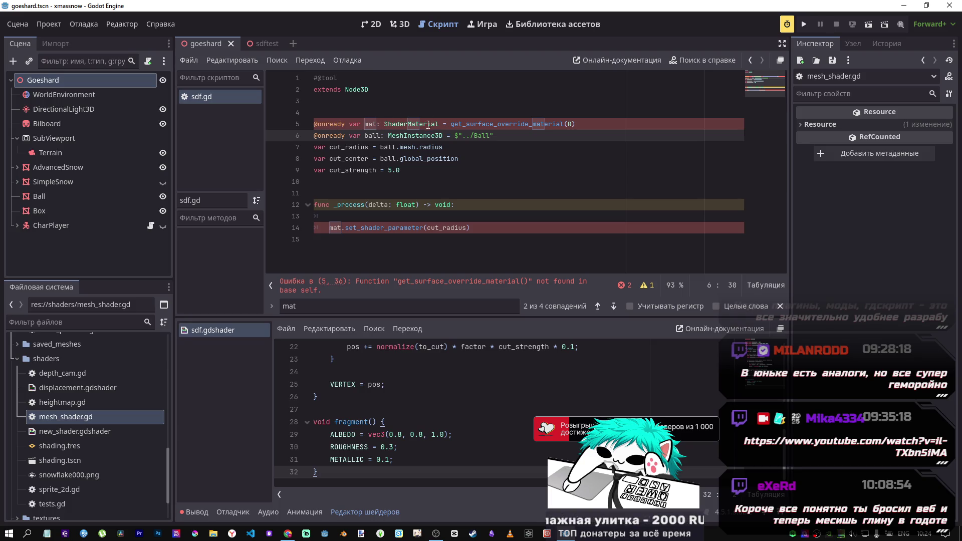
{"action": "left_click_drag", "start_coordinate": [440, 123], "coordinate": [383, 123]}
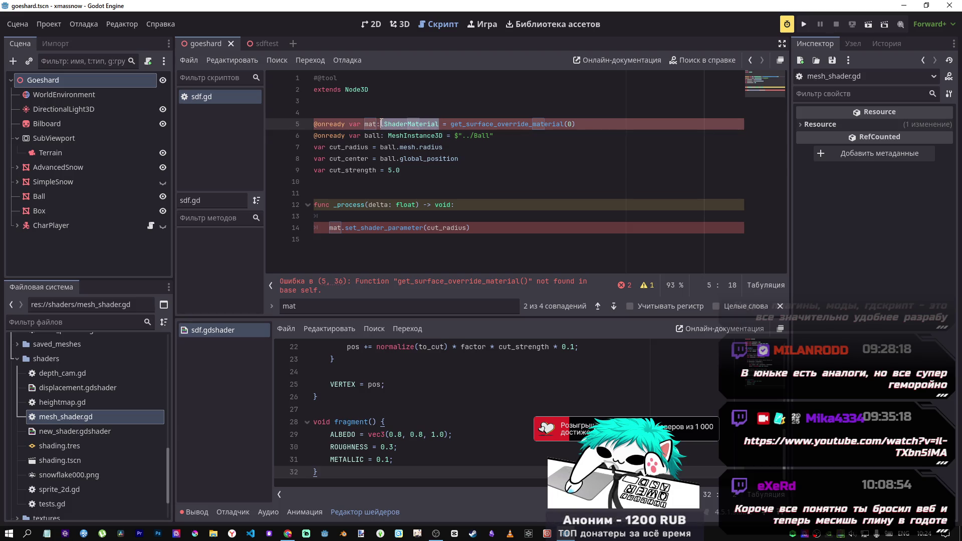
{"action": "left_click_drag", "start_coordinate": [382, 123], "coordinate": [384, 123]}
{"action": "left_click", "coordinate": [590, 129]}
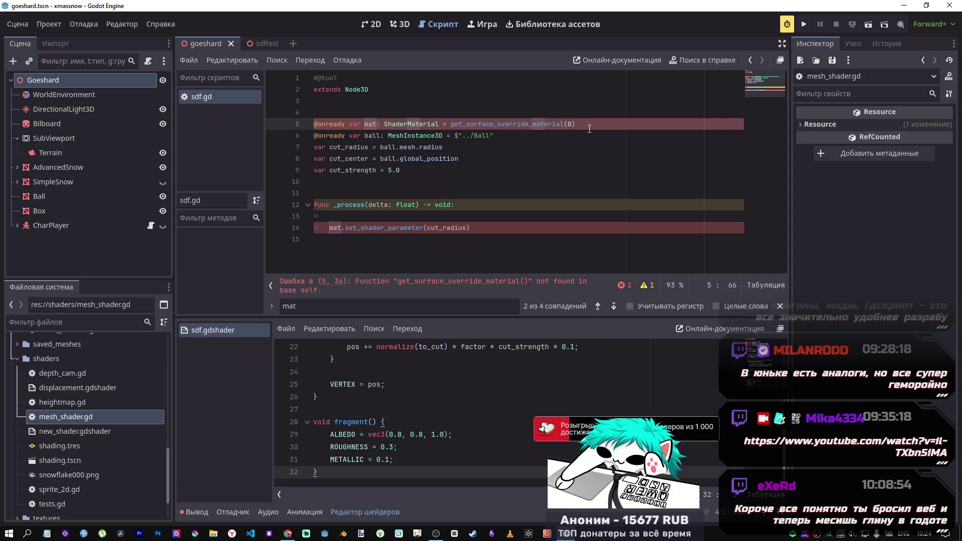
Delete and restore the get_surface_override_material(0) call, save sdf.gd, then select Ball in sdftest
{"action": "left_click_drag", "start_coordinate": [588, 127], "coordinate": [452, 124]}
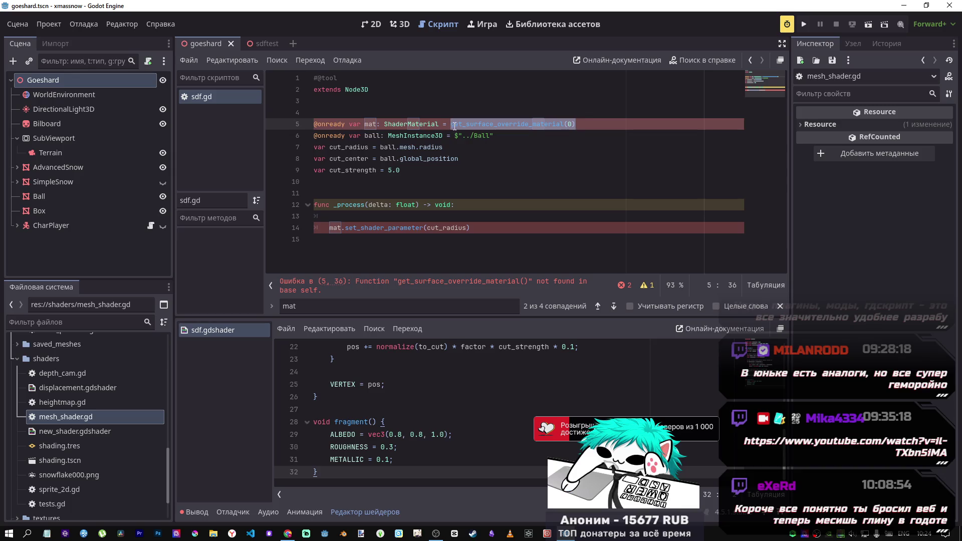
{"action": "key", "text": "BackSpace"}
{"action": "left_click", "coordinate": [453, 182]}
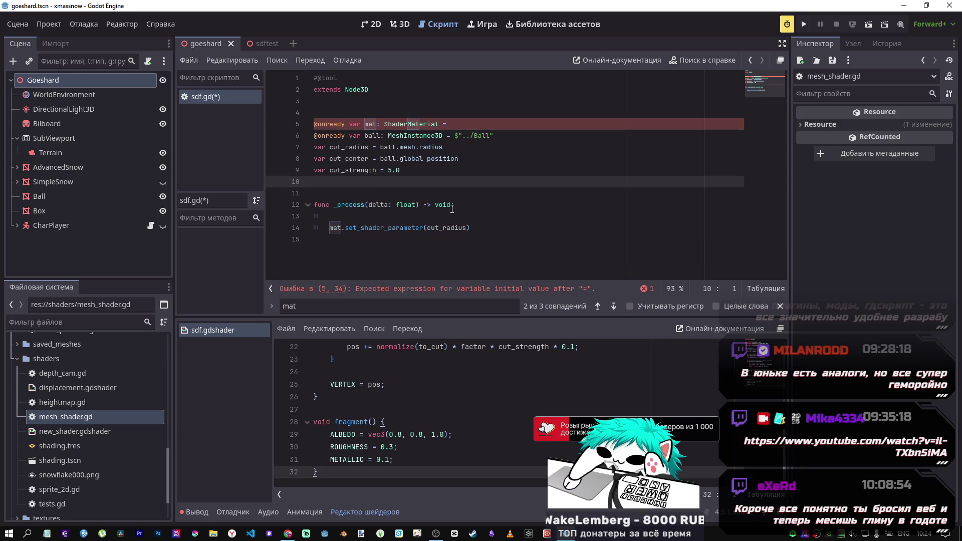
{"action": "key", "text": "ctrl+z"}
{"action": "key", "text": "ctrl+s"}
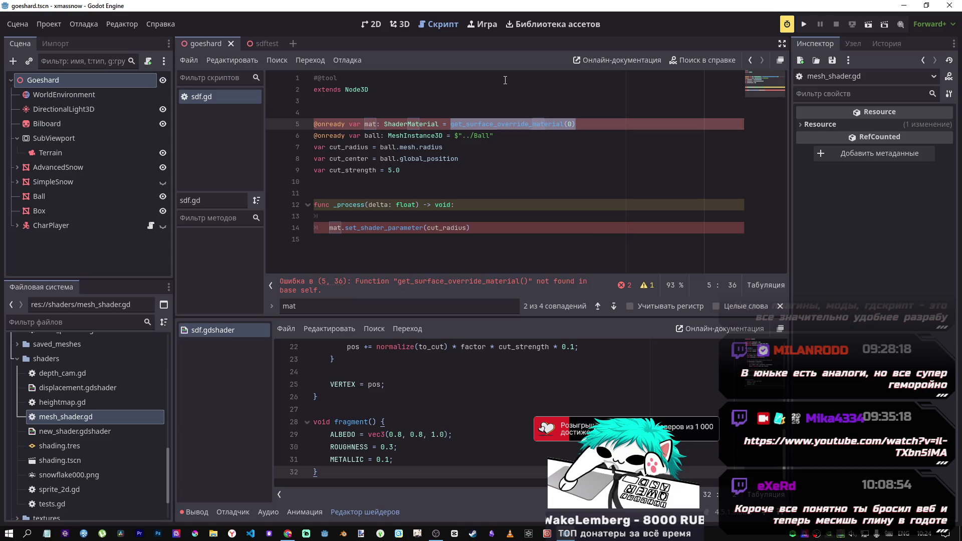
{"action": "left_click", "coordinate": [258, 44]}
{"action": "left_click", "coordinate": [40, 98]}
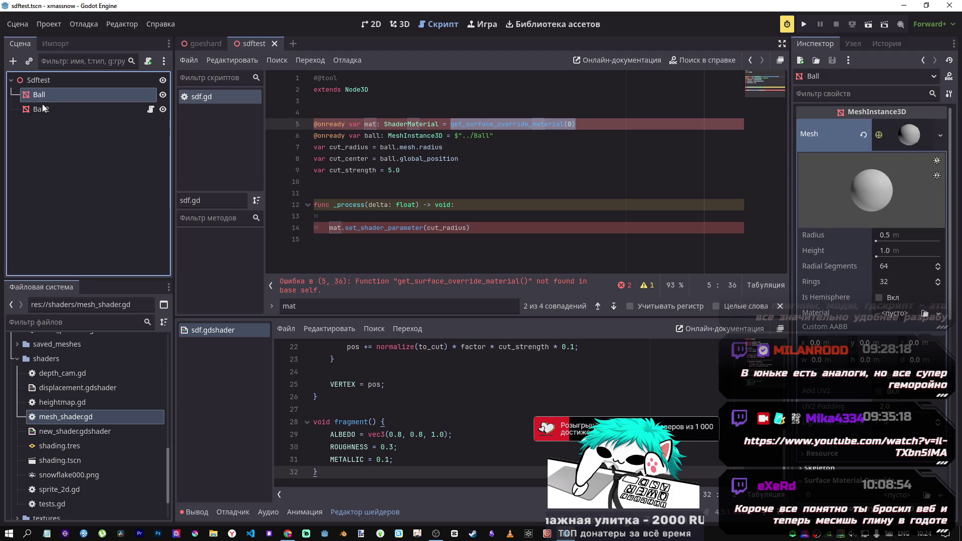
Drop Ball2's Surface Material Override path into sdf.gd, then delete it and the empty line 10
{"action": "left_click", "coordinate": [46, 109]}
{"action": "left_click", "coordinate": [49, 96]}
{"action": "left_click", "coordinate": [50, 107]}
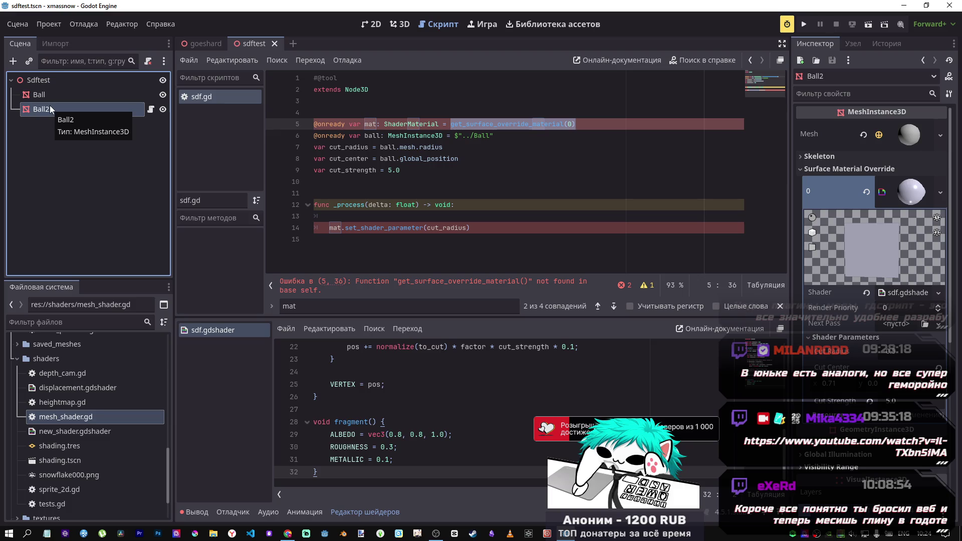
{"action": "mouse_move", "coordinate": [403, 133]}
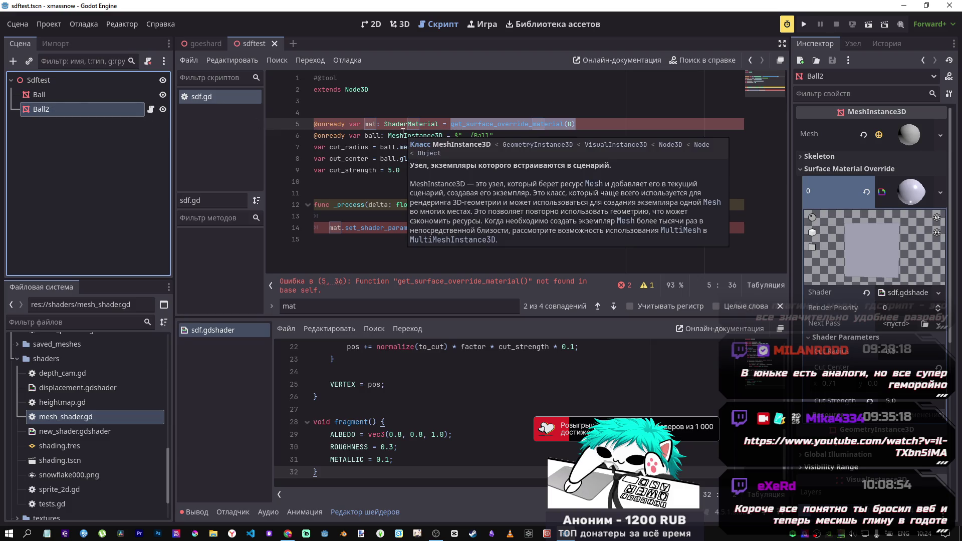
{"action": "left_click", "coordinate": [485, 124]}
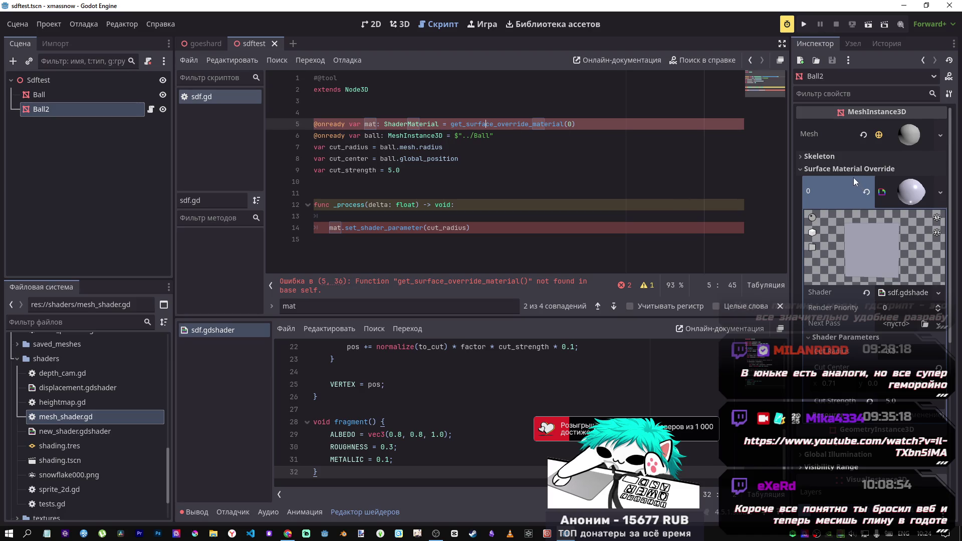
{"action": "mouse_move", "coordinate": [846, 182]}
{"action": "left_mouse_down"}
{"action": "mouse_move", "coordinate": [573, 143]}
{"action": "mouse_move", "coordinate": [546, 182]}
{"action": "left_mouse_up"}
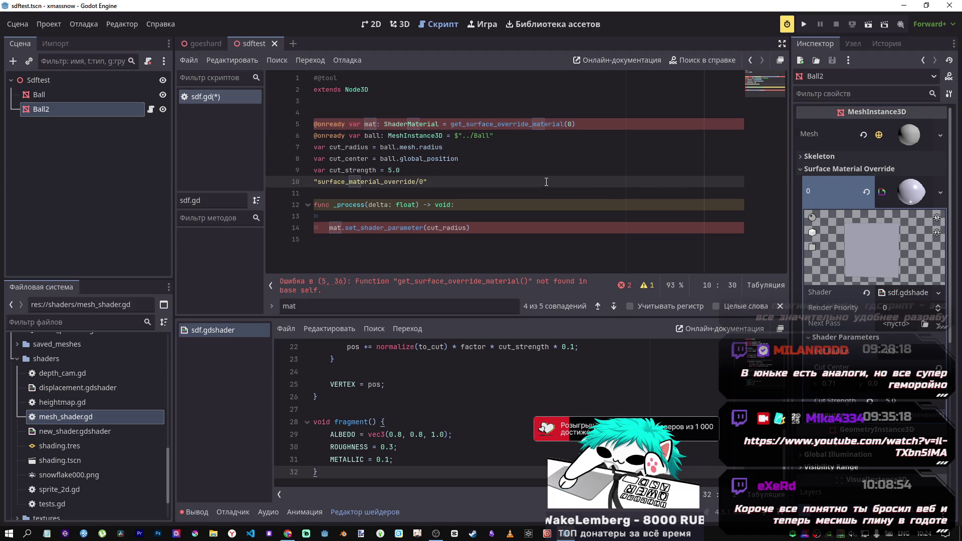
{"action": "left_click_drag", "start_coordinate": [447, 184], "coordinate": [299, 183]}
{"action": "key", "text": "BackSpace"}
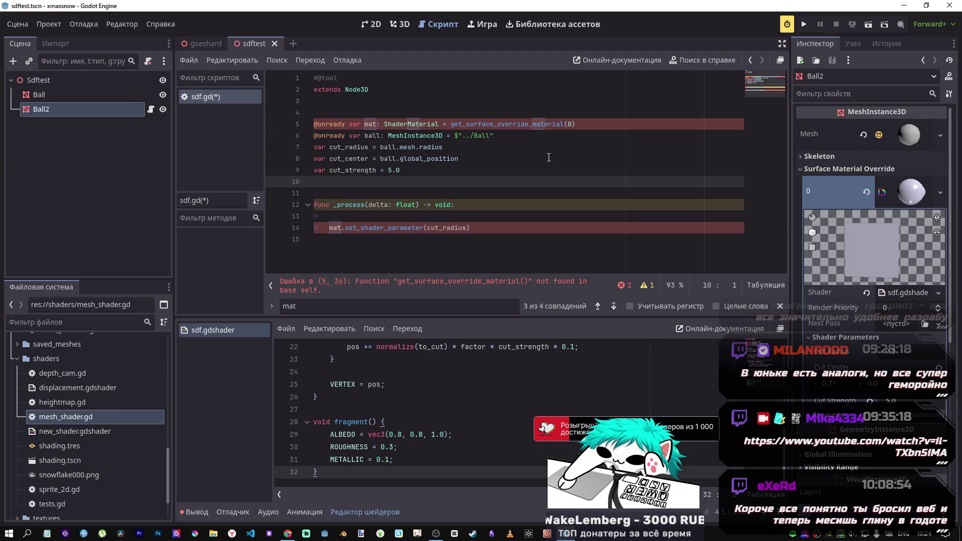
{"action": "key", "text": "BackSpace"}
{"action": "left_click", "coordinate": [586, 128]}
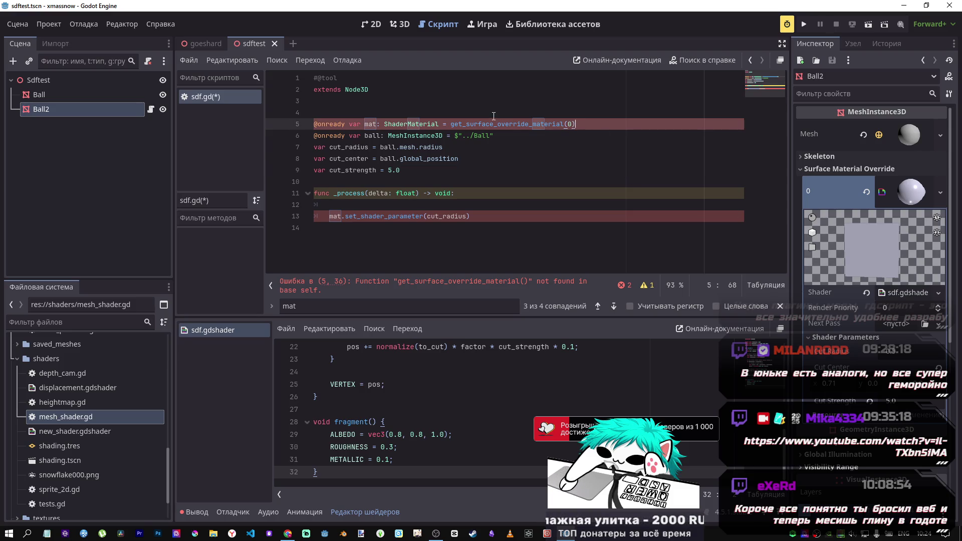
Inspect the Surface Material Override slot options, then open the MeshInstance3D class reference
{"action": "left_click", "coordinate": [818, 170]}
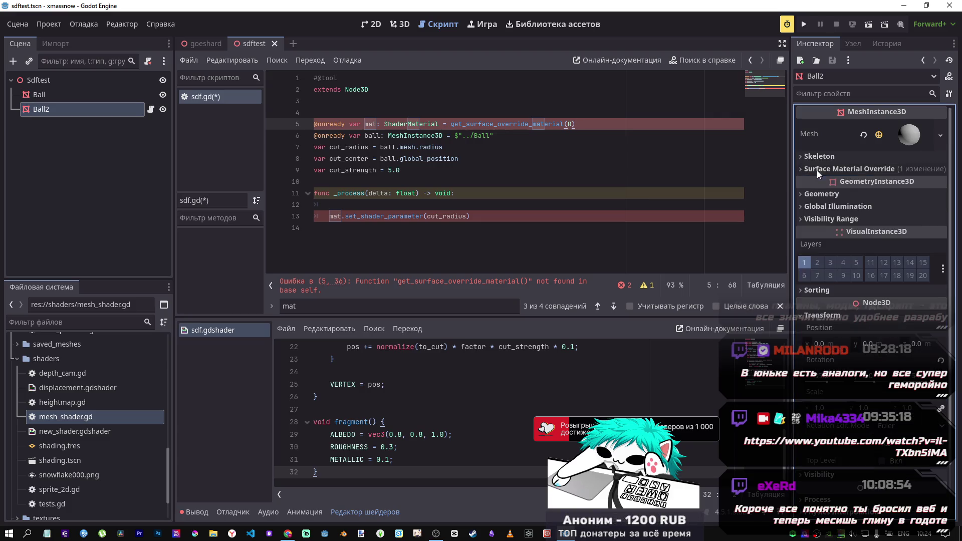
{"action": "left_click", "coordinate": [808, 165]}
{"action": "right_click", "coordinate": [823, 192]}
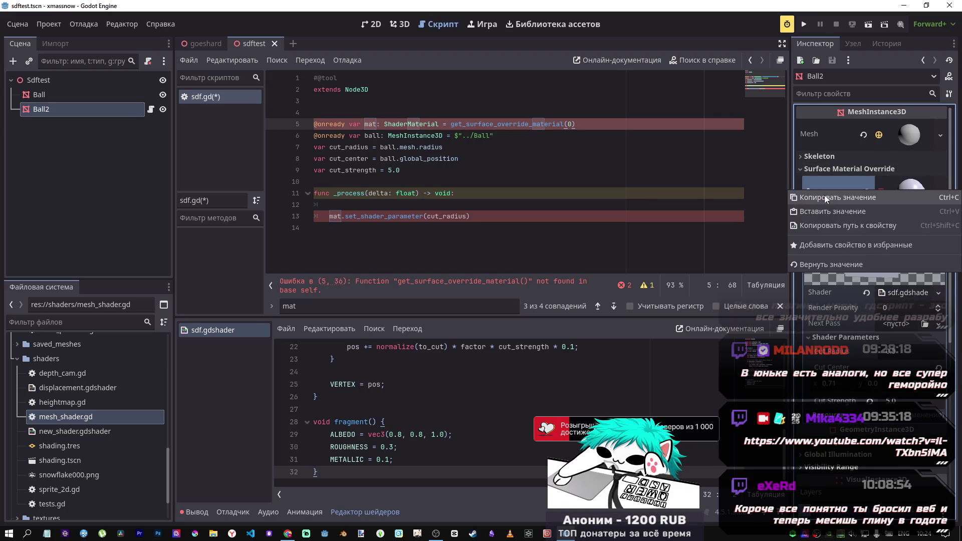
{"action": "left_click", "coordinate": [864, 171]}
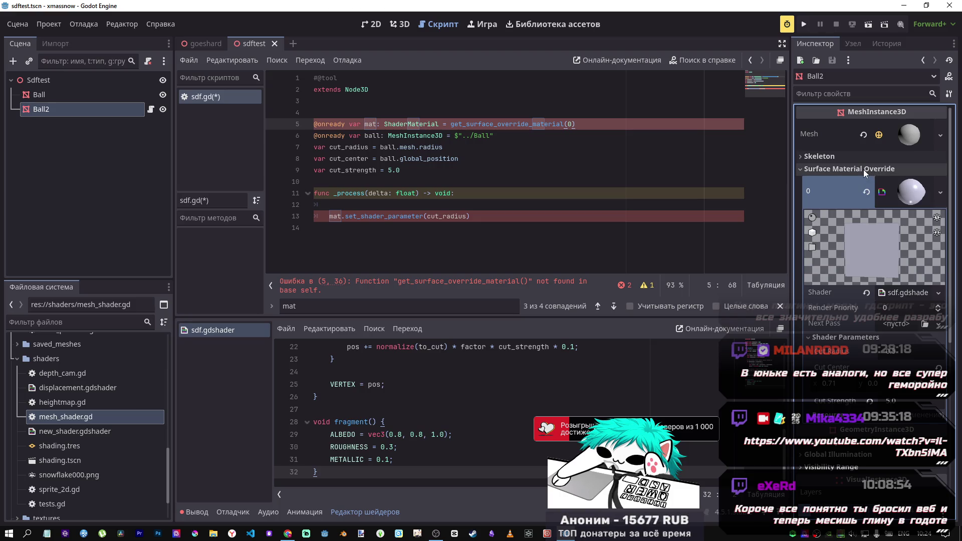
{"action": "right_click", "coordinate": [844, 184]}
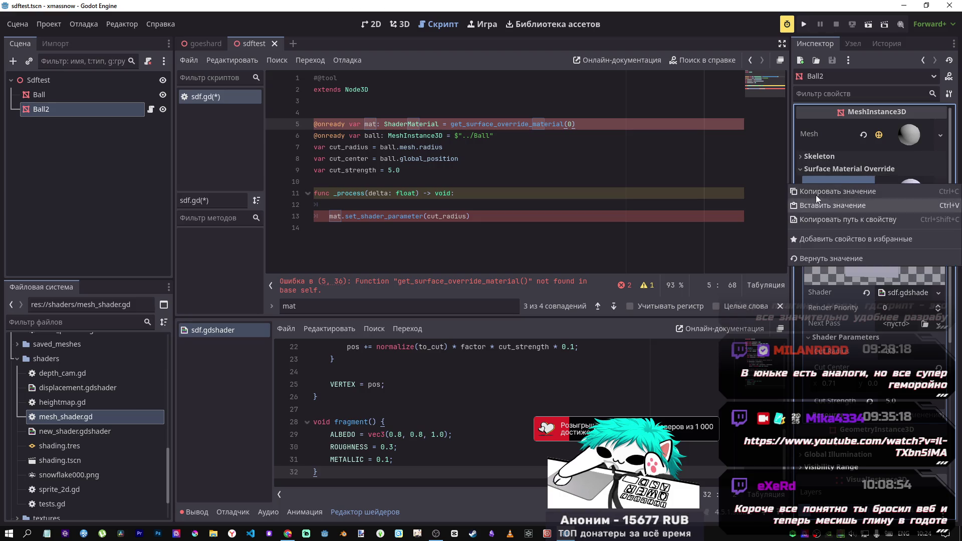
{"action": "left_click", "coordinate": [823, 171]}
{"action": "left_click", "coordinate": [949, 77]}
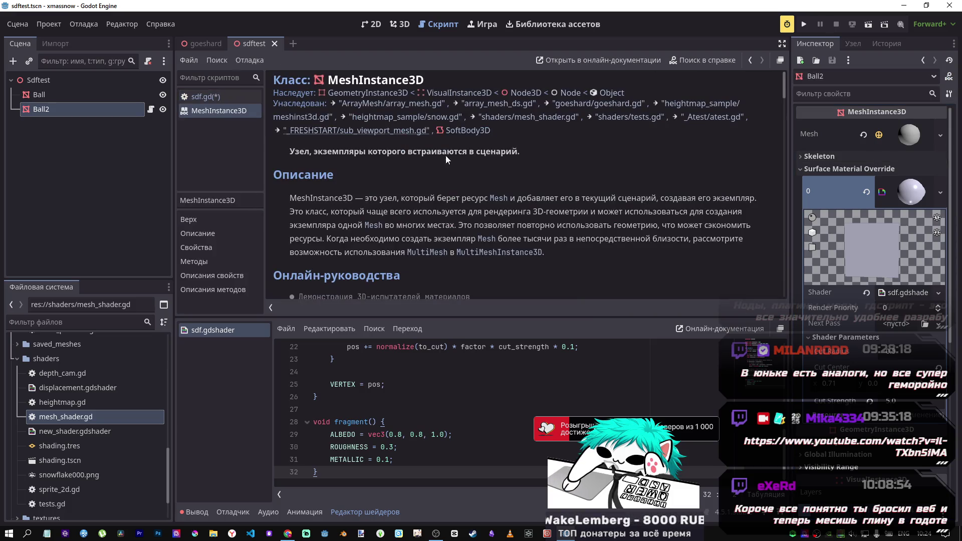
Read the get/set_surface_override_material entries in the MeshInstance3D docs, then go back to sdf.gd
{"action": "scroll", "coordinate": [410, 176], "scroll_direction": "down", "scroll_amount": 10}
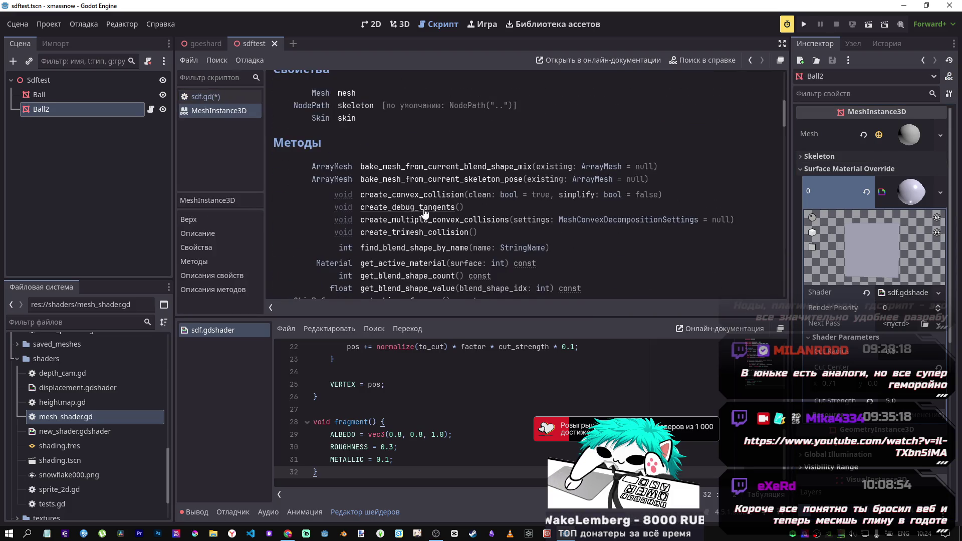
{"action": "scroll", "coordinate": [425, 213], "scroll_direction": "down", "scroll_amount": 5}
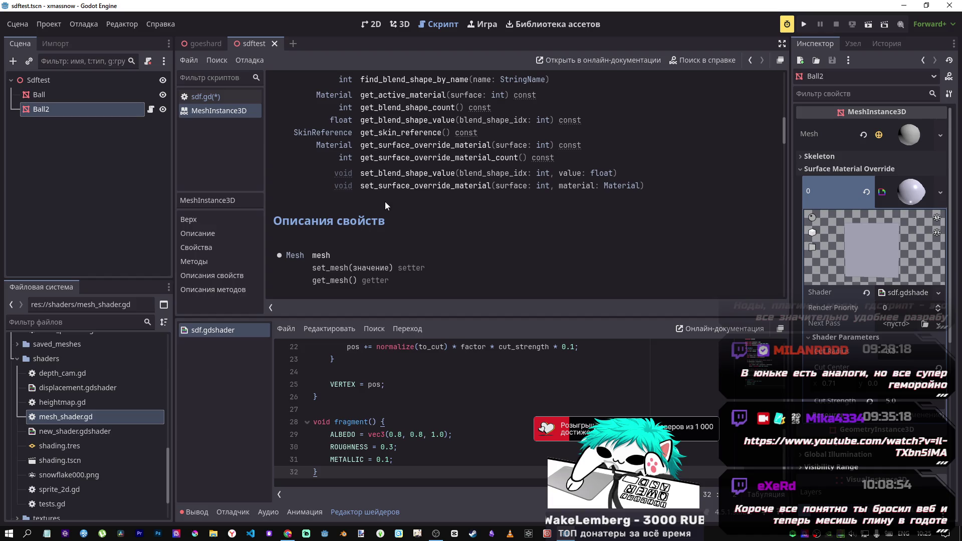
{"action": "left_click", "coordinate": [426, 193]}
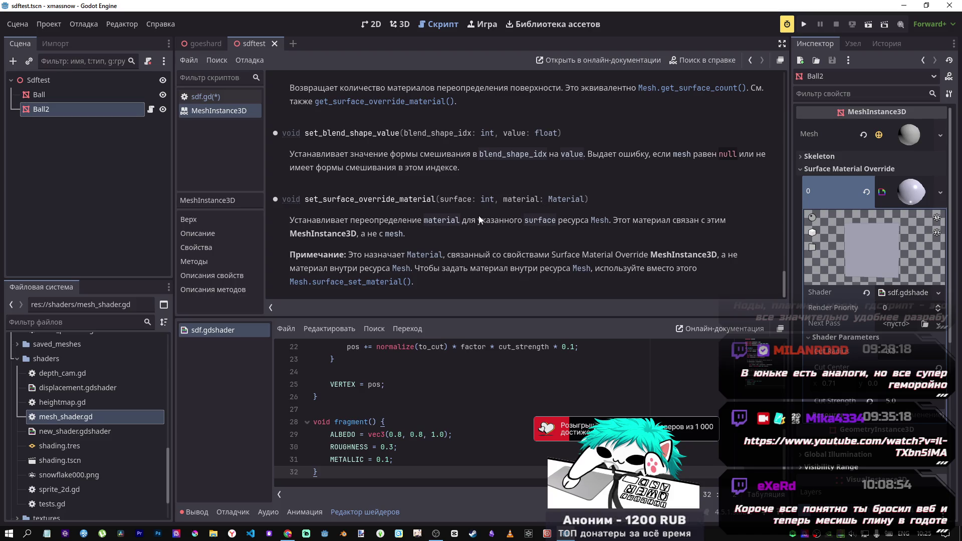
{"action": "scroll", "coordinate": [377, 209], "scroll_direction": "up", "scroll_amount": 4}
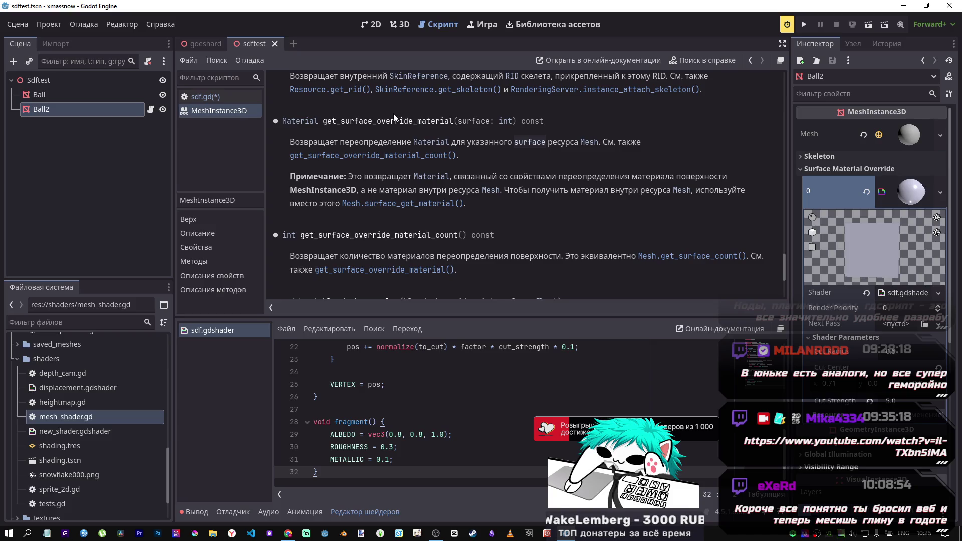
{"action": "mouse_move", "coordinate": [329, 143]}
{"action": "left_mouse_down"}
{"action": "mouse_move", "coordinate": [554, 145]}
{"action": "mouse_move", "coordinate": [554, 136]}
{"action": "left_mouse_up"}
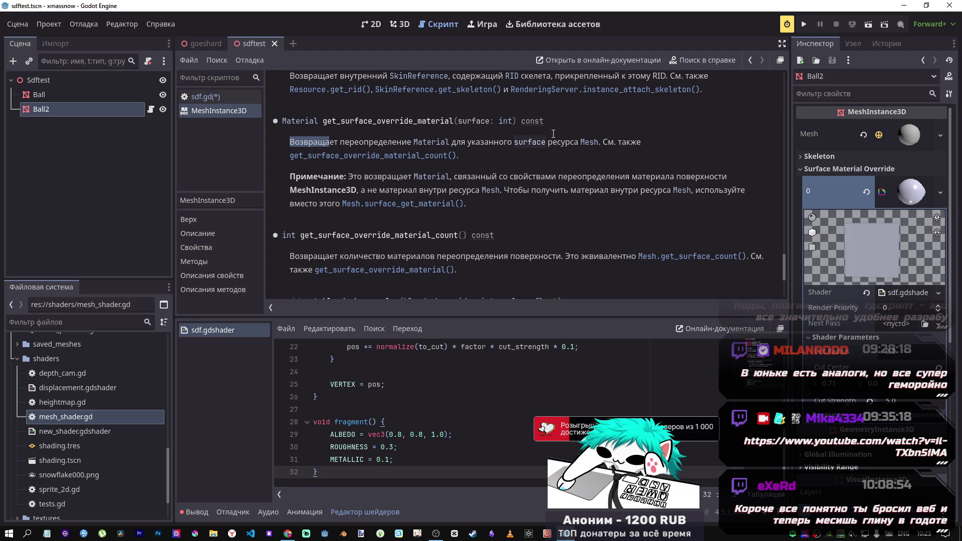
{"action": "left_click_drag", "start_coordinate": [513, 130], "coordinate": [626, 165]}
{"action": "left_click", "coordinate": [823, 187]}
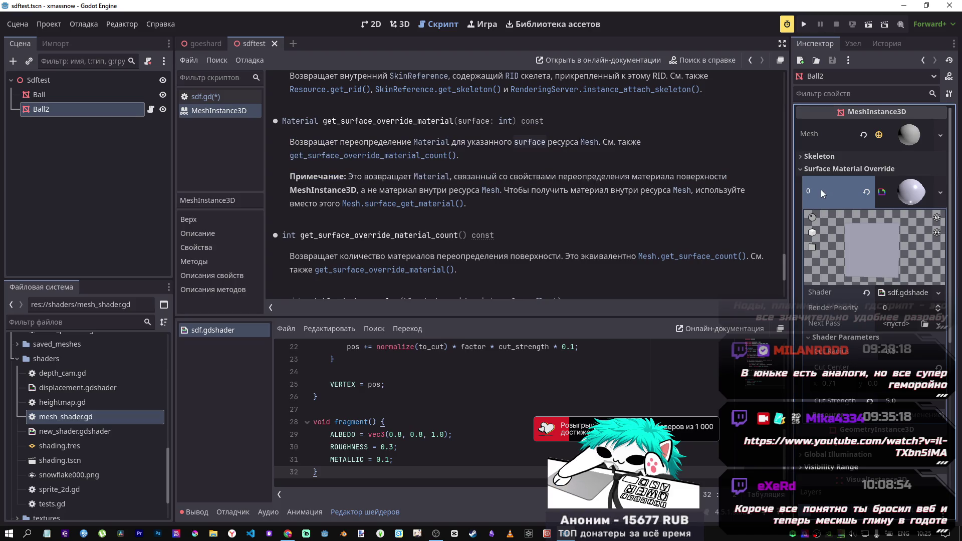
{"action": "left_click", "coordinate": [201, 95]}
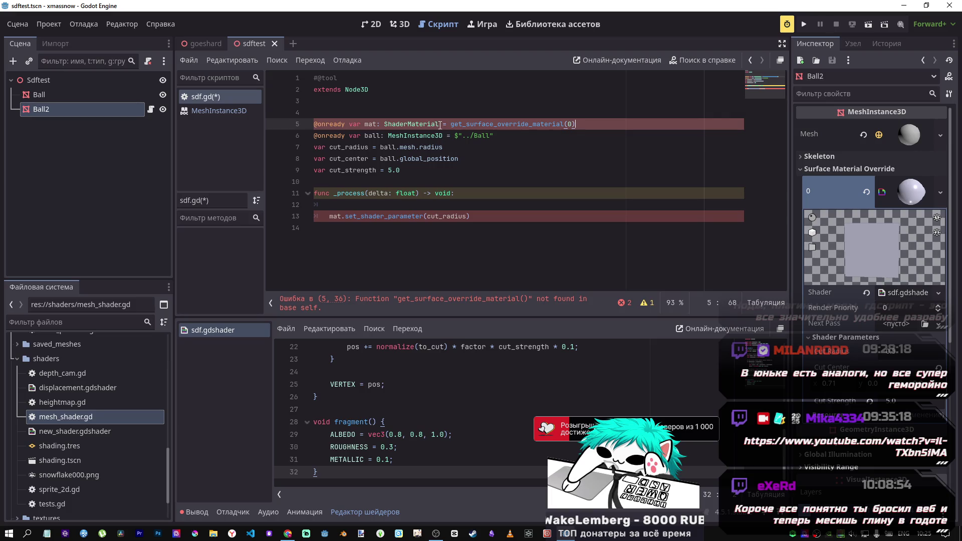
Make sdf.gd extend MeshInstance3D instead of Node3D, keep mat's ShaderMaterial annotation, and save
{"action": "left_click_drag", "start_coordinate": [440, 126], "coordinate": [376, 124]}
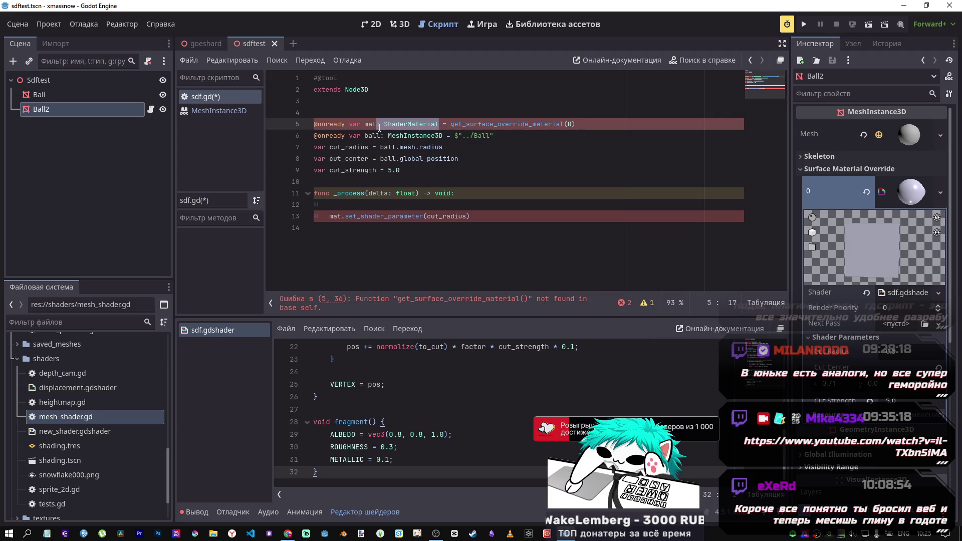
{"action": "key", "text": "BackSpace"}
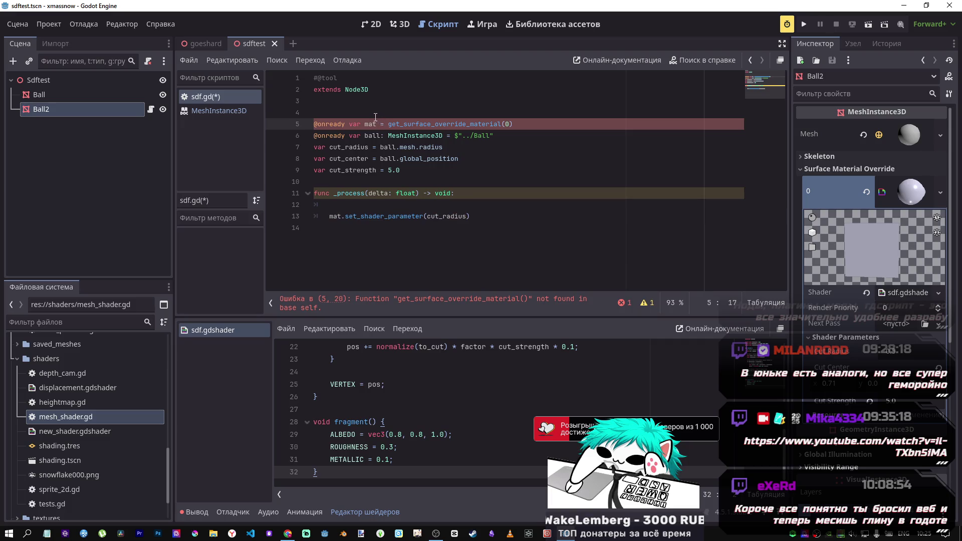
{"action": "key", "text": "ctrl+z"}
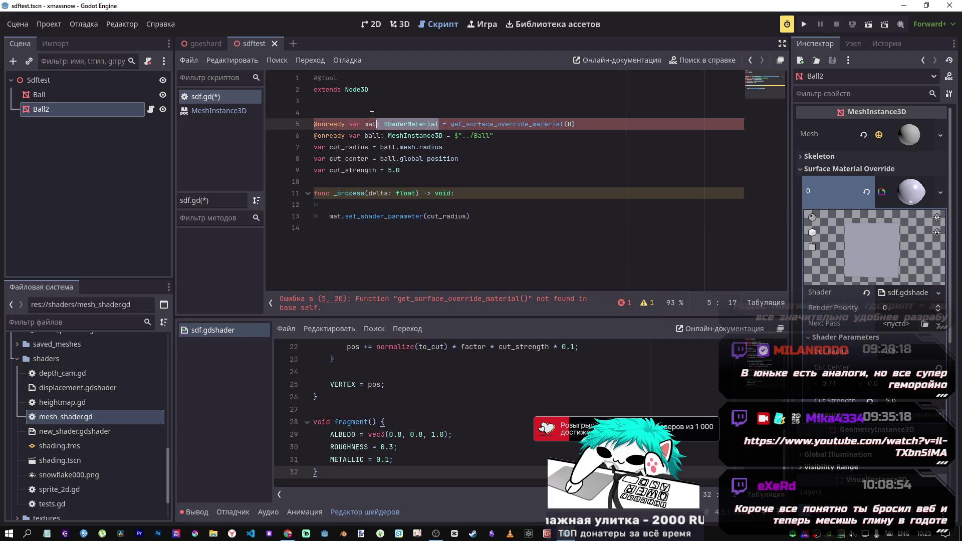
{"action": "double_click", "coordinate": [350, 88]}
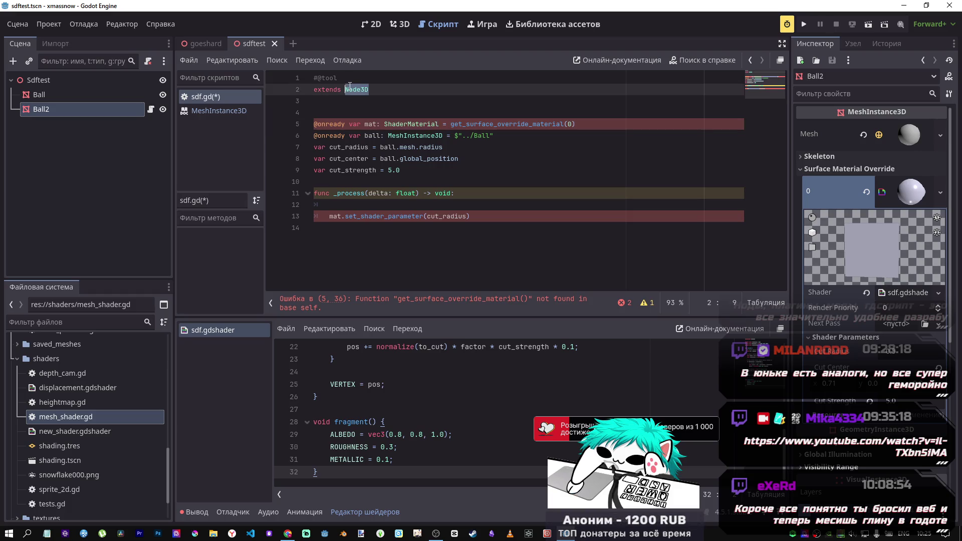
{"action": "type", "text": "MeE"}
{"action": "type", "text": "Mesh"}
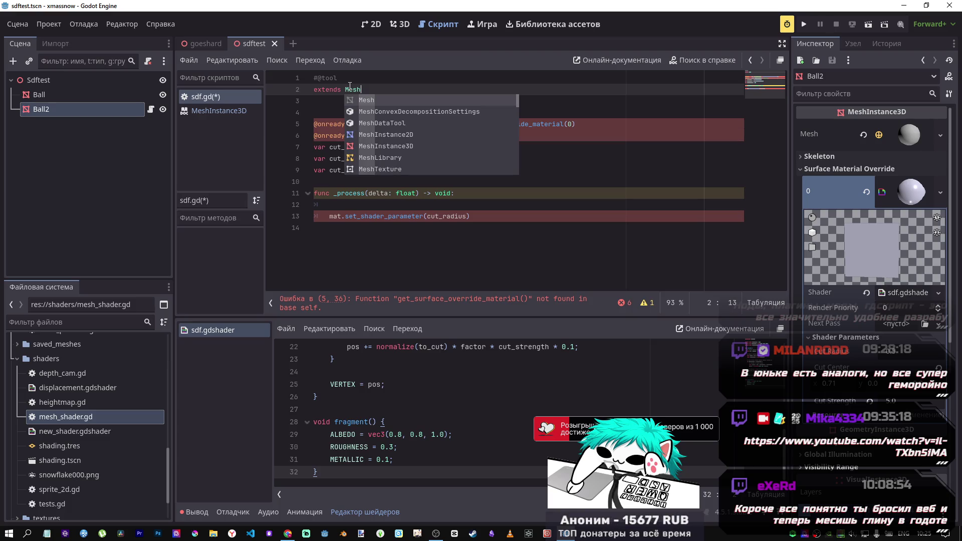
{"action": "left_click", "coordinate": [387, 146]}
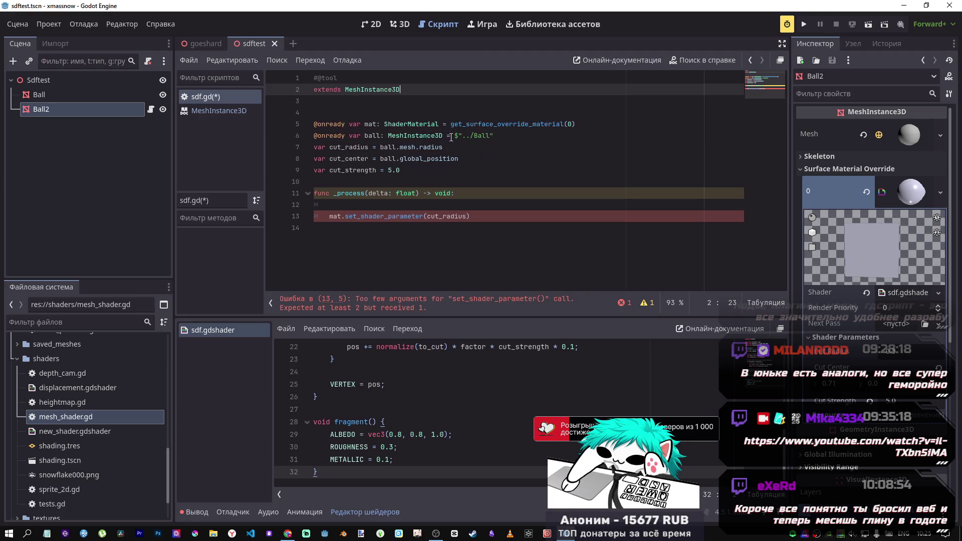
{"action": "key", "text": "ctrl+s"}
{"action": "mouse_move", "coordinate": [471, 216]}
{"action": "left_mouse_down"}
{"action": "mouse_move", "coordinate": [351, 216]}
{"action": "mouse_move", "coordinate": [467, 216]}
{"action": "left_mouse_up"}
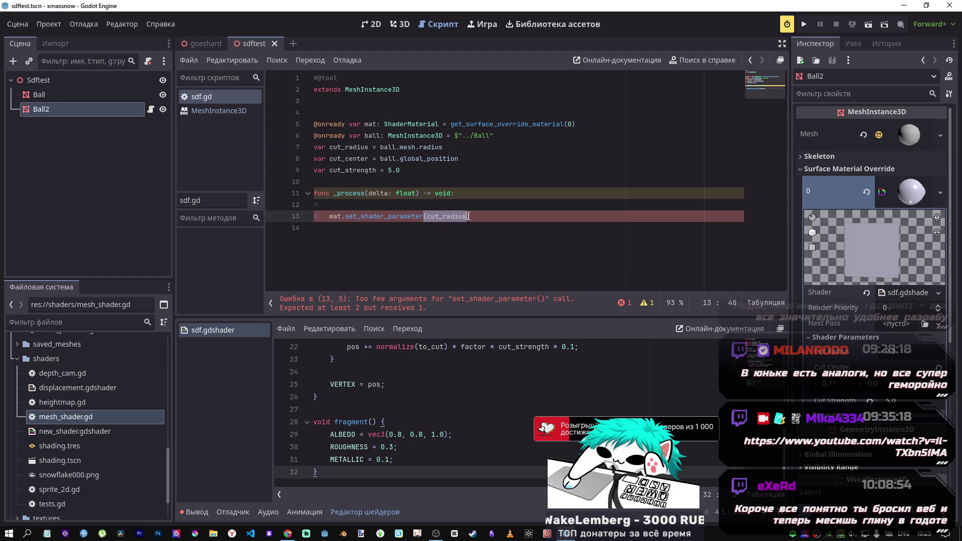
Quote the line 13 parameter as 'cut_radius' and pass cut_radius as its value
{"action": "double_click", "coordinate": [461, 217]}
{"action": "type", "text": "'"}
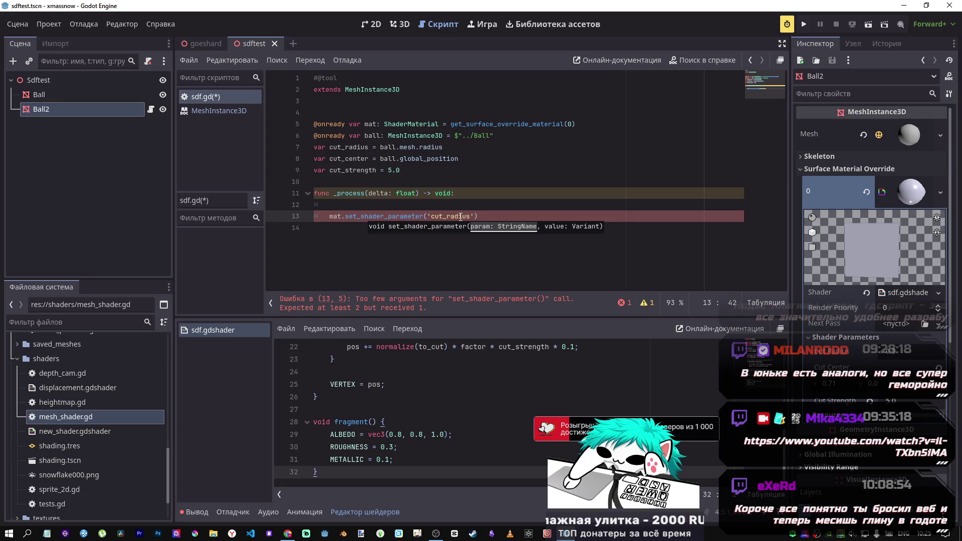
{"action": "type", "text": ","}
{"action": "left_click", "coordinate": [451, 216], "text": "ctrl"}
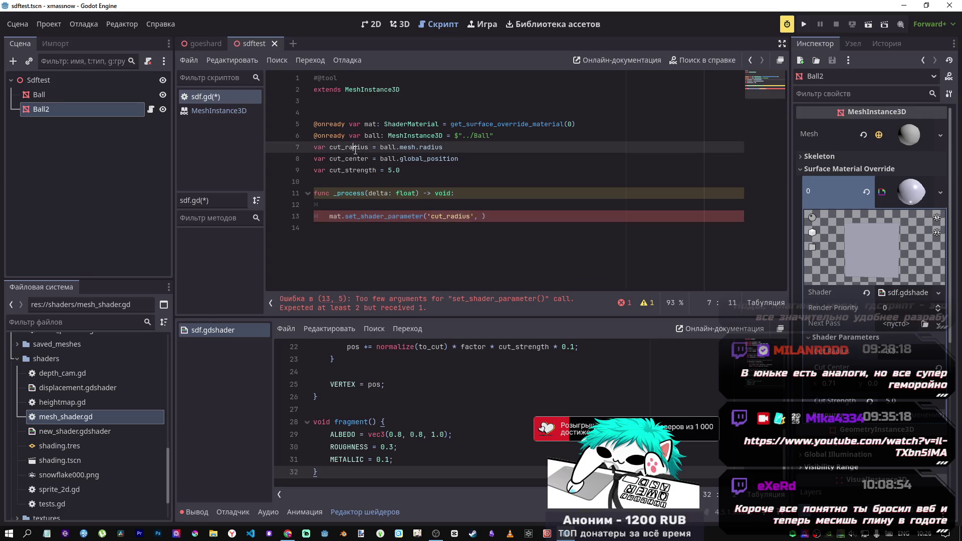
{"action": "key", "text": "ctrl+c"}
{"action": "left_click", "coordinate": [483, 212]}
{"action": "key", "text": "ctrl+v"}
Duplicate the set_shader_parameter line twice below itself
{"action": "key", "text": "End"}
{"action": "key", "text": "shift+Home"}
{"action": "key", "text": "ctrl+c"}
{"action": "key", "text": "End"}
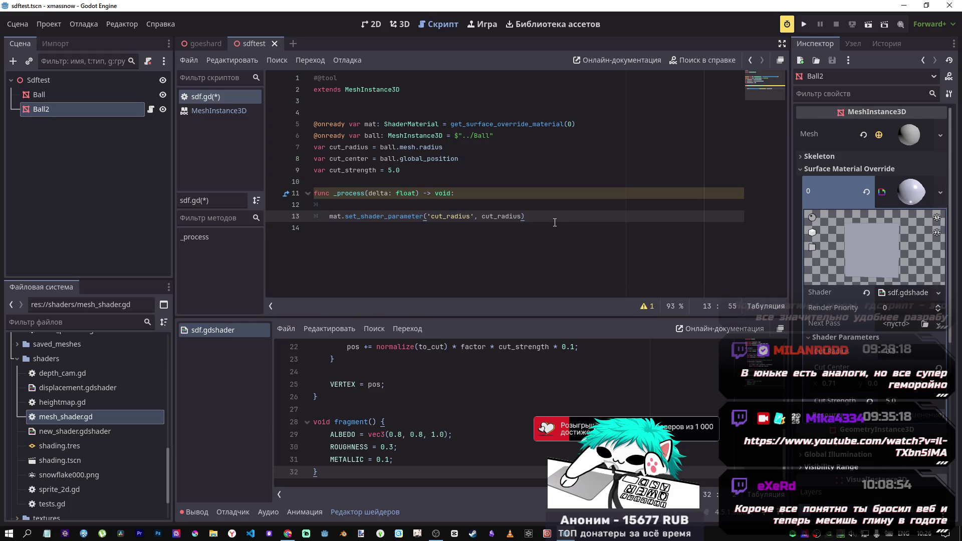
{"action": "key", "text": "Return"}
{"action": "key", "text": "ctrl+v"}
{"action": "key", "text": "Return"}
{"action": "key", "text": "ctrl+v"}
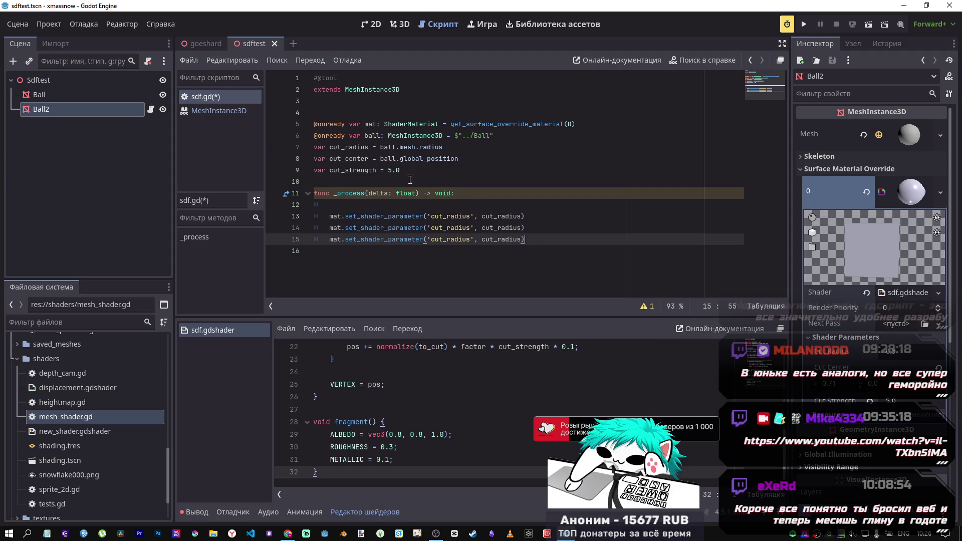
Rename the line 14 parameter to 'cut_center', trying then undoing a ball.global_position value
{"action": "double_click", "coordinate": [350, 159]}
{"action": "key", "text": "ctrl+c"}
{"action": "double_click", "coordinate": [441, 226]}
{"action": "key", "text": "ctrl+v"}
{"action": "left_click_drag", "start_coordinate": [459, 159], "coordinate": [382, 159]}
{"action": "left_click", "coordinate": [532, 232]}
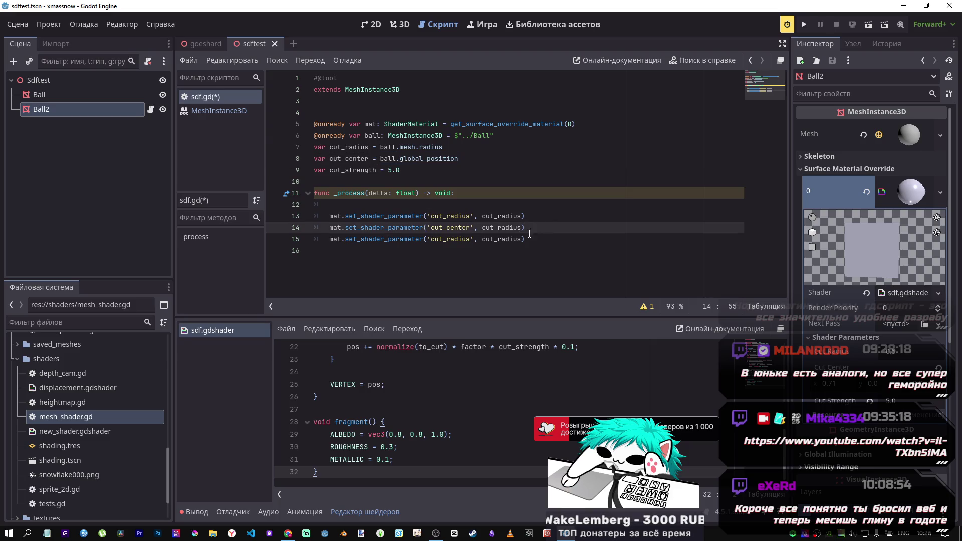
{"action": "double_click", "coordinate": [505, 226]}
{"action": "key", "text": "ctrl+v"}
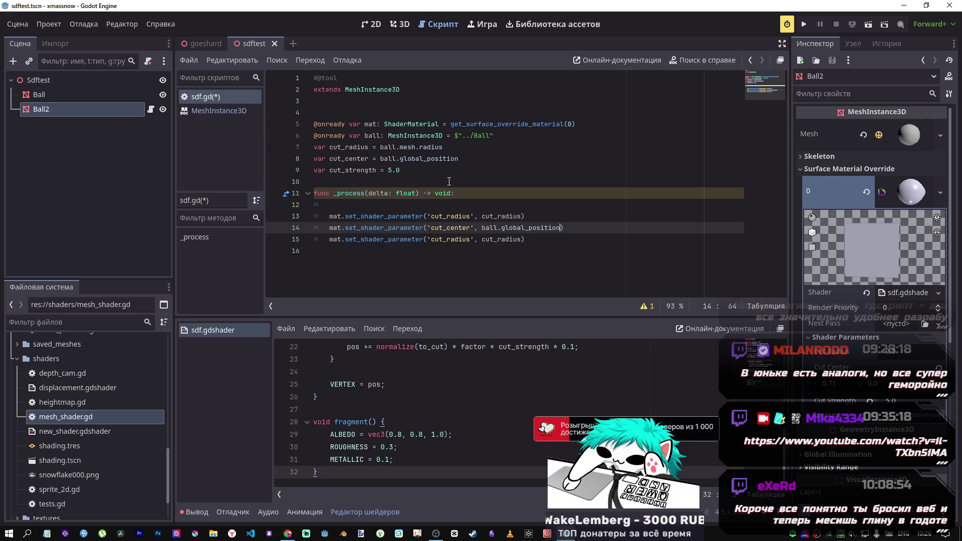
{"action": "key", "text": "ctrl+z"}
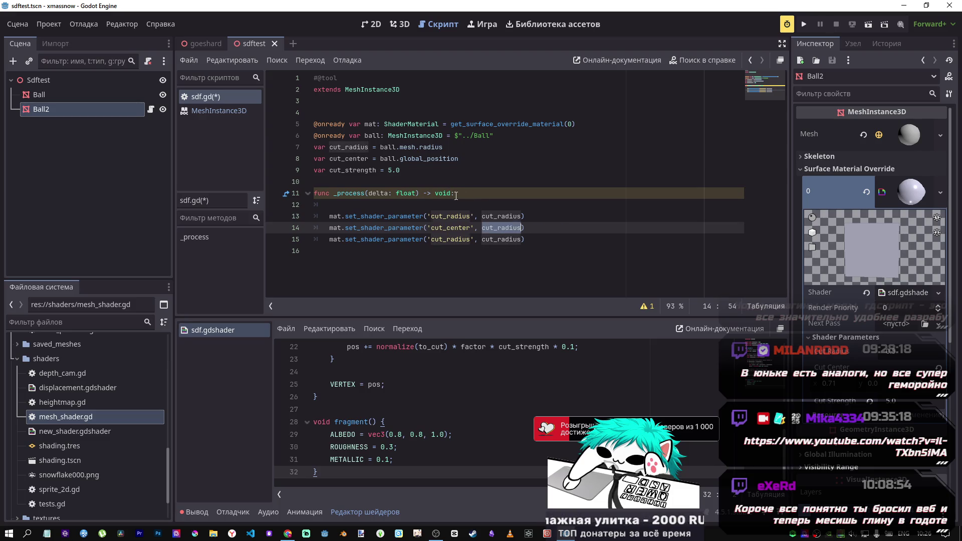
{"action": "key", "text": "ctrl+z"}
Set the line 14 value to cut_center
{"action": "left_click", "coordinate": [502, 228]}
{"action": "key", "text": "ctrl+Delete"}
{"action": "key", "text": "BackSpace"}
{"action": "type", "text": "ce"}
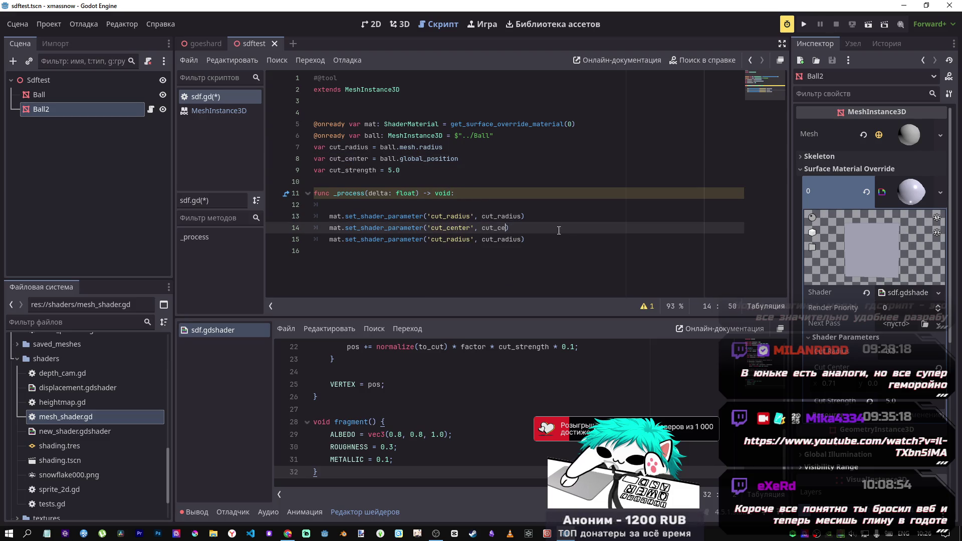
{"action": "double_click", "coordinate": [353, 160]}
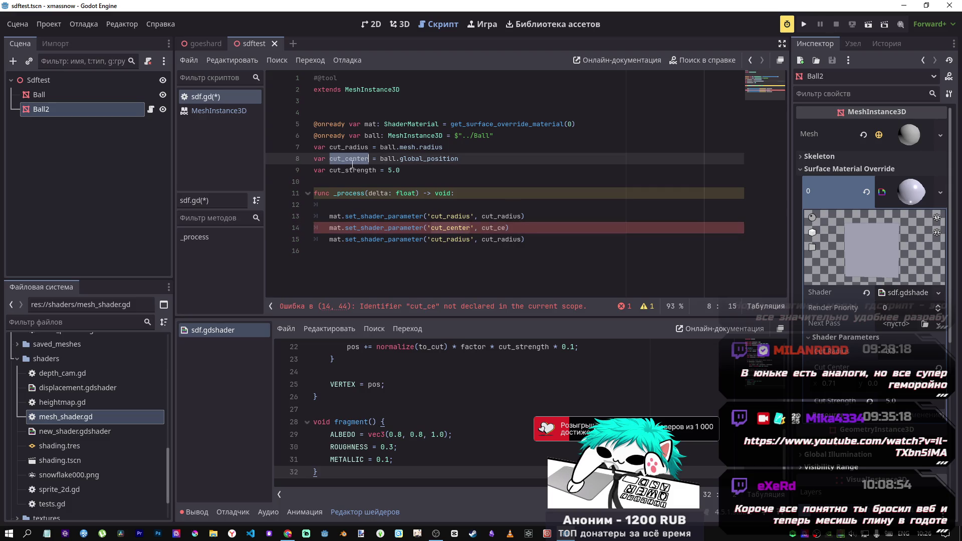
{"action": "key", "text": "ctrl+c"}
{"action": "double_click", "coordinate": [494, 228]}
{"action": "key", "text": "ctrl+v"}
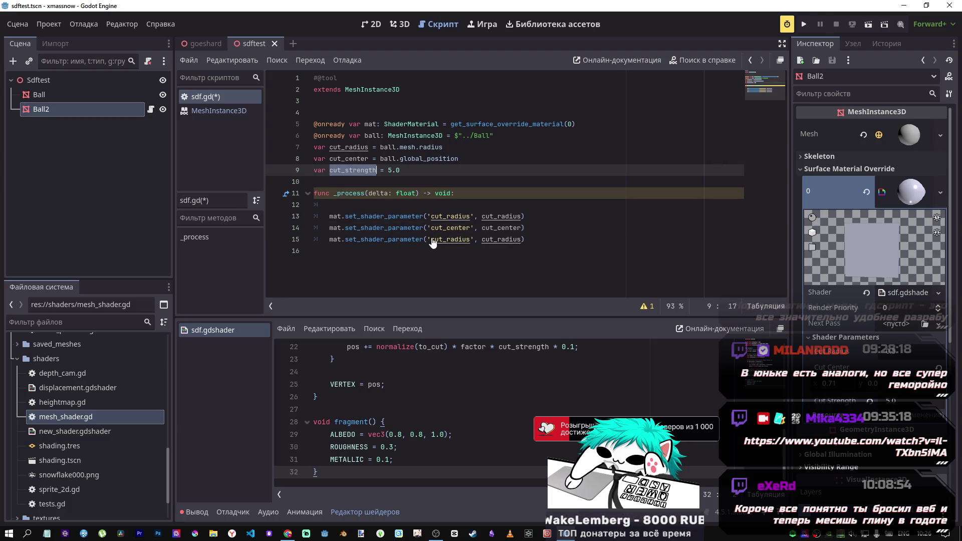
Rename the third parameter line to cut_strength, then delete that line
{"action": "double_click", "coordinate": [449, 239]}
{"action": "type", "text": "cut_strength"}
{"action": "left_click_drag", "start_coordinate": [540, 240], "coordinate": [329, 239]}
{"action": "key", "text": "BackSpace"}
{"action": "left_click", "coordinate": [418, 180]}
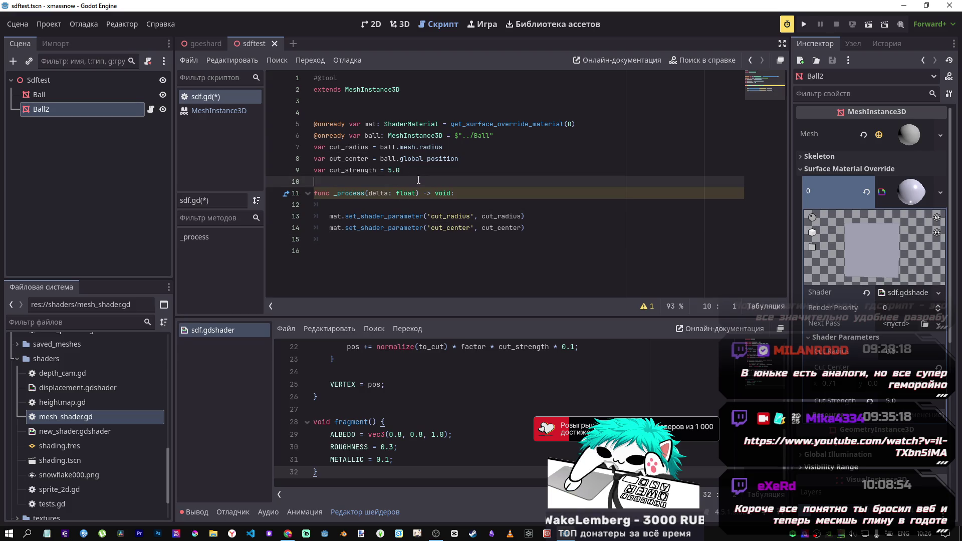
Add a _ready function that sets the shader's 'cut_strength' parameter to cut_strength
{"action": "key", "text": "Return"}
{"action": "key", "text": "Return"}
{"action": "key", "text": "Up"}
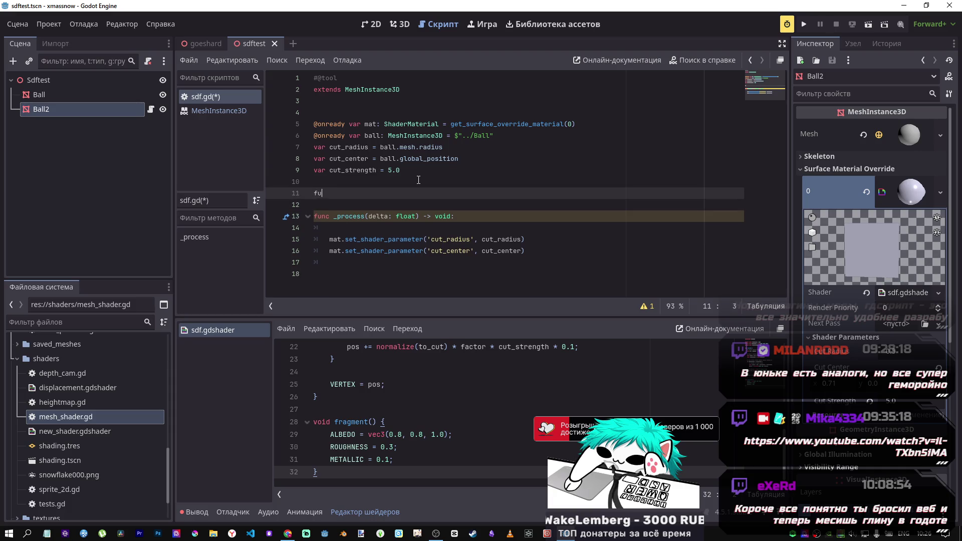
{"action": "type", "text": "nc rea"}
{"action": "key", "text": "Return"}
{"action": "key", "text": "Return"}
{"action": "key", "text": "ctrl+v"}
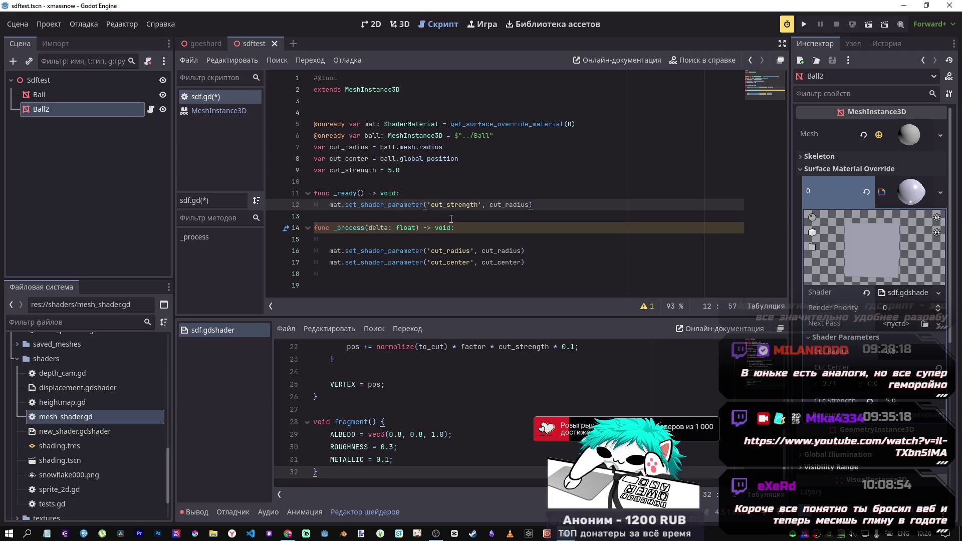
{"action": "left_click", "coordinate": [494, 261]}
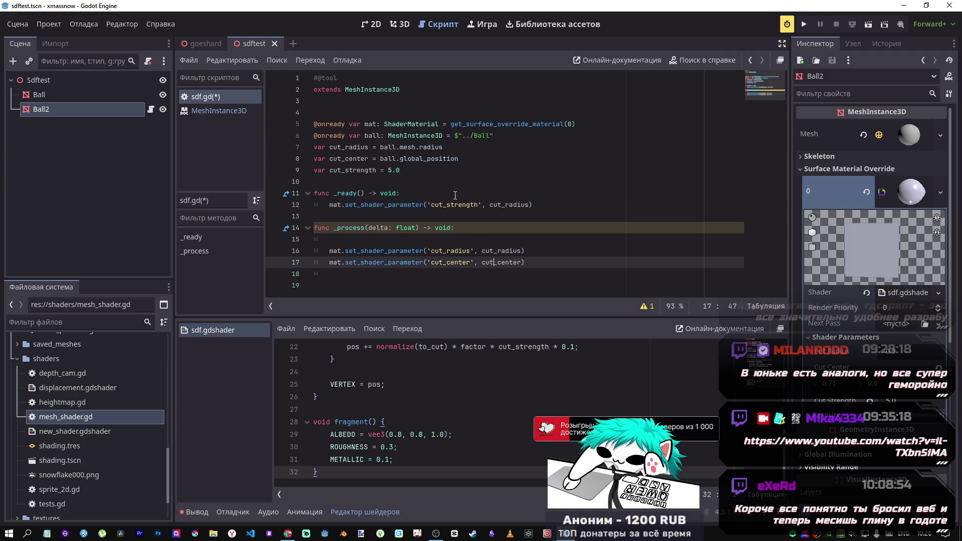
{"action": "left_click", "coordinate": [394, 172]}
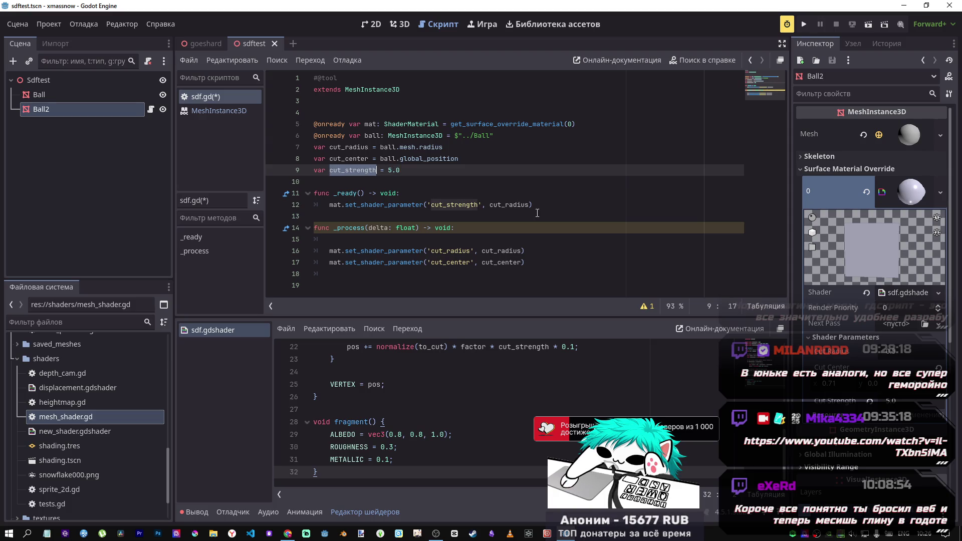
{"action": "double_click", "coordinate": [511, 203]}
{"action": "key", "text": "ctrl+v"}
Remove the empty line in _process, rename delta to _delta, save, and begin a new line
{"action": "left_click", "coordinate": [358, 239]}
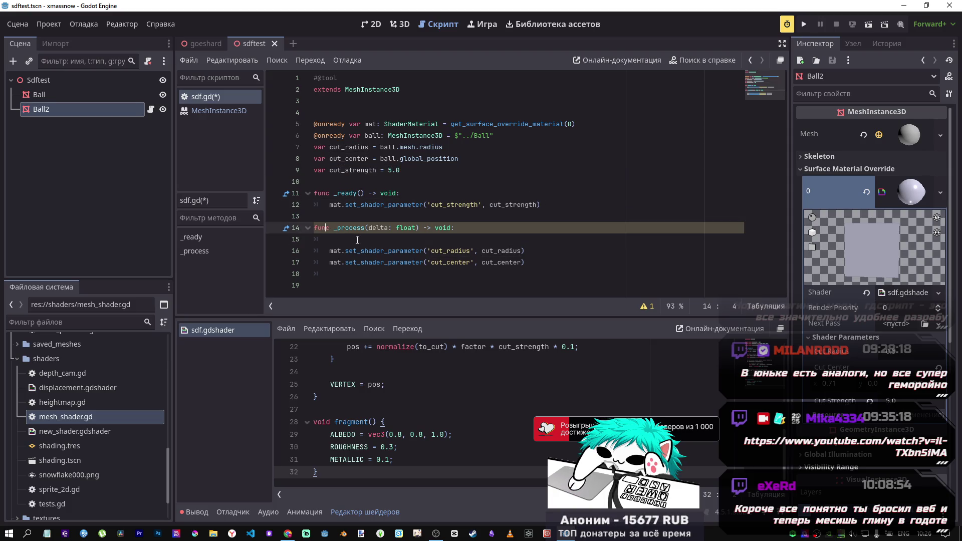
{"action": "key", "text": "BackSpace"}
{"action": "key", "text": "BackSpace"}
{"action": "key", "text": "ctrl+s"}
{"action": "key", "text": "Left"}
{"action": "key", "text": "Left"}
{"action": "key", "text": "Left"}
{"action": "type", "text": "_"}
{"action": "key", "text": "Up"}
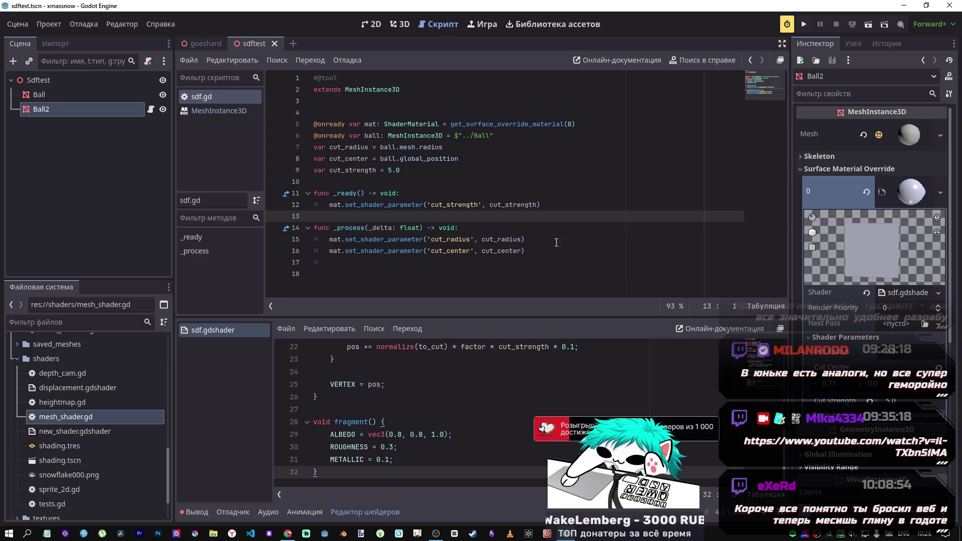
{"action": "left_click", "coordinate": [488, 224]}
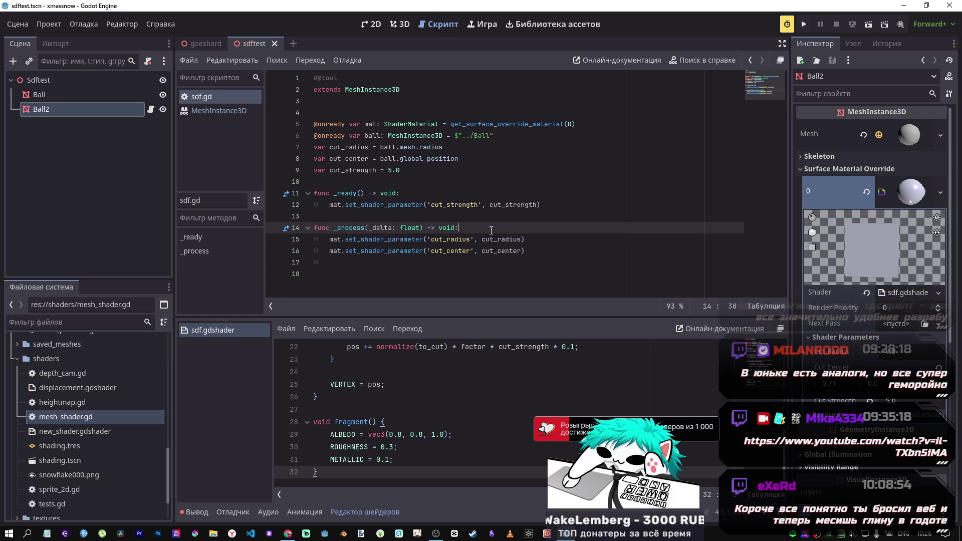
{"action": "key", "text": "Return"}
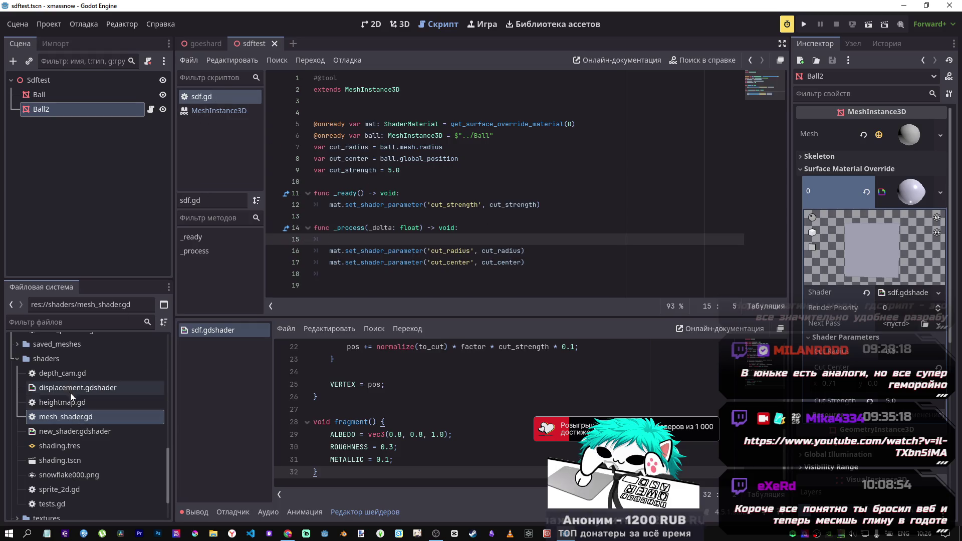
Glance at mesh_shader.gd, then close it and return to sdf.gd in the script editor
{"action": "scroll", "coordinate": [72, 417], "scroll_direction": "down", "scroll_amount": 3}
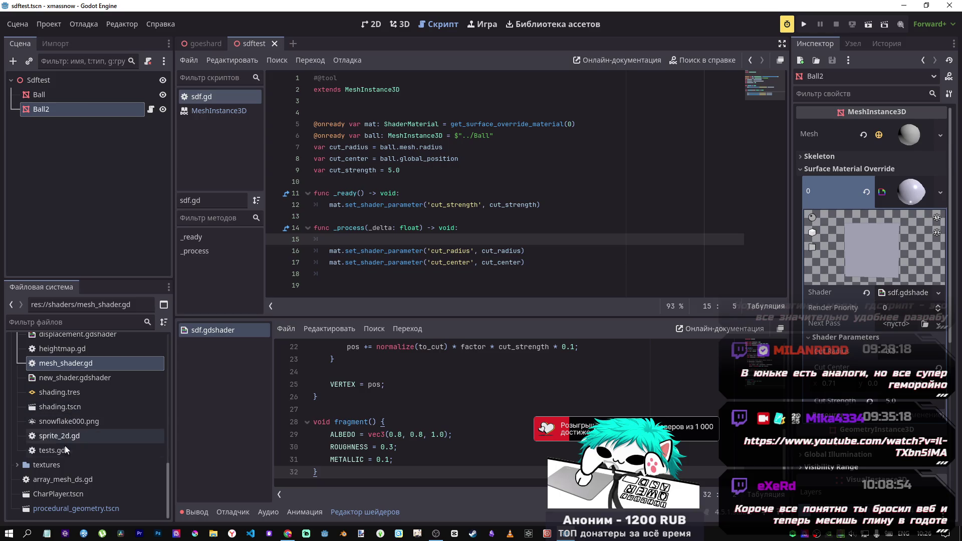
{"action": "scroll", "coordinate": [23, 421], "scroll_direction": "up", "scroll_amount": 5}
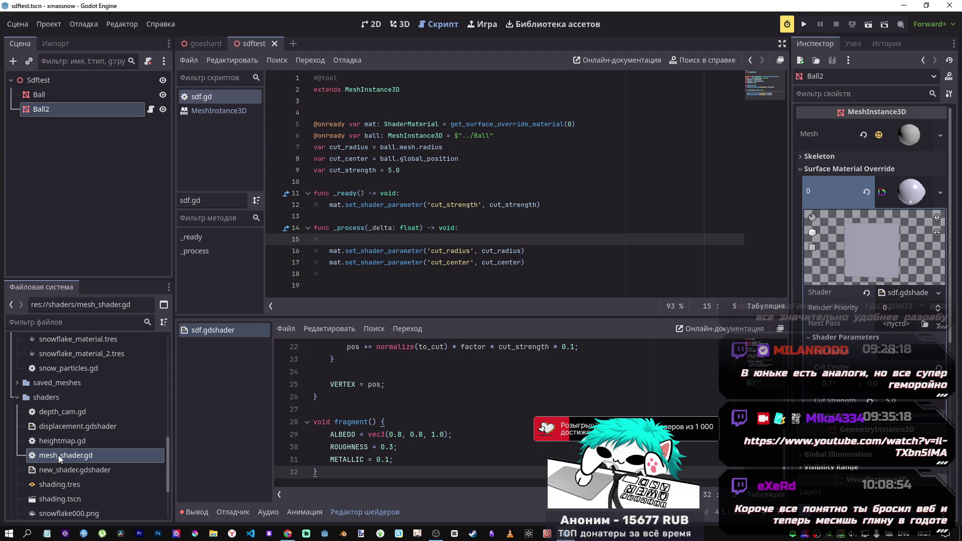
{"action": "double_click", "coordinate": [59, 455]}
{"action": "scroll", "coordinate": [537, 216], "scroll_direction": "down", "scroll_amount": 5}
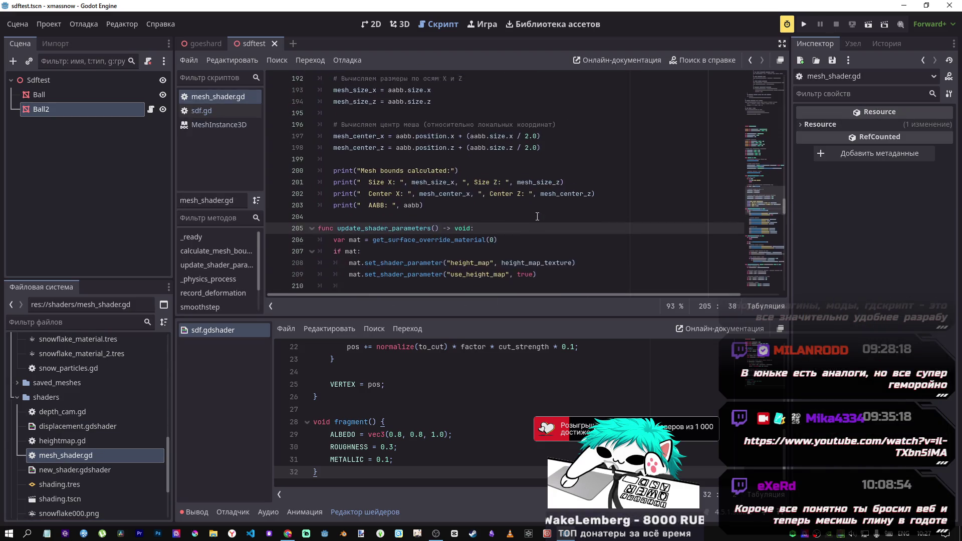
{"action": "scroll", "coordinate": [537, 216], "scroll_direction": "up", "scroll_amount": 15}
{"action": "mouse_move", "coordinate": [752, 160]}
{"action": "left_mouse_down"}
{"action": "mouse_move", "coordinate": [750, 125]}
{"action": "mouse_move", "coordinate": [766, 104]}
{"action": "mouse_move", "coordinate": [765, 90]}
{"action": "mouse_move", "coordinate": [762, 117]}
{"action": "mouse_move", "coordinate": [760, 80]}
{"action": "left_mouse_up"}
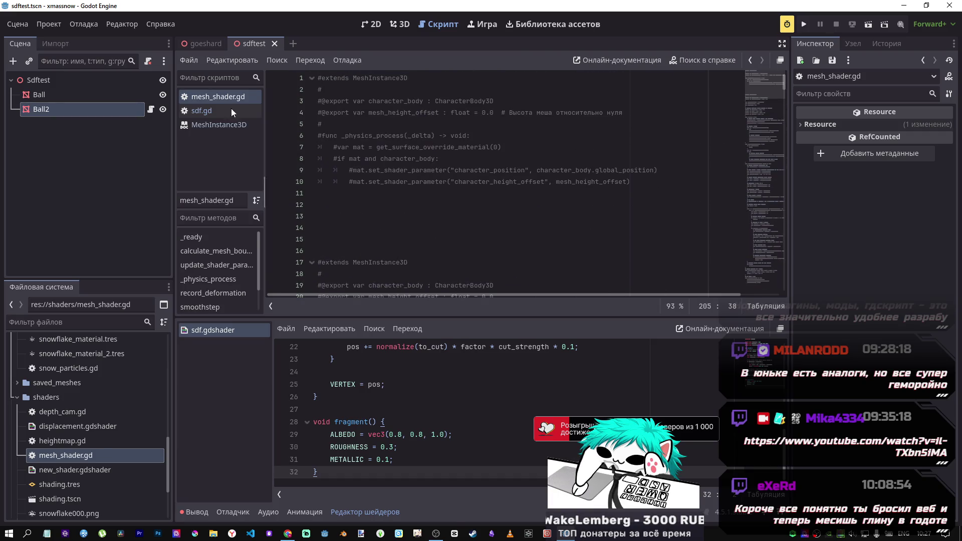
{"action": "left_click", "coordinate": [208, 111]}
{"action": "left_click", "coordinate": [219, 95]}
{"action": "middle_click", "coordinate": [219, 96]}
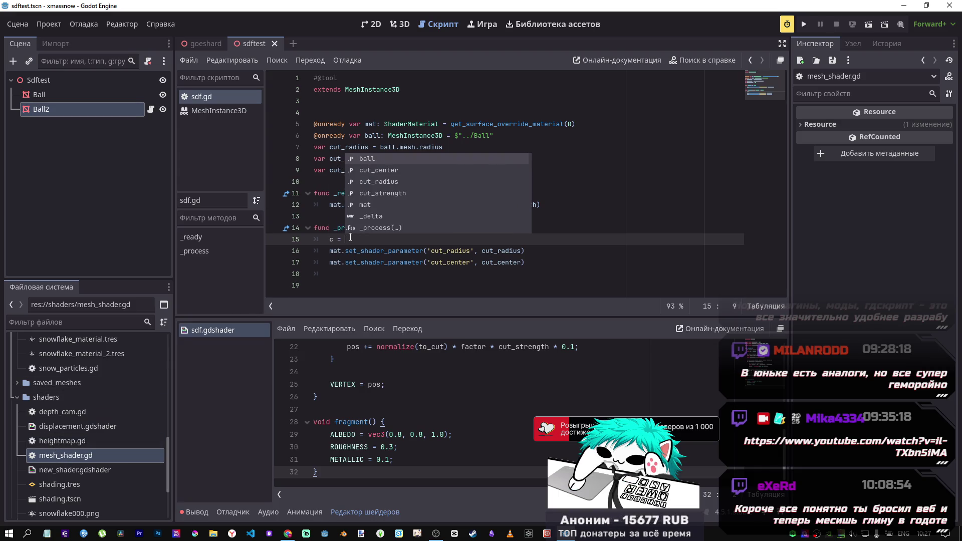
Move the c = 0 statement out of _process into a top-level var c = 0 declaration
{"action": "type", "text": "= 0"}
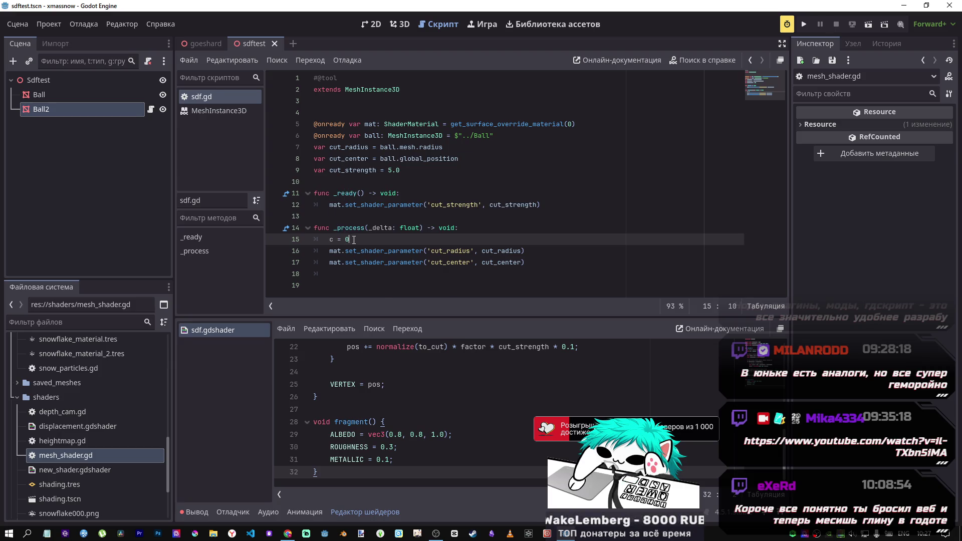
{"action": "key", "text": "shift+Home"}
{"action": "key", "text": "BackSpace"}
{"action": "left_click", "coordinate": [339, 184]}
{"action": "key", "text": "Return"}
{"action": "key", "text": "Up"}
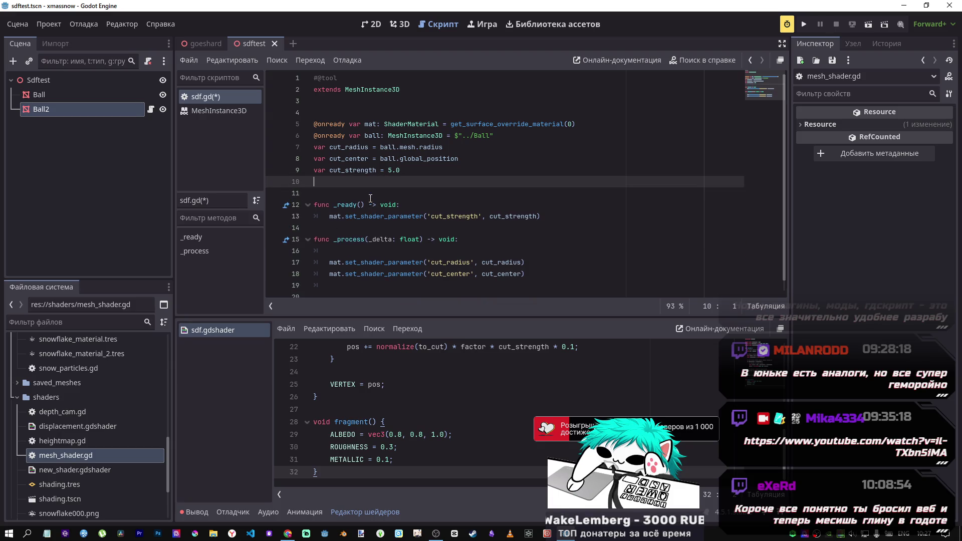
{"action": "key", "text": "Return"}
{"action": "type", "text": "var c"}
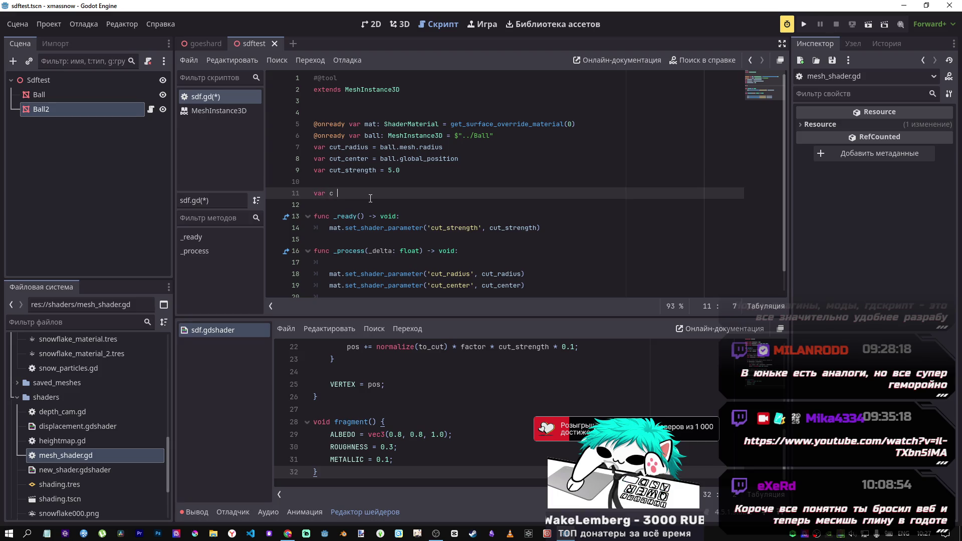
{"action": "type", "text": "= c = 0"}
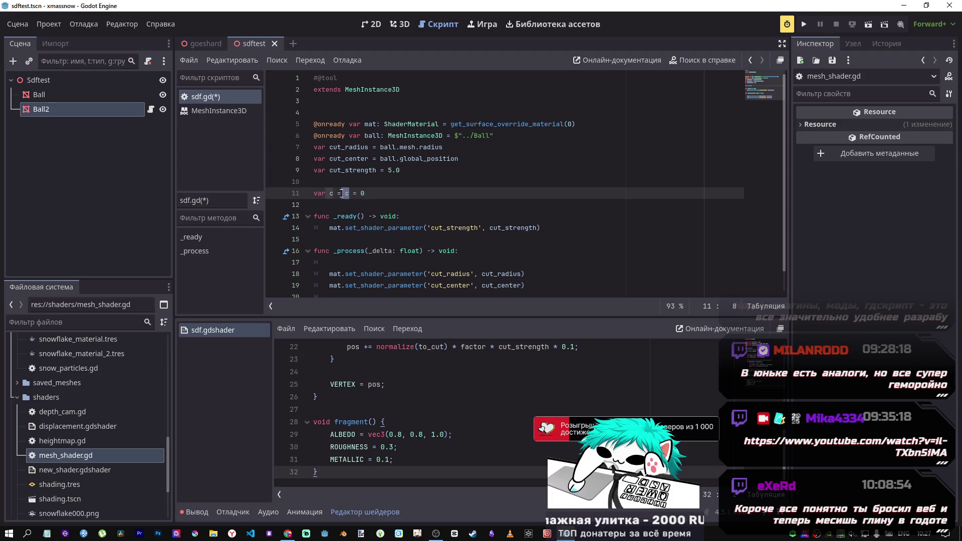
{"action": "left_click_drag", "start_coordinate": [350, 194], "coordinate": [327, 194]}
{"action": "key", "text": "BackSpace"}
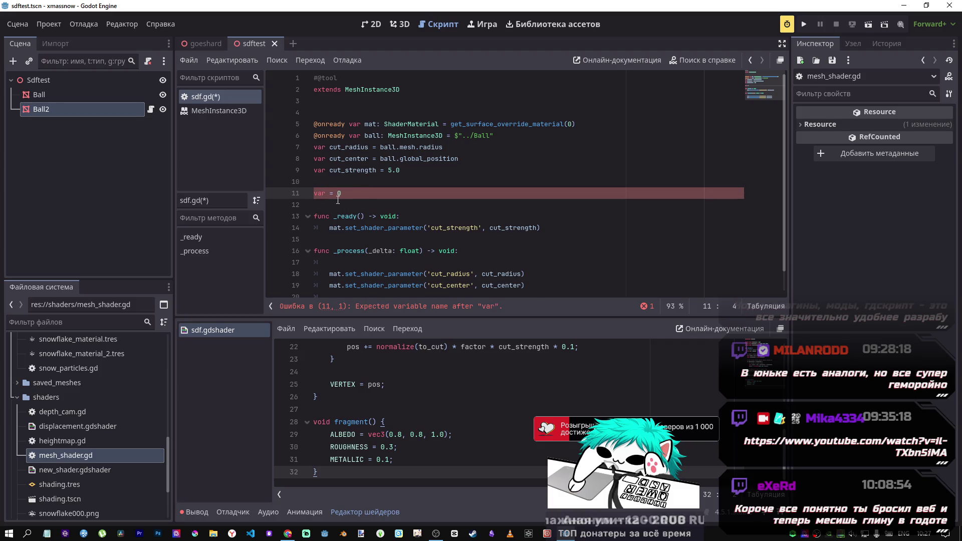
{"action": "type", "text": "c"}
{"action": "key", "text": "Down"}
{"action": "key", "text": "Down"}
{"action": "key", "text": "Down"}
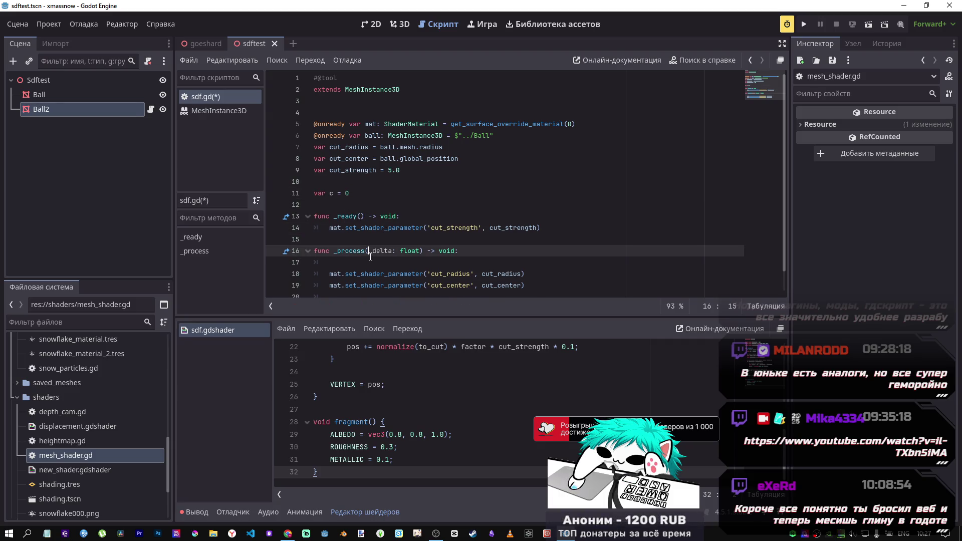
Browse shape_from_image.gd and ray_cast_heightmap.gd, then open ray_cast_3d.gd for the frame counter code
{"action": "mouse_move", "coordinate": [419, 257]}
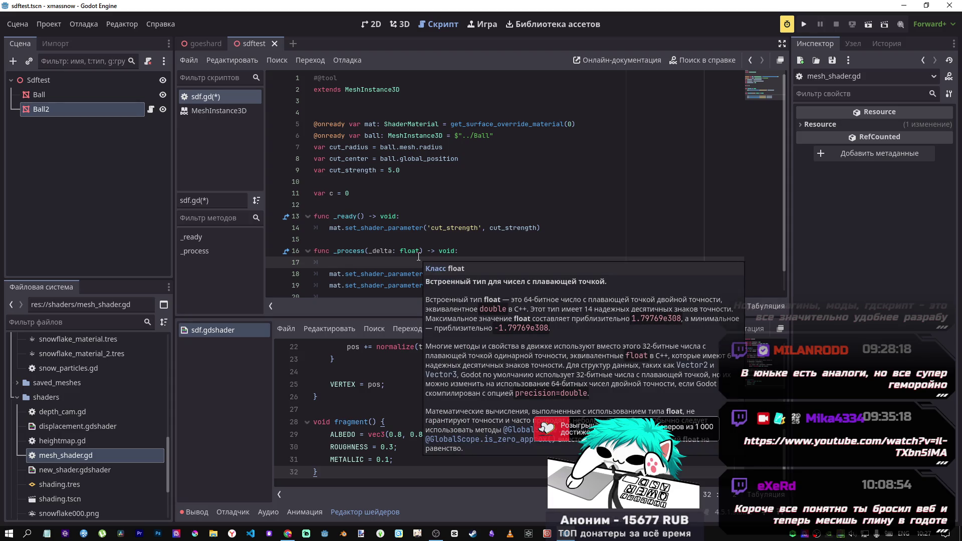
{"action": "scroll", "coordinate": [41, 439], "scroll_direction": "up", "scroll_amount": 1}
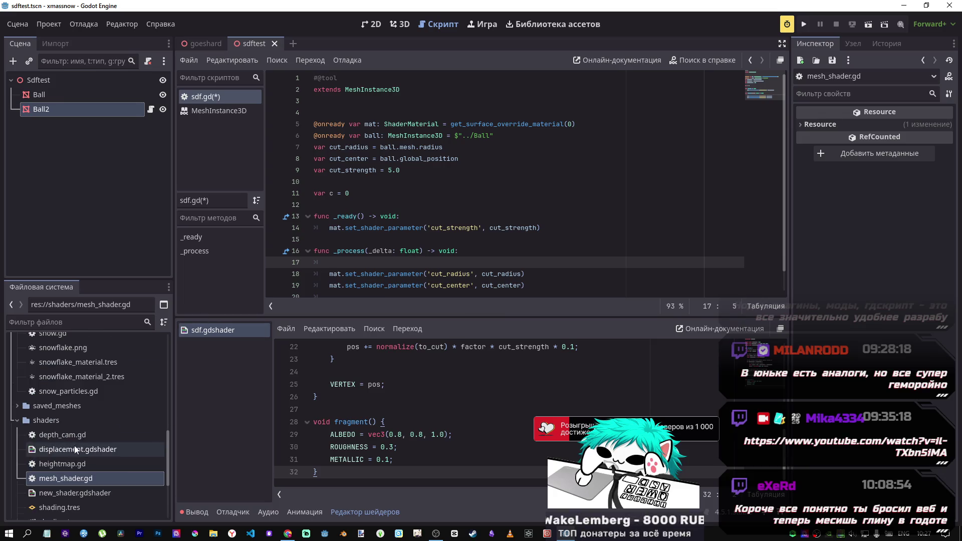
{"action": "scroll", "coordinate": [59, 451], "scroll_direction": "up", "scroll_amount": 2}
{"action": "left_click", "coordinate": [17, 453]}
{"action": "scroll", "coordinate": [48, 436], "scroll_direction": "up", "scroll_amount": 3}
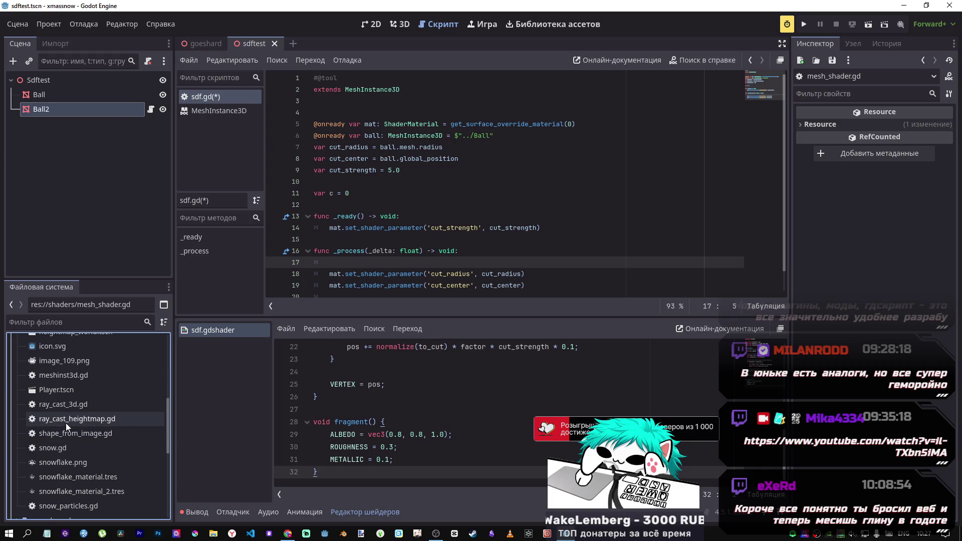
{"action": "left_click", "coordinate": [67, 435]}
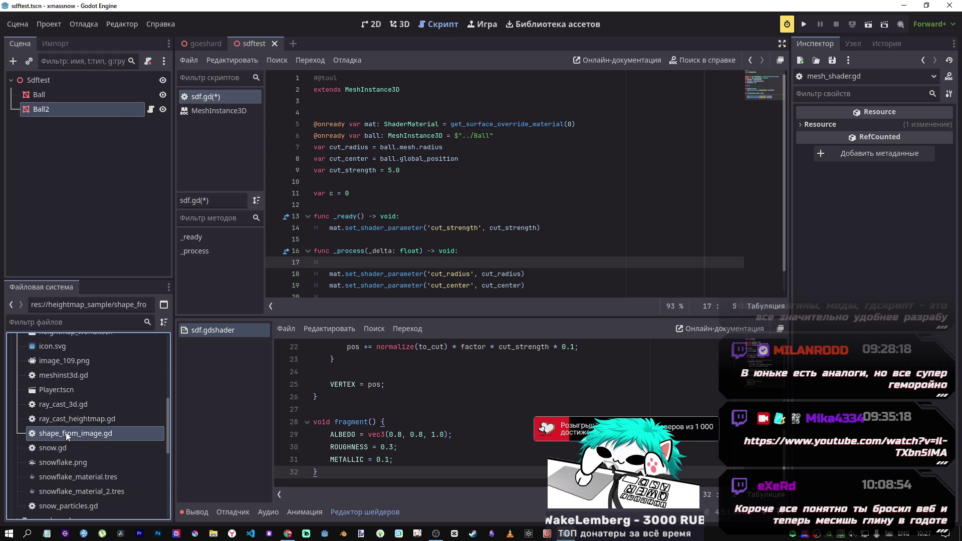
{"action": "double_click", "coordinate": [67, 436]}
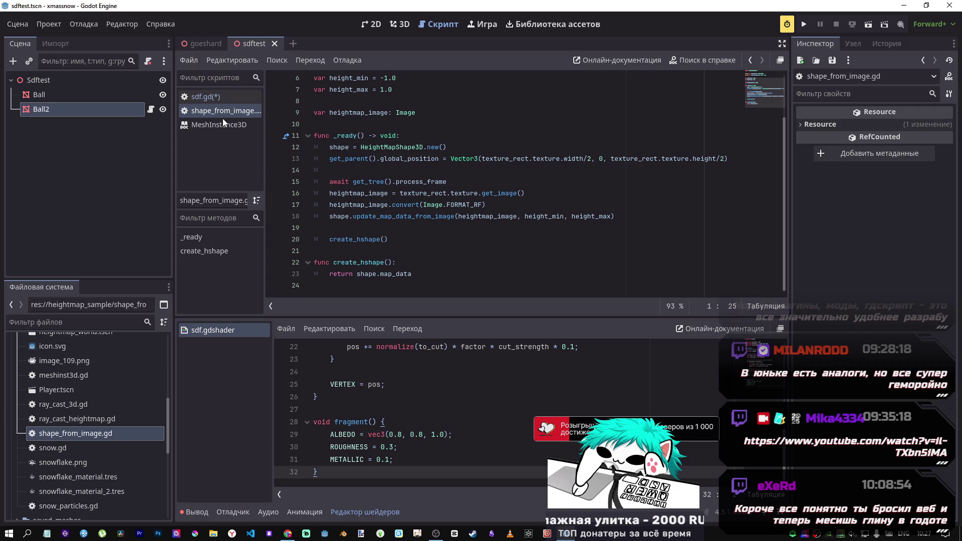
{"action": "middle_click", "coordinate": [216, 116]}
{"action": "double_click", "coordinate": [62, 420]}
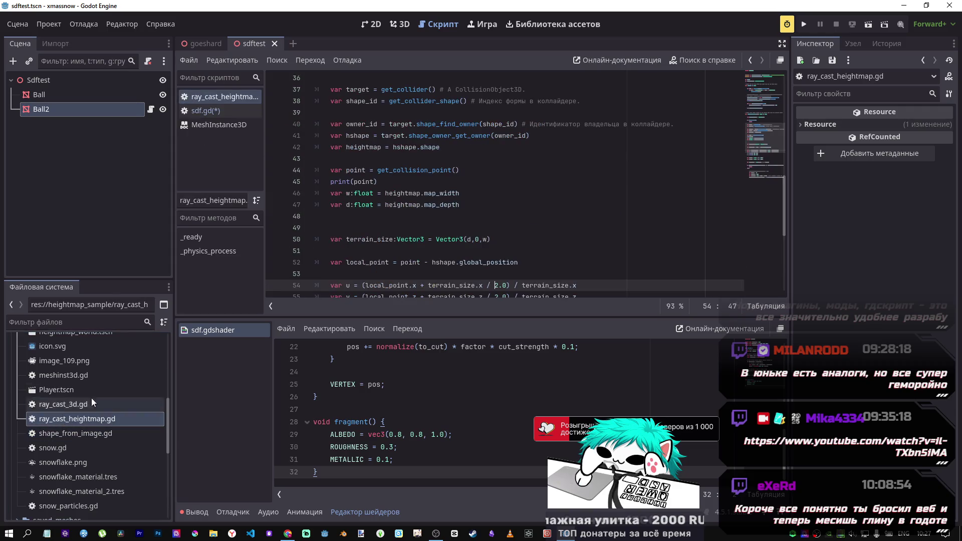
{"action": "scroll", "coordinate": [343, 230], "scroll_direction": "up", "scroll_amount": 8}
{"action": "scroll", "coordinate": [346, 241], "scroll_direction": "up", "scroll_amount": 5}
{"action": "middle_click", "coordinate": [228, 98]}
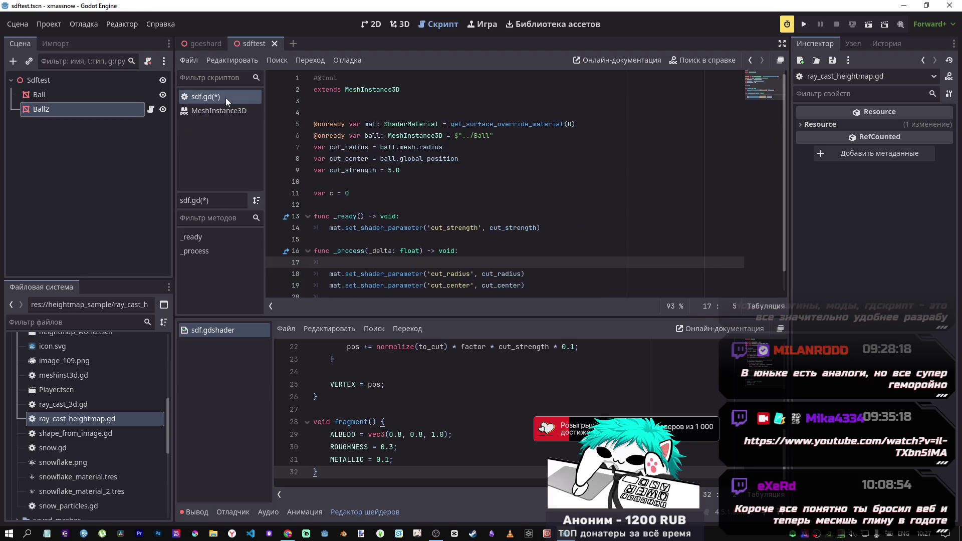
{"action": "double_click", "coordinate": [58, 408]}
{"action": "scroll", "coordinate": [353, 211], "scroll_direction": "down", "scroll_amount": 3}
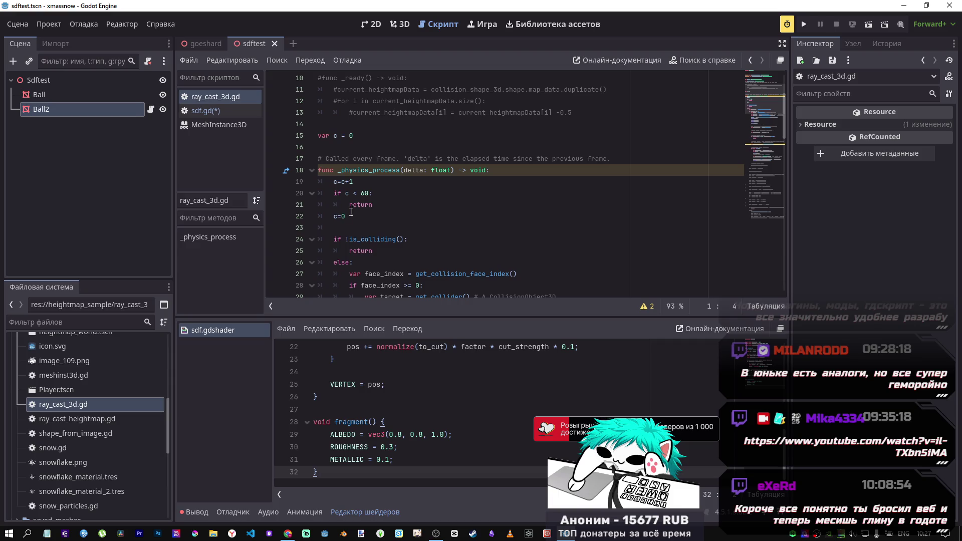
{"action": "scroll", "coordinate": [348, 219], "scroll_direction": "up", "scroll_amount": 1}
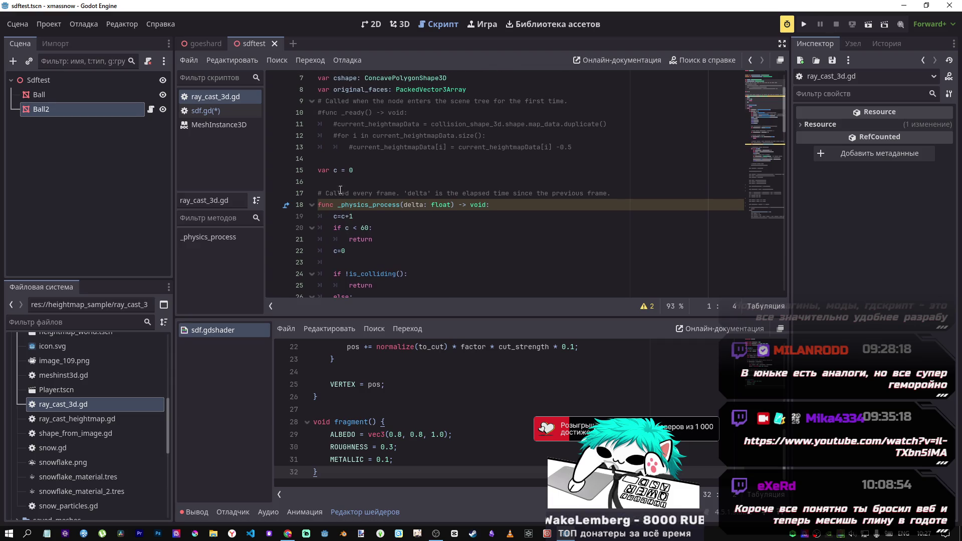
Copy the c counter lines 19–22 from ray_cast_3d.gd into sdf.gd's _process
{"action": "left_click_drag", "start_coordinate": [345, 252], "coordinate": [334, 216]}
{"action": "key", "text": "ctrl+c"}
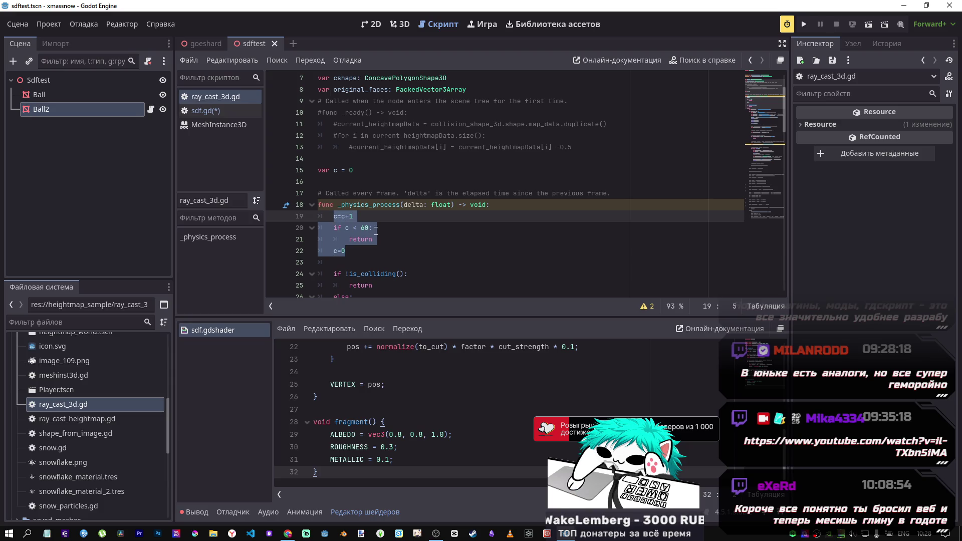
{"action": "key", "text": "alt+Tab"}
{"action": "key", "text": "alt+Tab"}
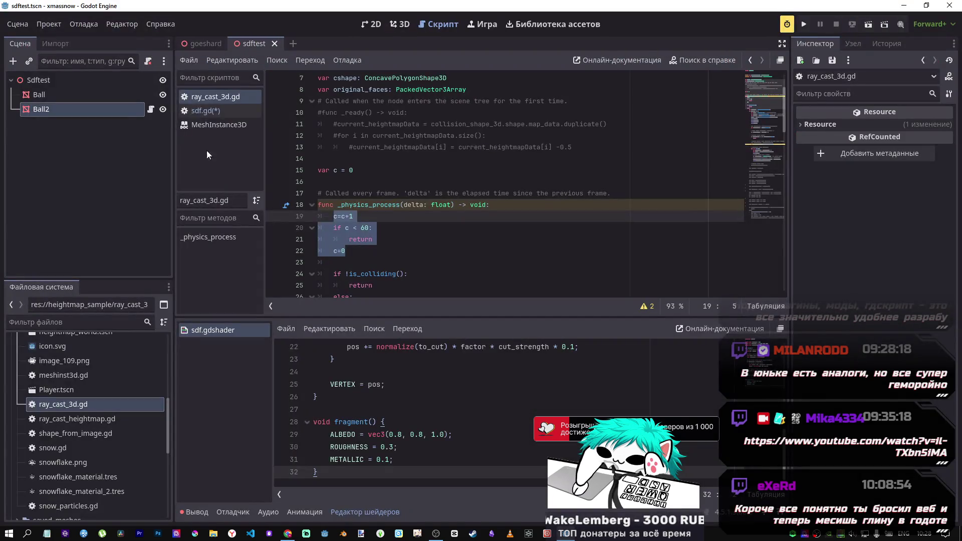
{"action": "left_click", "coordinate": [217, 110]}
{"action": "left_click", "coordinate": [357, 262]}
{"action": "key", "text": "ctrl+v"}
{"action": "left_click_drag", "start_coordinate": [343, 239], "coordinate": [366, 259]}
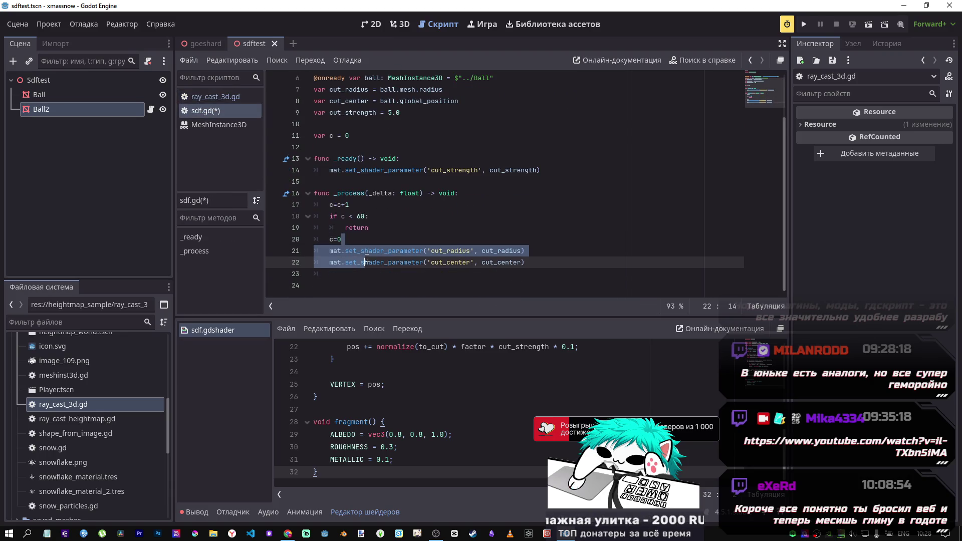
{"action": "left_click", "coordinate": [421, 262]}
{"action": "left_click_drag", "start_coordinate": [568, 275], "coordinate": [345, 252]}
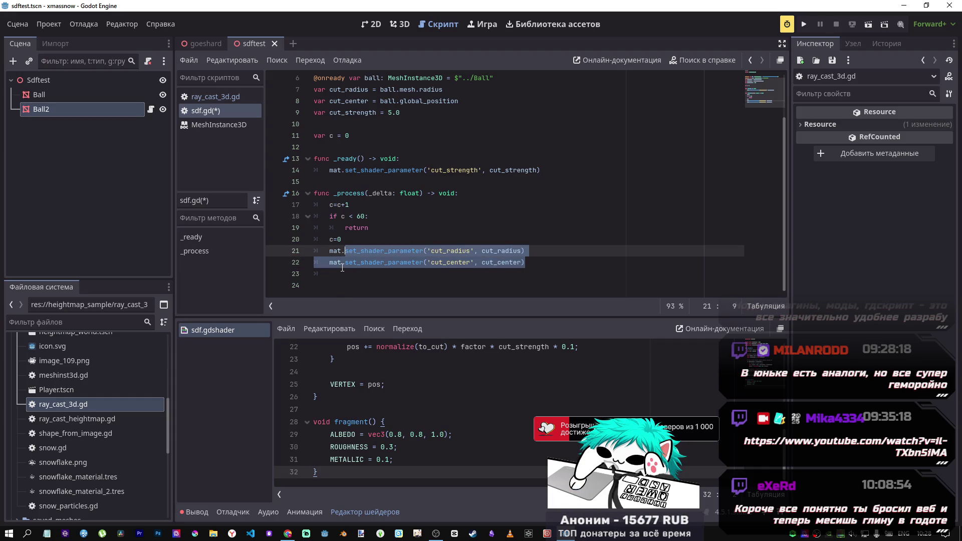
{"action": "left_click_drag", "start_coordinate": [334, 239], "coordinate": [347, 262]}
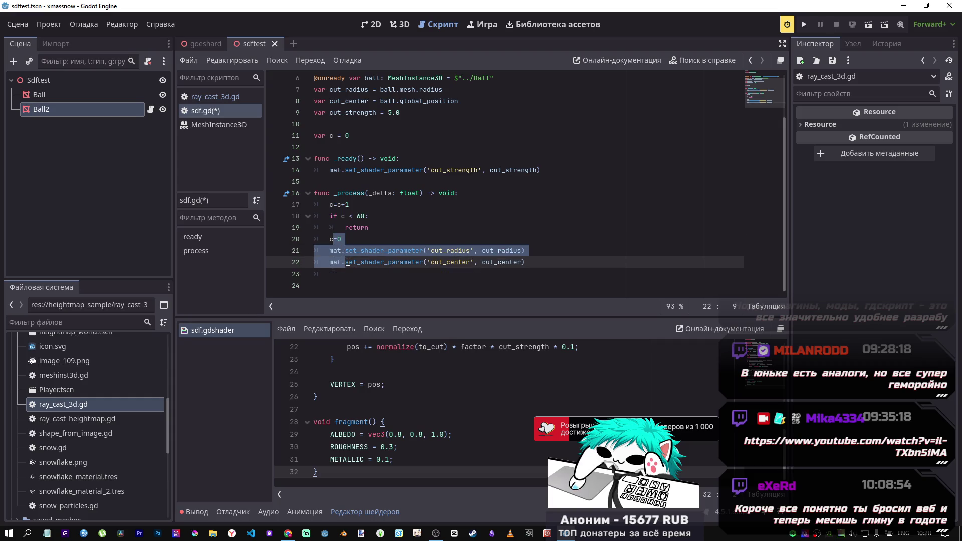
{"action": "left_click", "coordinate": [403, 236]}
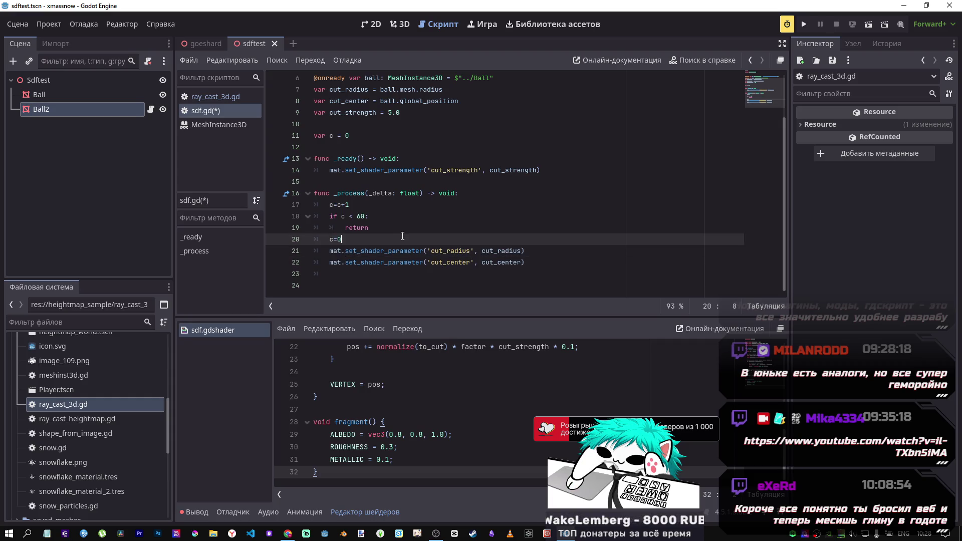
Add a blank line after the return, save sdf.gd, and close ray_cast_3d.gd
{"action": "left_click", "coordinate": [374, 228]}
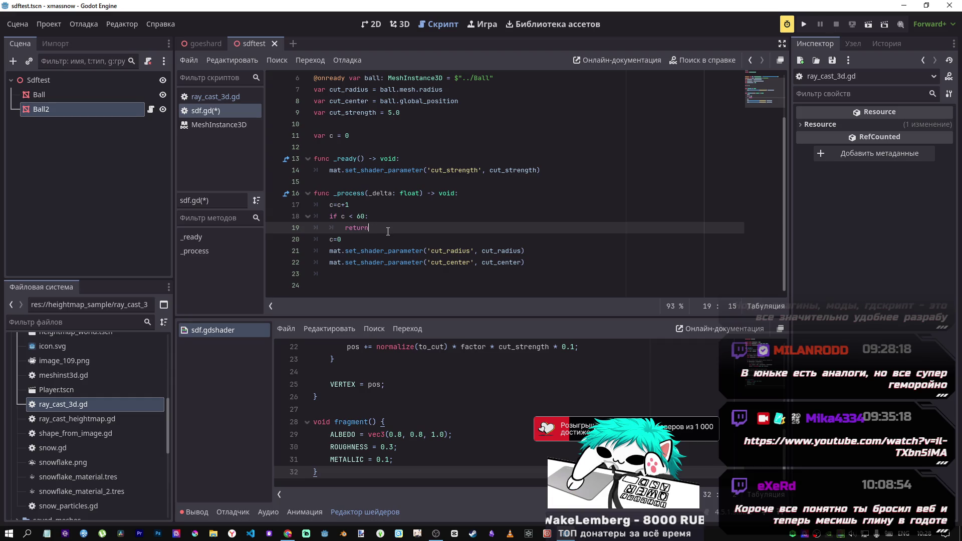
{"action": "key", "text": "Return"}
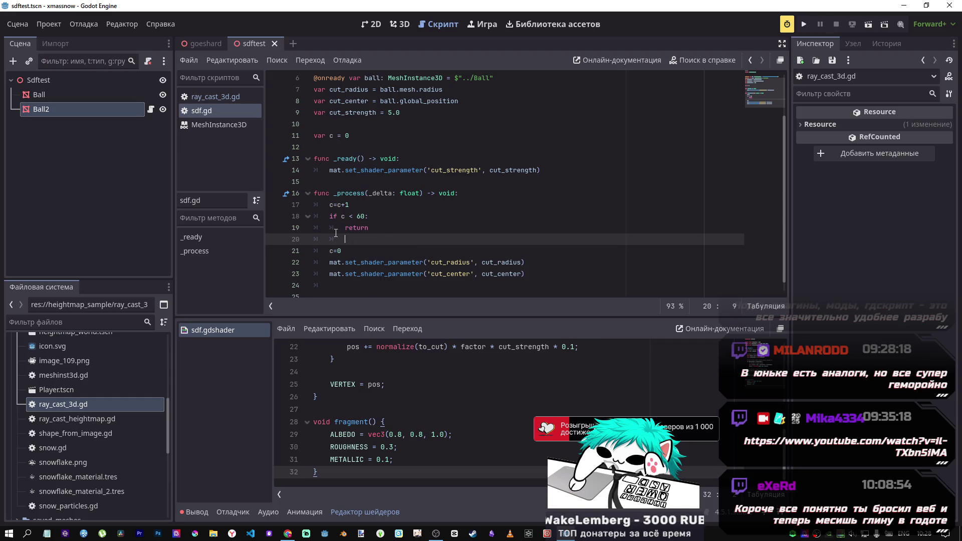
{"action": "left_click", "coordinate": [296, 240]}
{"action": "key", "text": "ctrl+s"}
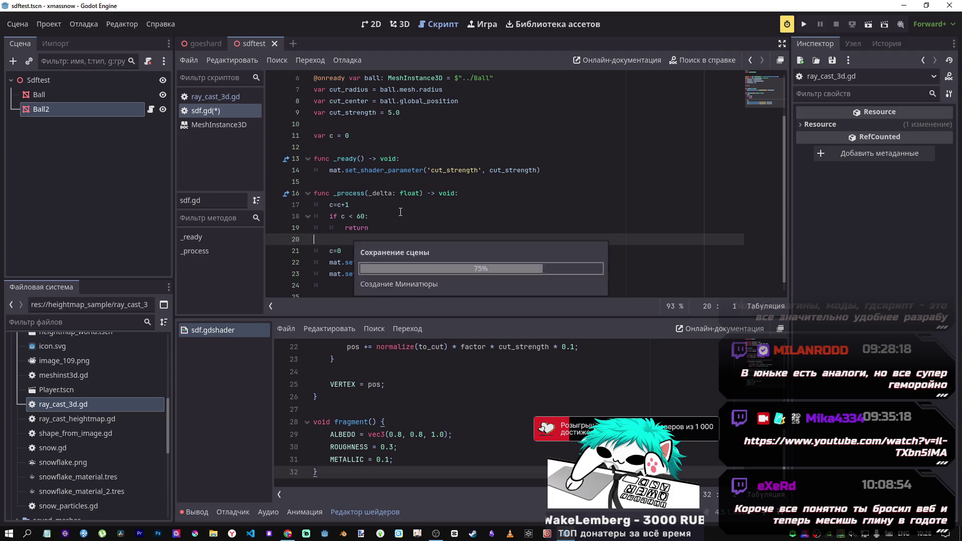
{"action": "left_click", "coordinate": [230, 95]}
{"action": "middle_click", "coordinate": [231, 96]}
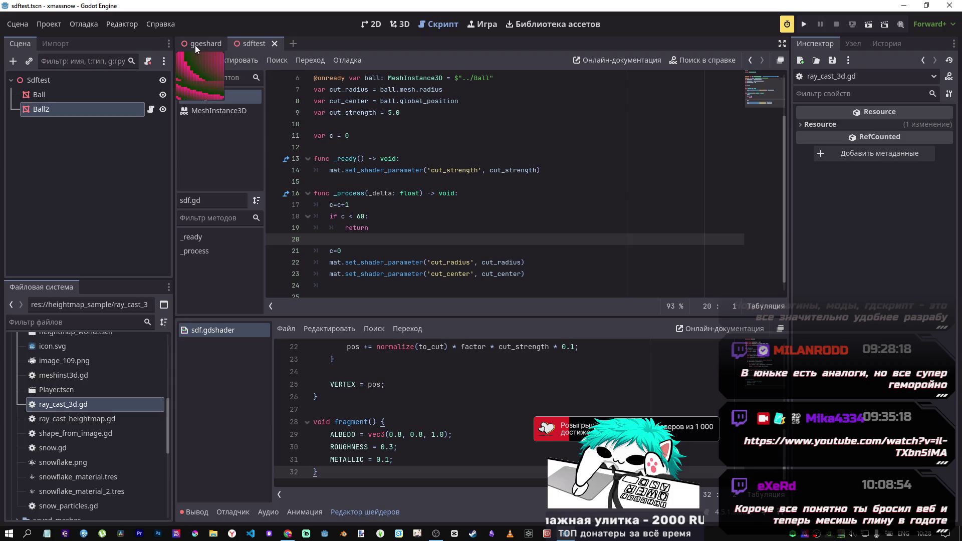
Reopen the closed scene, view sdftest in 3D, and close the goeshard scene
{"action": "key", "text": "ctrl+shift+t"}
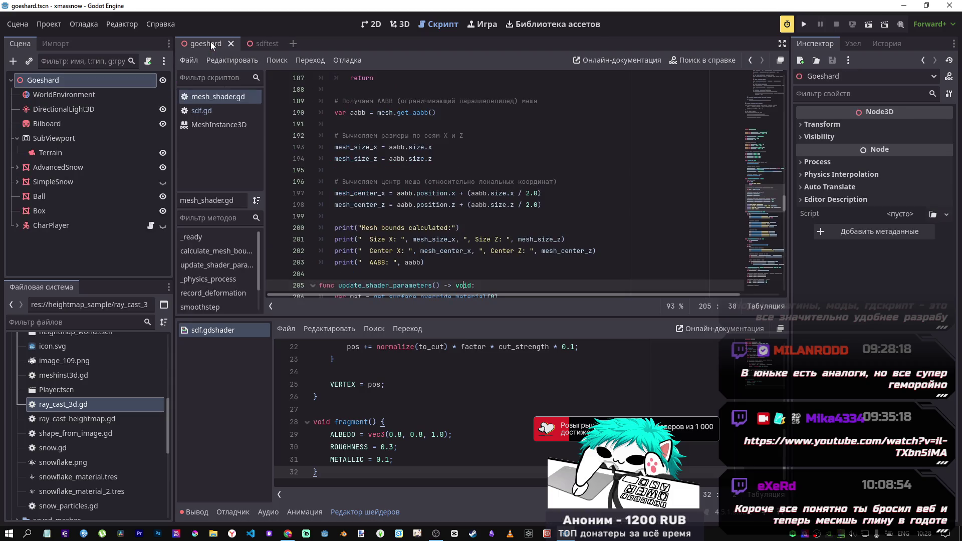
{"action": "left_click", "coordinate": [399, 24]}
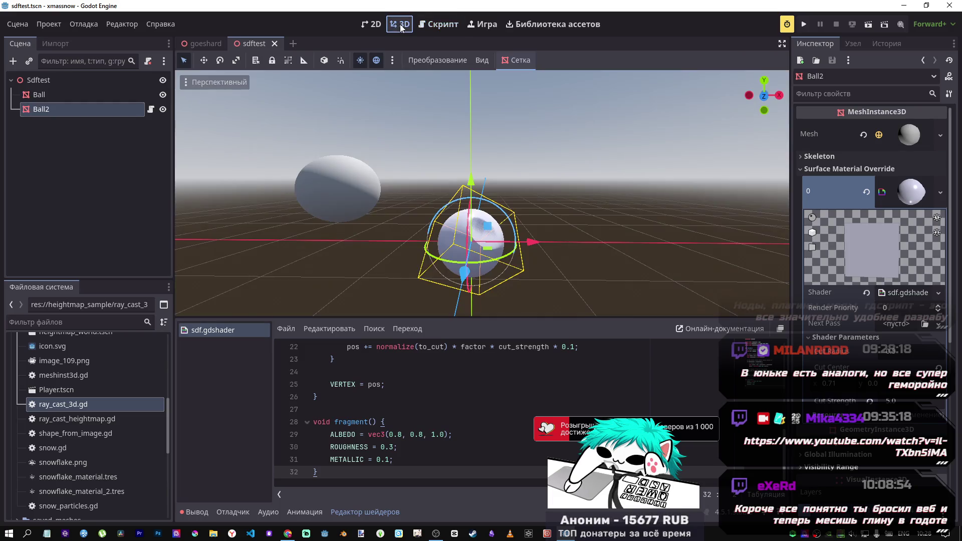
{"action": "left_click", "coordinate": [198, 44]}
{"action": "left_click", "coordinate": [230, 45]}
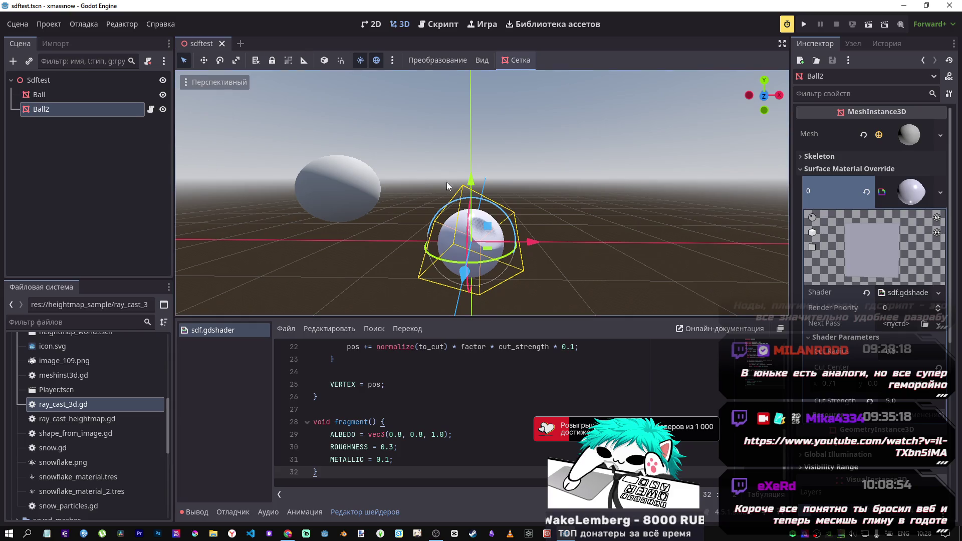
{"action": "left_click", "coordinate": [440, 24]}
{"action": "left_click", "coordinate": [329, 112]}
{"action": "key", "text": "ctrl+Home"}
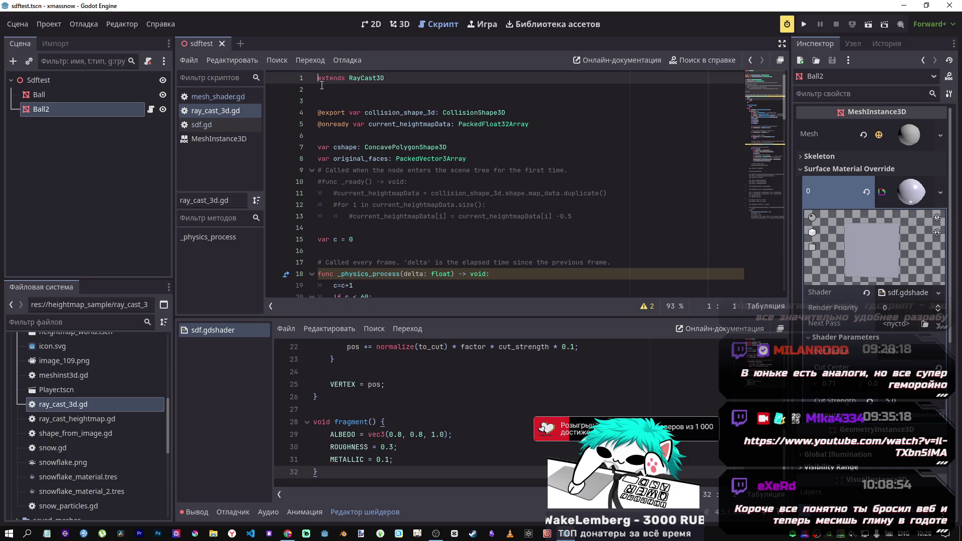
{"action": "key", "text": "Return"}
{"action": "key", "text": "Up"}
{"action": "type", "text": "@ti"}
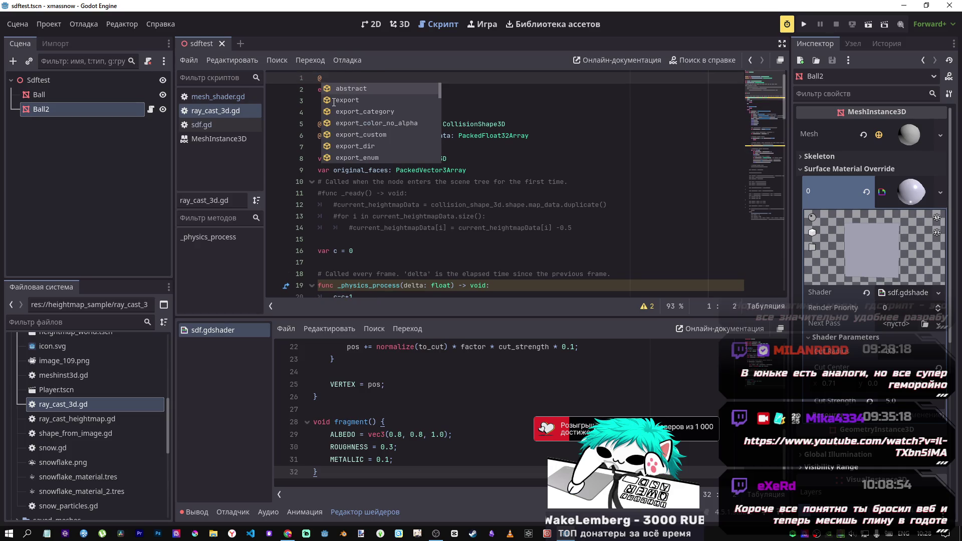
{"action": "key", "text": "BackSpace"}
{"action": "type", "text": "ool"}
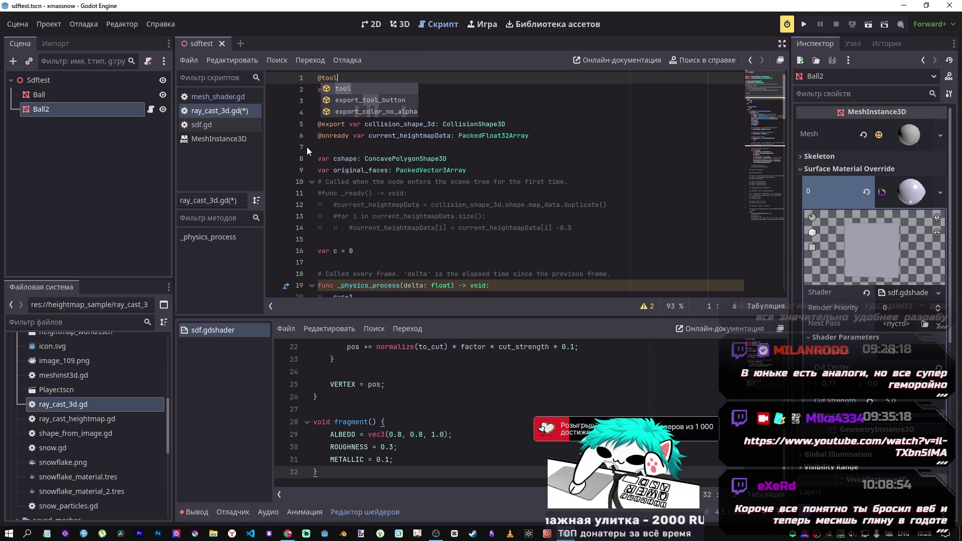
{"action": "key", "text": "BackSpace"}
{"action": "key", "text": "BackSpace"}
{"action": "key", "text": "BackSpace"}
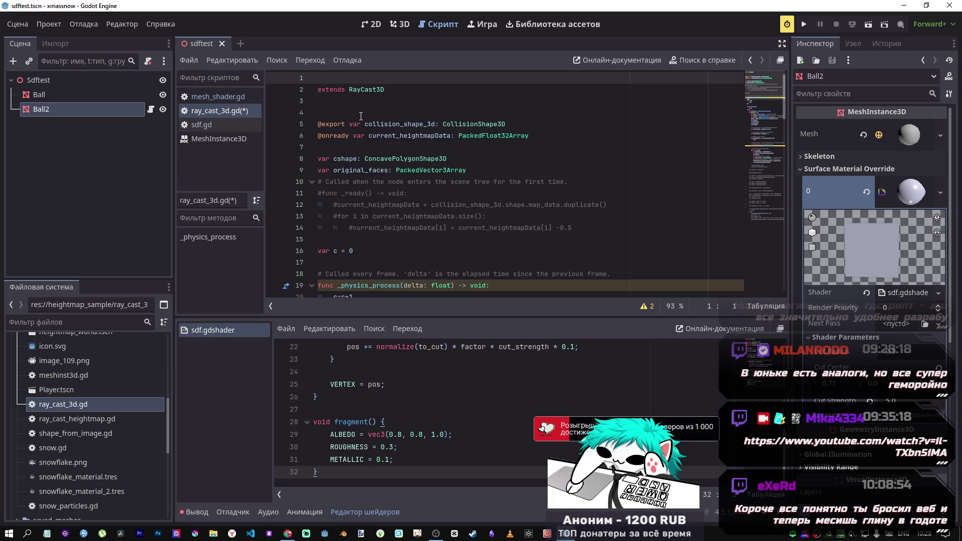
{"action": "middle_click", "coordinate": [223, 111]}
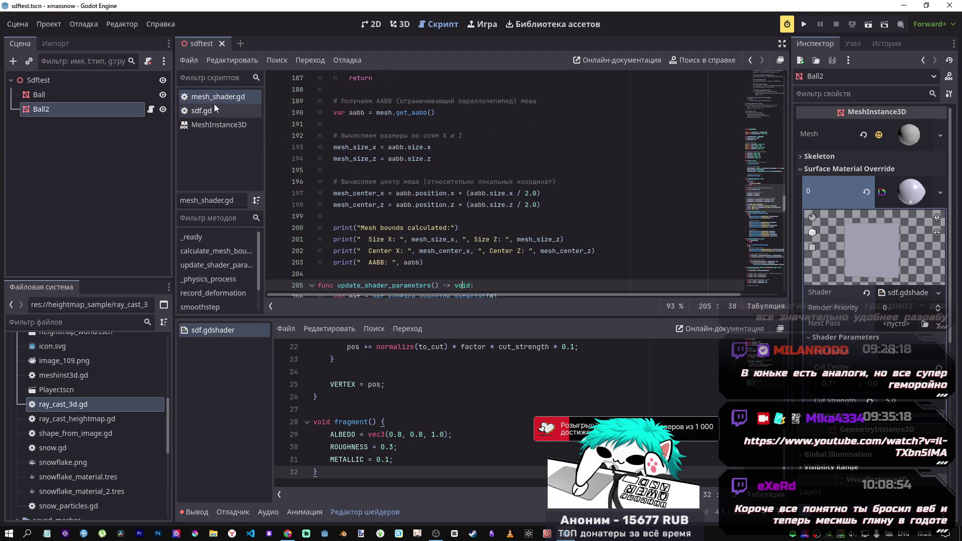
{"action": "middle_click", "coordinate": [215, 97]}
{"action": "middle_click", "coordinate": [212, 107]}
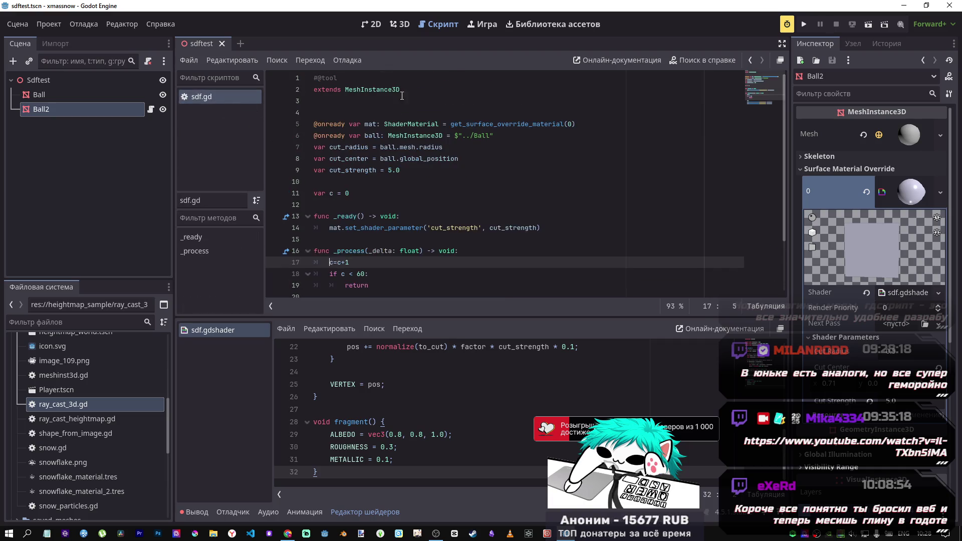
{"action": "left_click", "coordinate": [353, 83]}
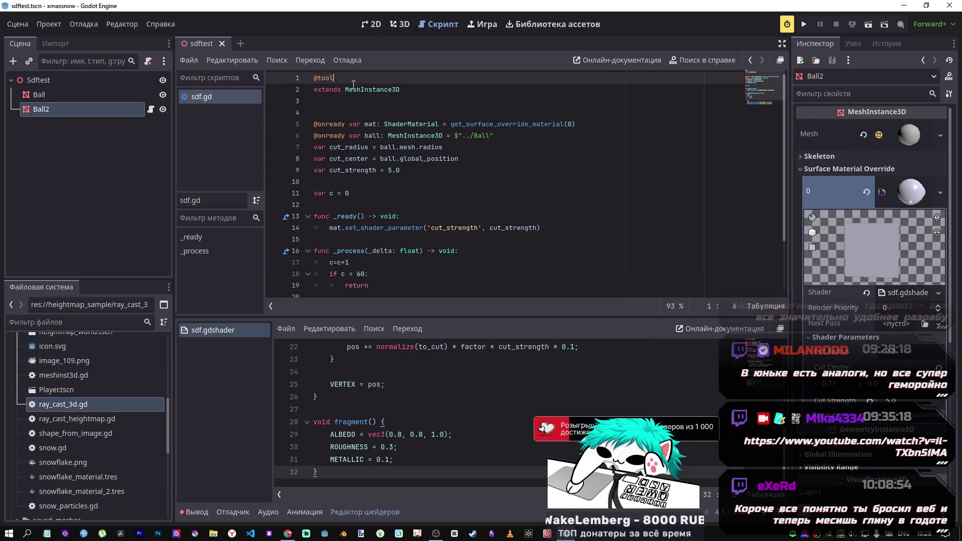
{"action": "left_click", "coordinate": [400, 24]}
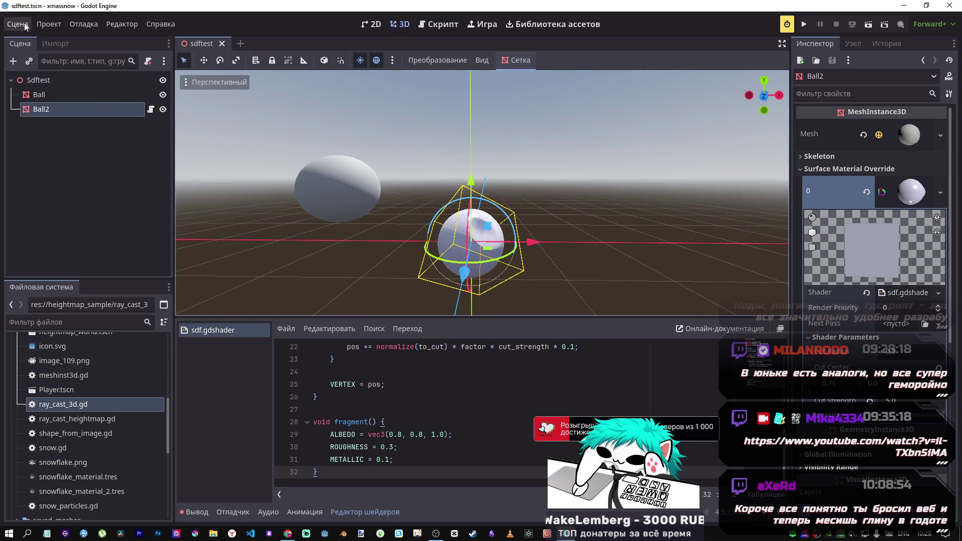
{"action": "left_click", "coordinate": [24, 22]}
{"action": "mouse_move", "coordinate": [45, 24]}
{"action": "key", "text": "alt+Tab"}
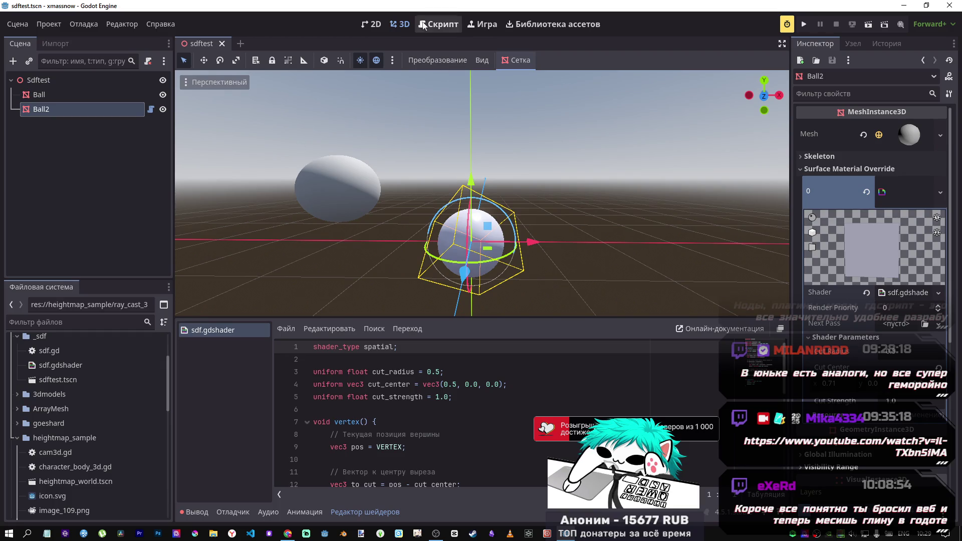
Select the Ball and drag it toward Ball2 with the X and Y gizmo arrows
{"action": "left_click", "coordinate": [364, 205]}
{"action": "left_click_drag", "start_coordinate": [421, 190], "coordinate": [600, 209]}
{"action": "left_click_drag", "start_coordinate": [548, 134], "coordinate": [548, 183]}
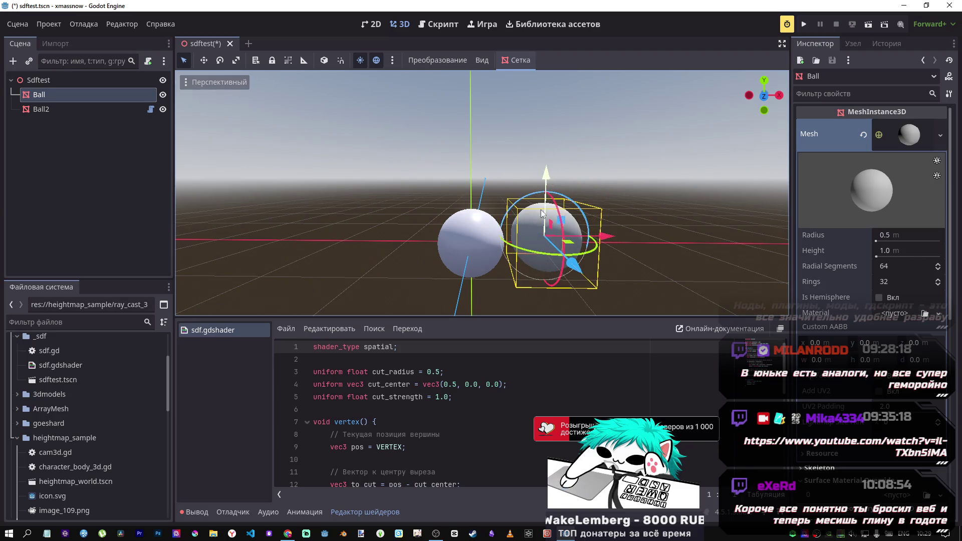
{"action": "mouse_move", "coordinate": [608, 239]}
{"action": "left_mouse_down"}
{"action": "mouse_move", "coordinate": [494, 240]}
{"action": "mouse_move", "coordinate": [587, 244]}
{"action": "left_mouse_up"}
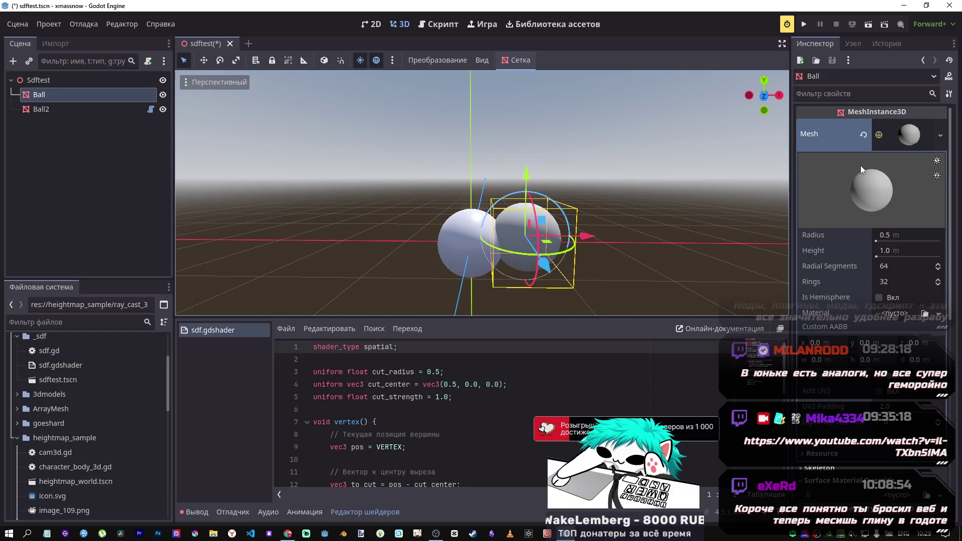
Set the Ball's Geometry Transparency to 0.84, push it into Ball2, and save the scene
{"action": "left_click", "coordinate": [910, 134]}
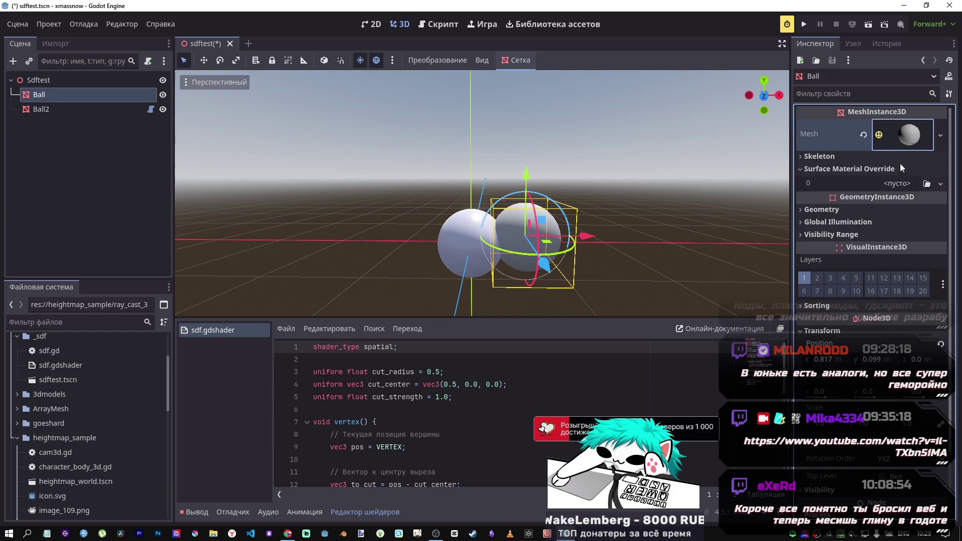
{"action": "left_click", "coordinate": [855, 213]}
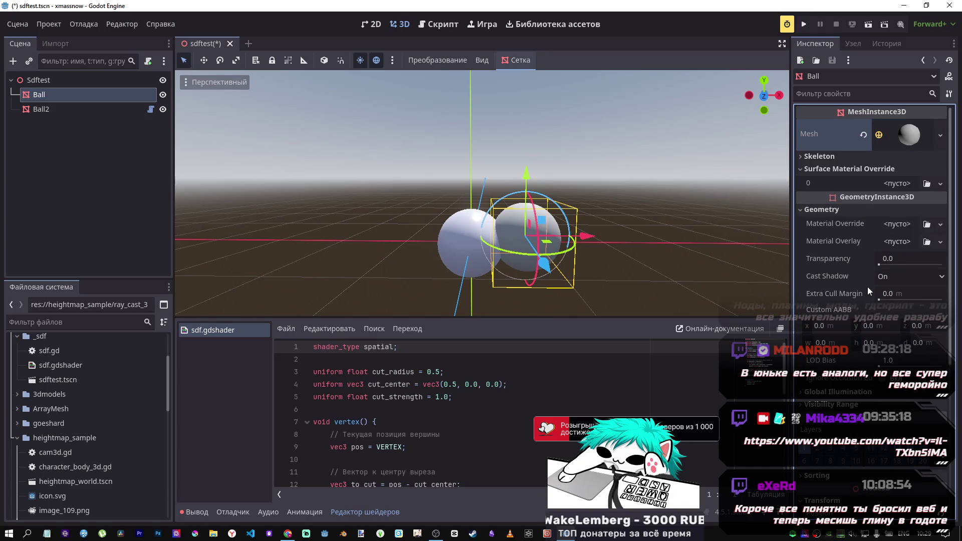
{"action": "mouse_move", "coordinate": [883, 261]}
{"action": "left_mouse_down"}
{"action": "mouse_move", "coordinate": [953, 269]}
{"action": "mouse_move", "coordinate": [935, 267]}
{"action": "left_mouse_up"}
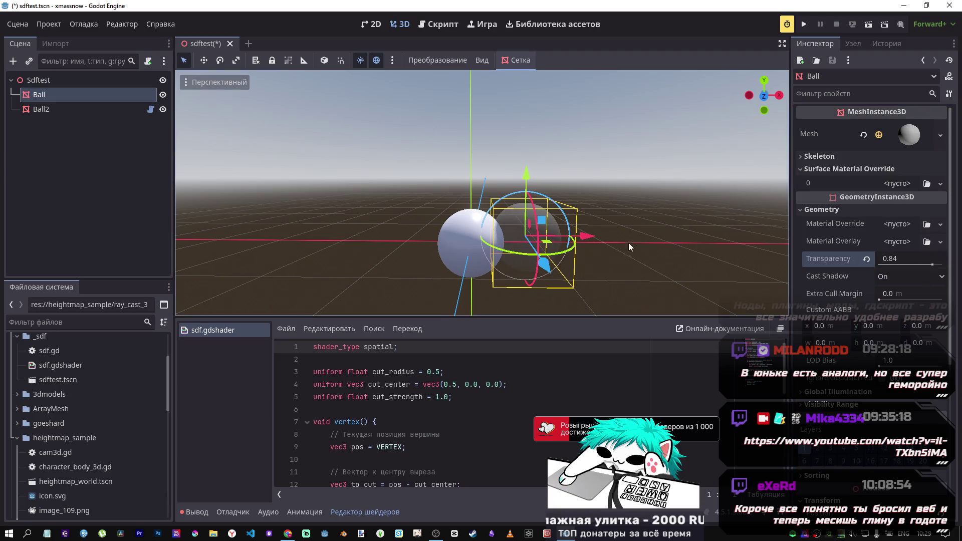
{"action": "scroll", "coordinate": [429, 217], "scroll_direction": "down", "scroll_amount": 5}
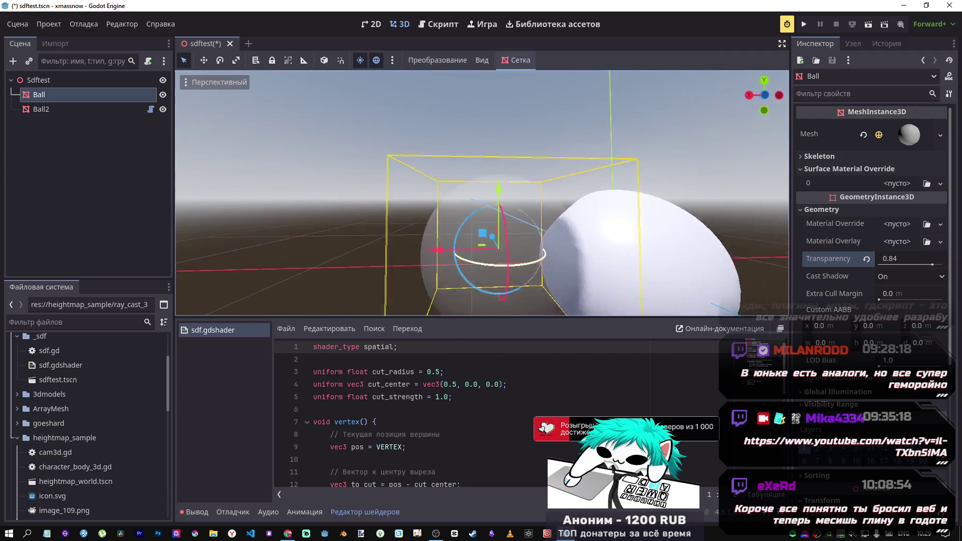
{"action": "left_click_drag", "start_coordinate": [429, 218], "coordinate": [590, 231]}
{"action": "key", "text": "ctrl+s"}
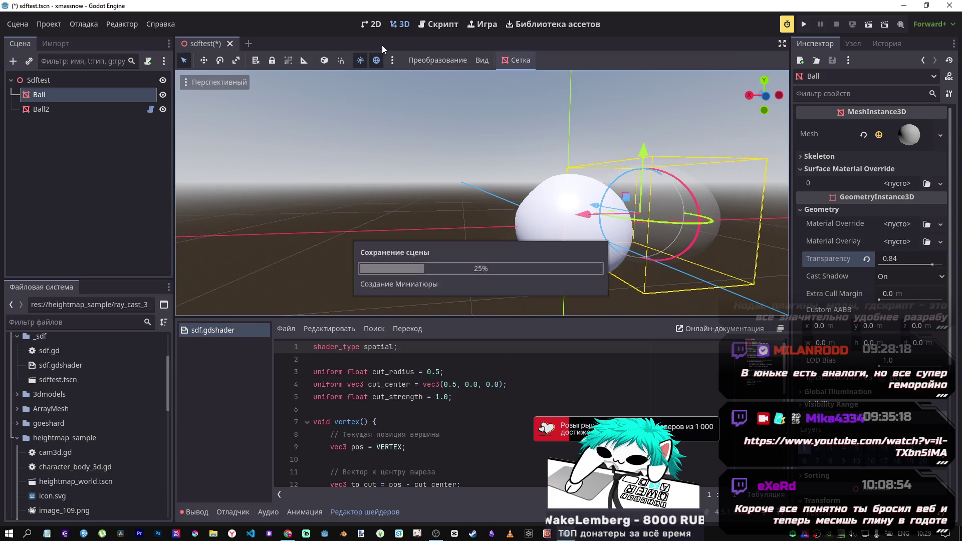
Reload the saved scene and look over the sdf.gd script
{"action": "left_click", "coordinate": [17, 24]}
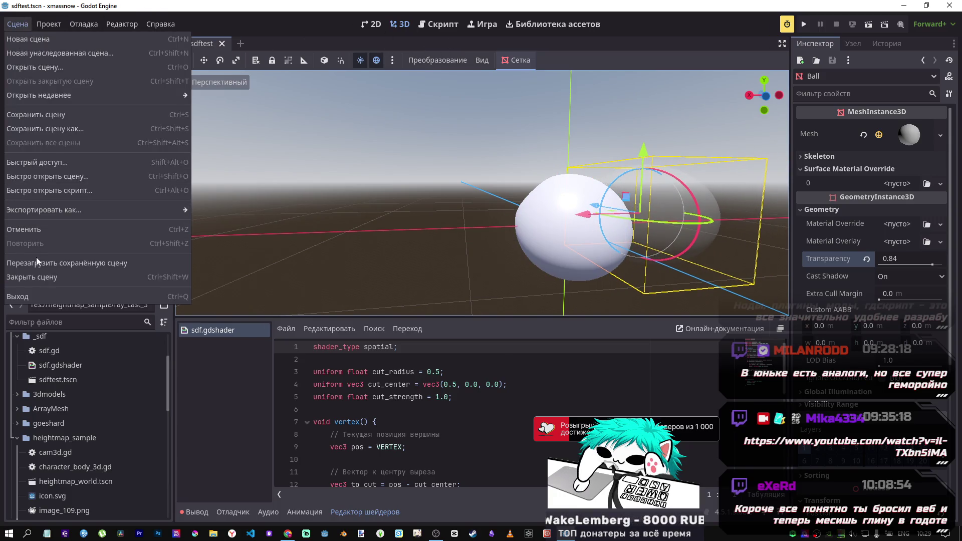
{"action": "left_click", "coordinate": [96, 257]}
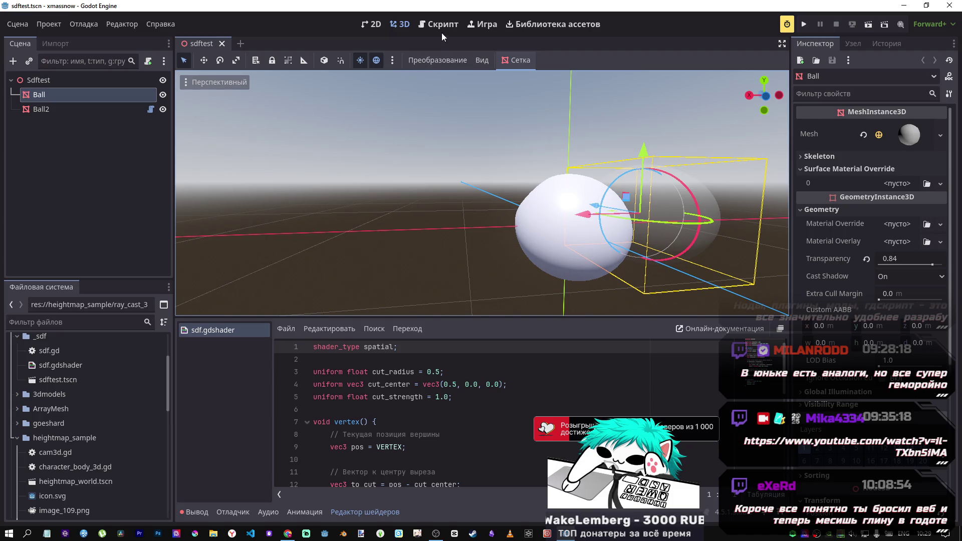
{"action": "left_click", "coordinate": [441, 26]}
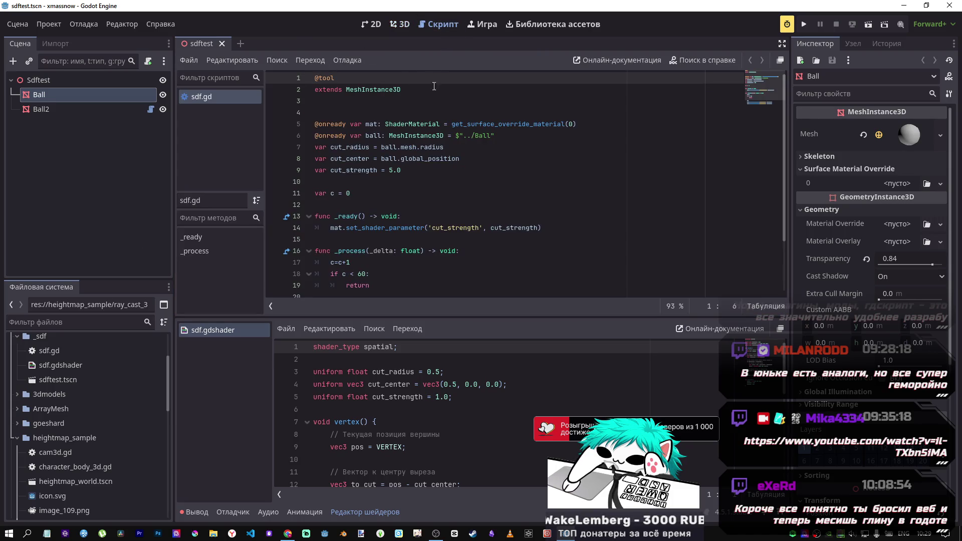
{"action": "scroll", "coordinate": [428, 234], "scroll_direction": "down", "scroll_amount": 2}
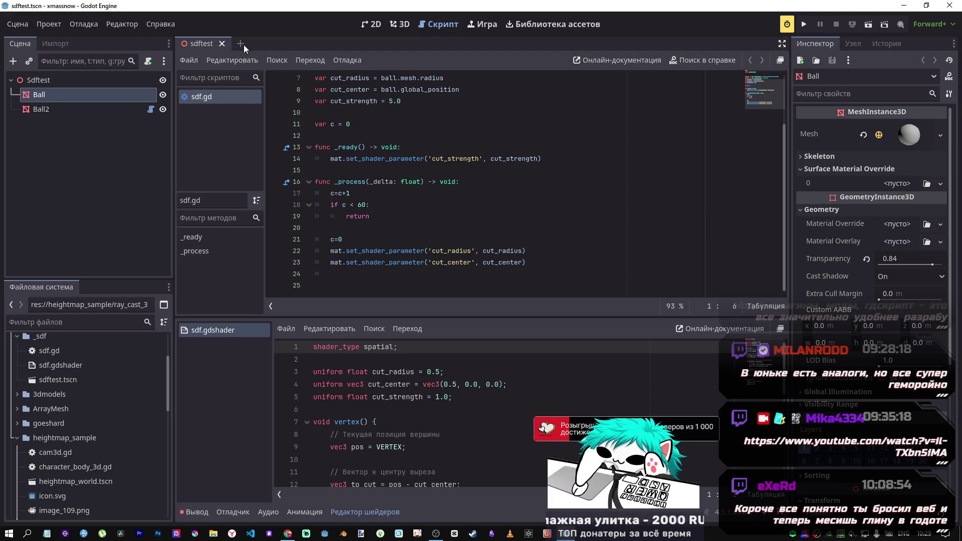
{"action": "left_click", "coordinate": [400, 24]}
Drag the Ball left away from Ball2 and show the Output log's sdf.gd:17 errors
{"action": "mouse_move", "coordinate": [602, 216]}
{"action": "left_mouse_down"}
{"action": "mouse_move", "coordinate": [369, 224]}
{"action": "mouse_move", "coordinate": [407, 227]}
{"action": "left_mouse_up"}
{"action": "mouse_move", "coordinate": [473, 156]}
{"action": "left_mouse_down"}
{"action": "mouse_move", "coordinate": [479, 65]}
{"action": "mouse_move", "coordinate": [486, 211]}
{"action": "mouse_move", "coordinate": [478, 173]}
{"action": "left_mouse_up"}
{"action": "mouse_move", "coordinate": [401, 242]}
{"action": "left_mouse_down"}
{"action": "mouse_move", "coordinate": [608, 237]}
{"action": "mouse_move", "coordinate": [414, 237]}
{"action": "left_mouse_up"}
{"action": "mouse_move", "coordinate": [458, 162]}
{"action": "left_mouse_down"}
{"action": "mouse_move", "coordinate": [468, 144]}
{"action": "mouse_move", "coordinate": [466, 152]}
{"action": "left_mouse_up"}
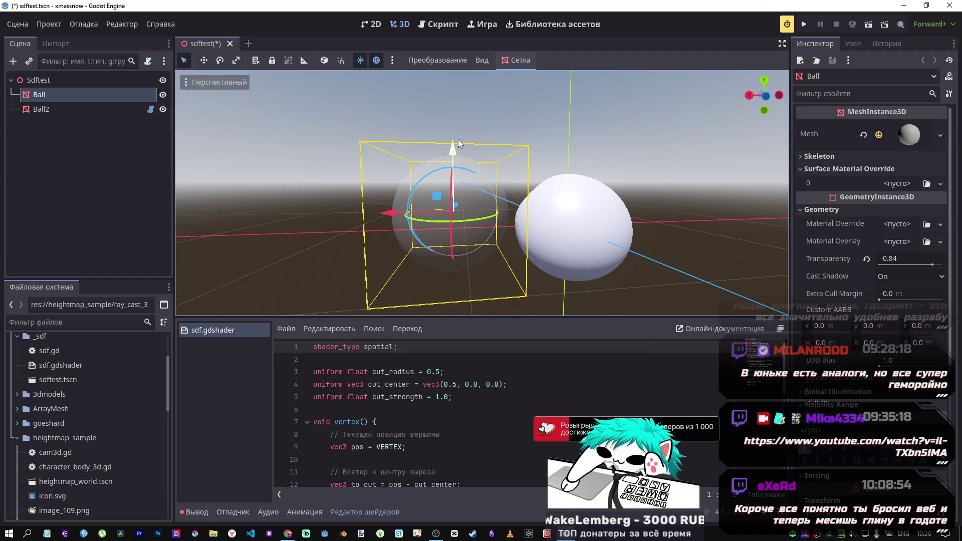
{"action": "left_click", "coordinate": [196, 512]}
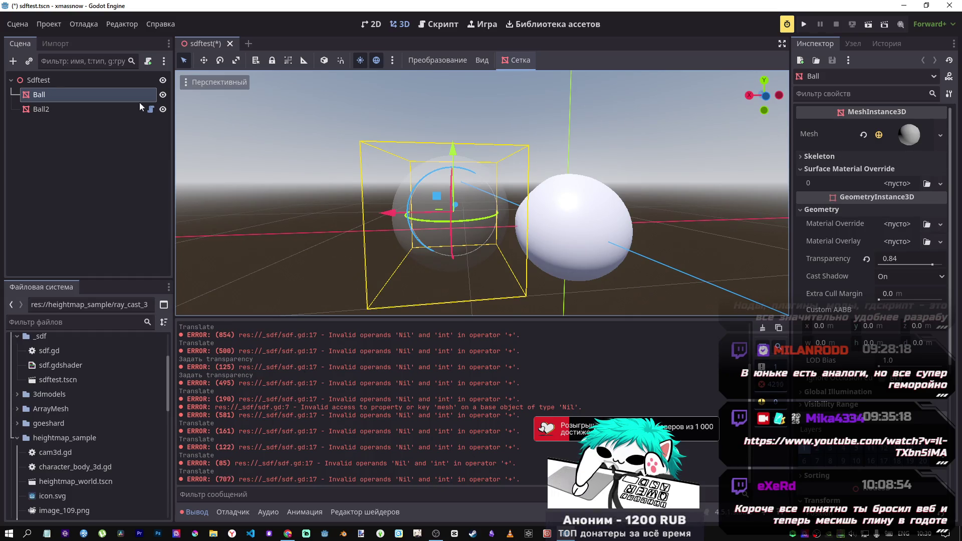
{"action": "left_click", "coordinate": [438, 24]}
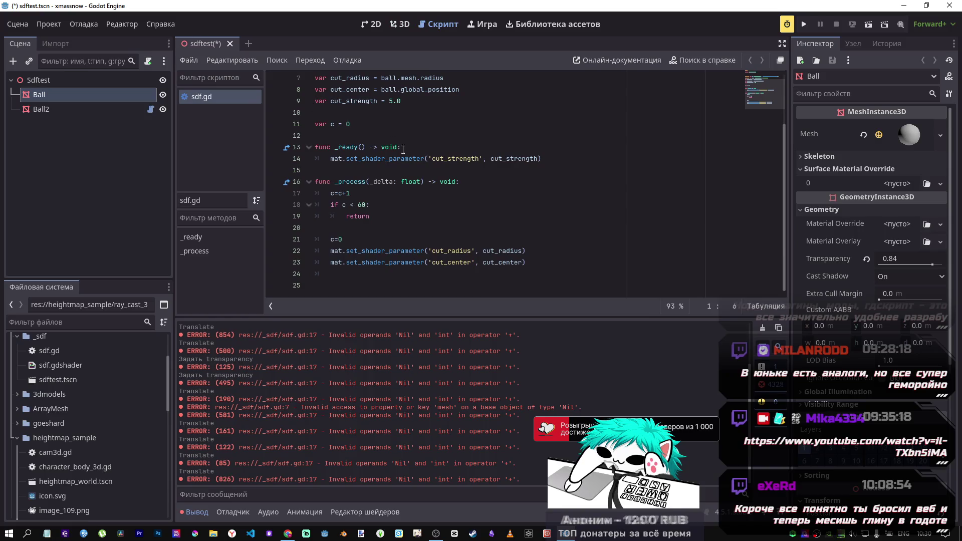
{"action": "scroll", "coordinate": [348, 104], "scroll_direction": "up", "scroll_amount": 2}
{"action": "key", "text": "ctrl+k"}
{"action": "key", "text": "ctrl+s"}
{"action": "left_click", "coordinate": [17, 24]}
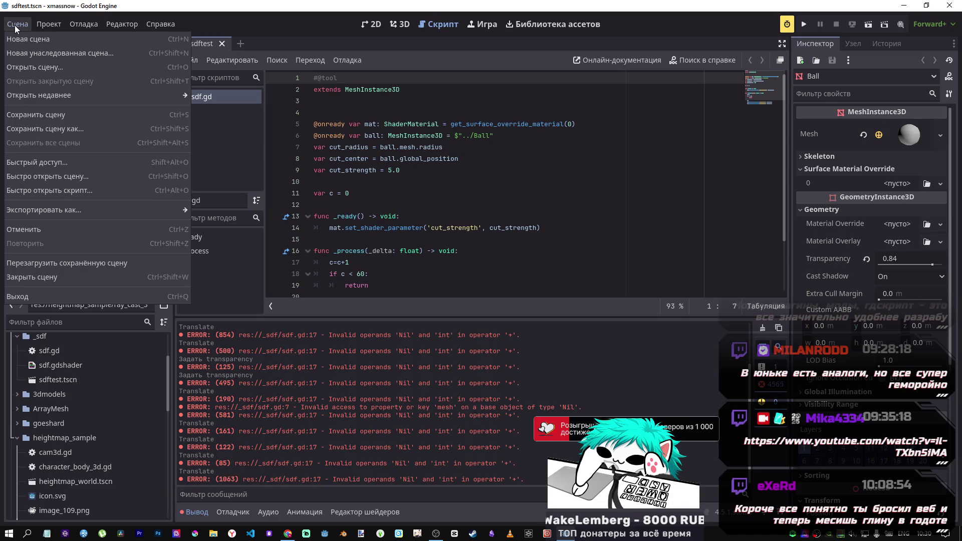
{"action": "left_click", "coordinate": [40, 261]}
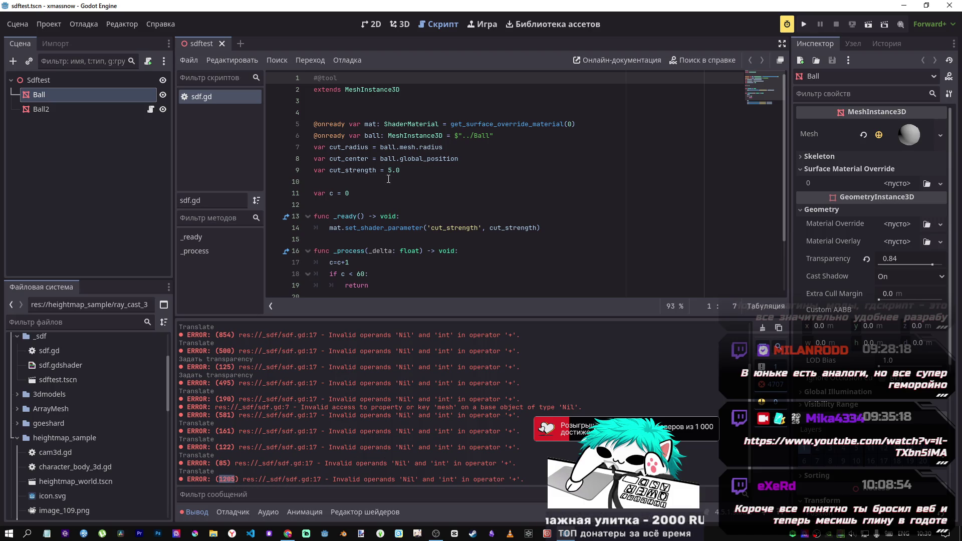
Give the counter a type, var c: int = 0, and save sdf.gd
{"action": "scroll", "coordinate": [341, 215], "scroll_direction": "down", "scroll_amount": 2}
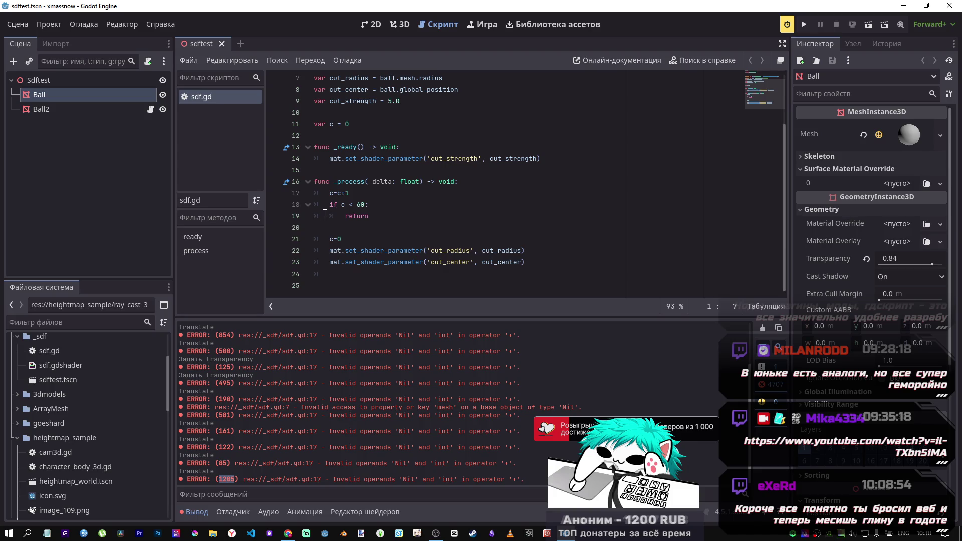
{"action": "left_click", "coordinate": [337, 123]}
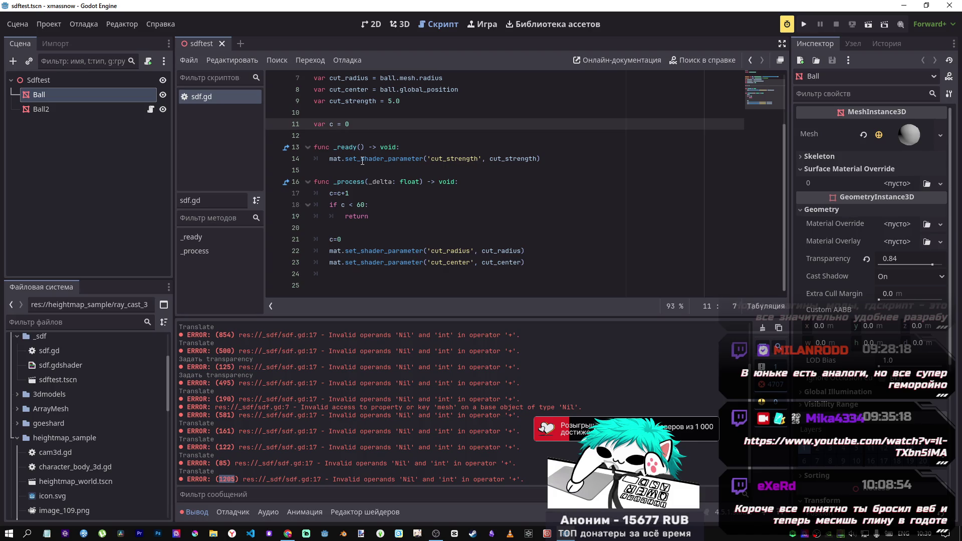
{"action": "type", "text": ":"}
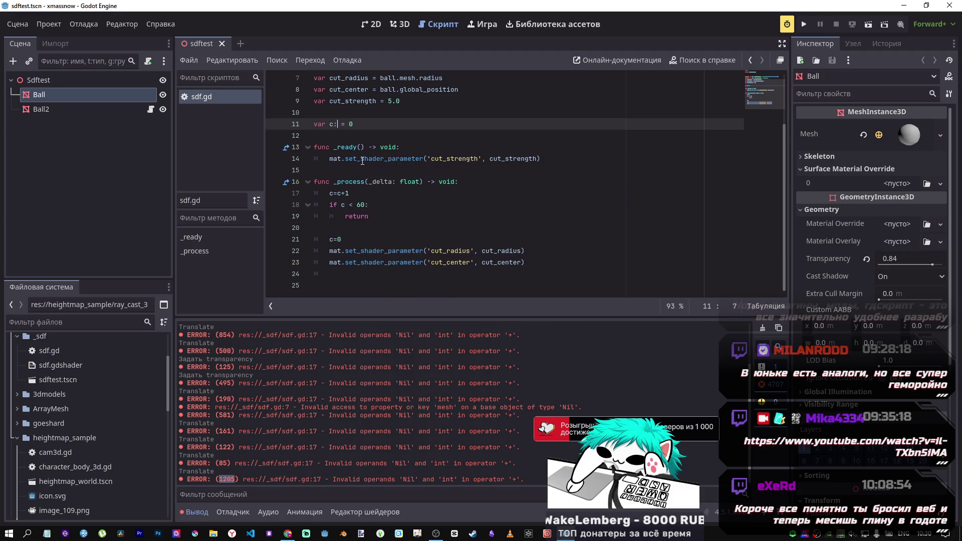
{"action": "type", "text": " int"}
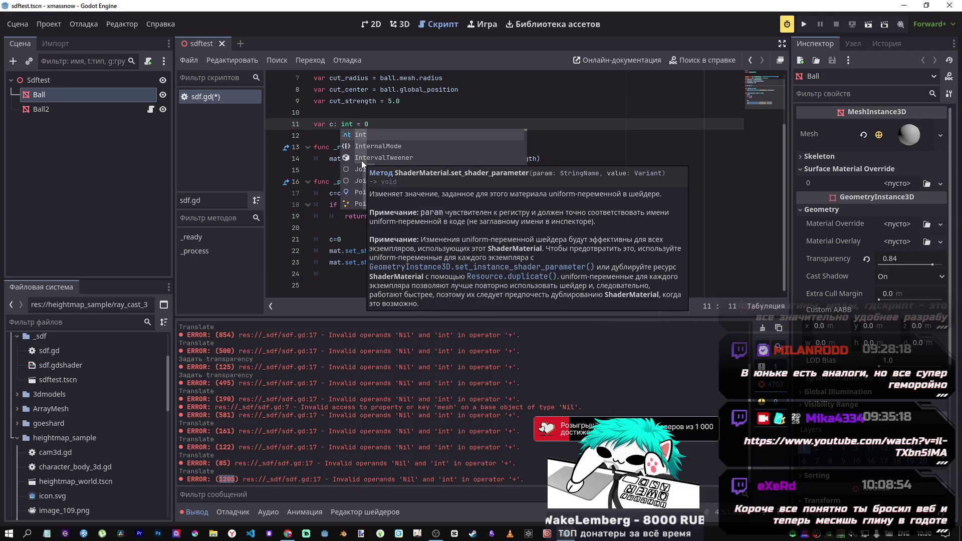
{"action": "key", "text": "ctrl+s"}
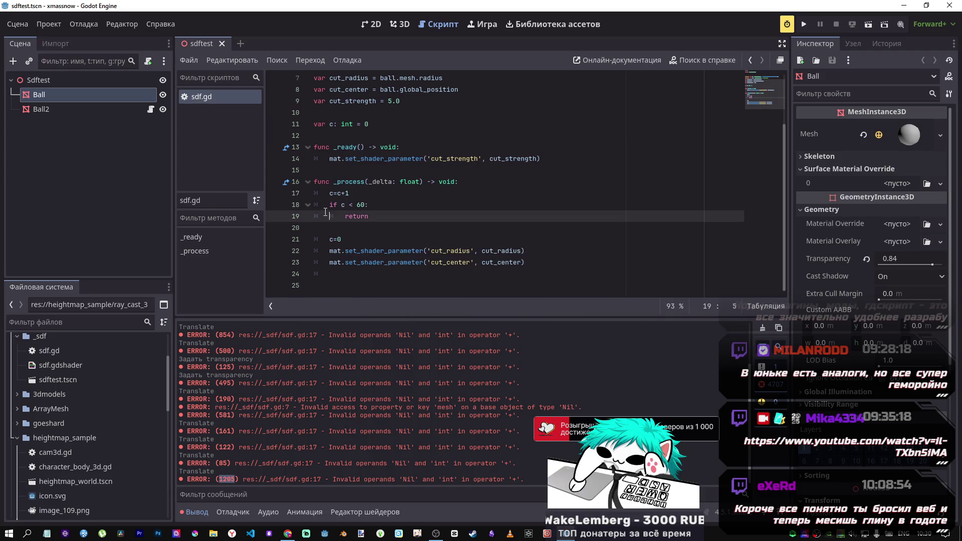
{"action": "left_click", "coordinate": [340, 193]}
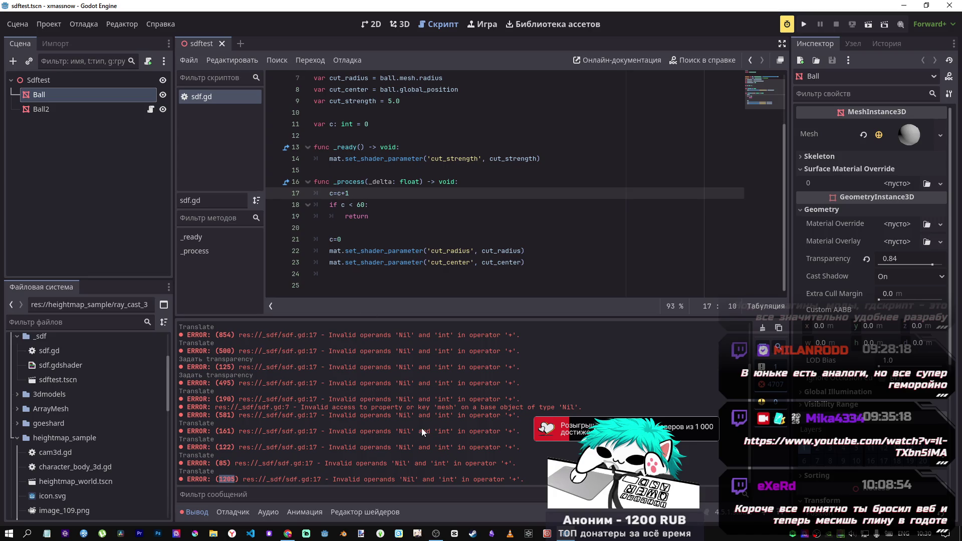
{"action": "left_click", "coordinate": [22, 27]}
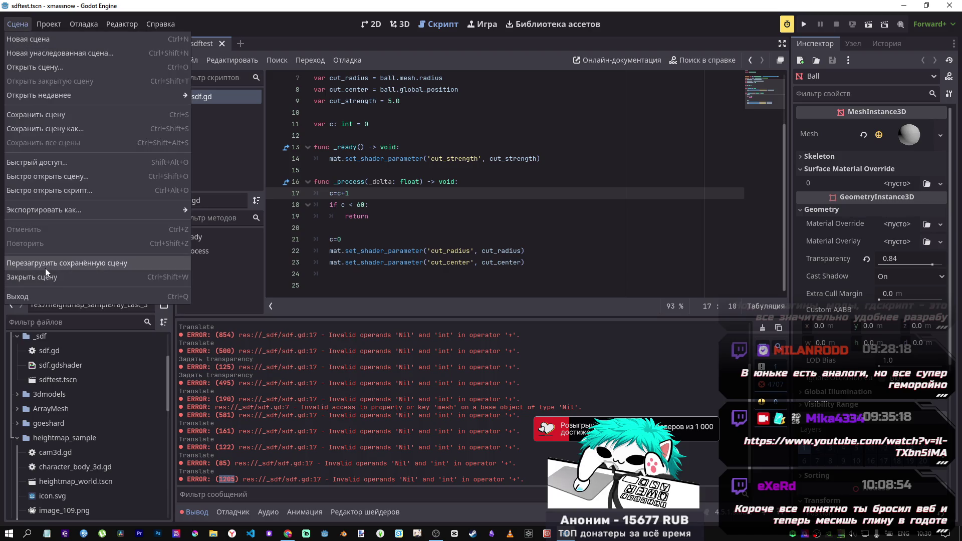
Reload the saved scene and clear the old errors from the Output log
{"action": "left_click", "coordinate": [46, 270]}
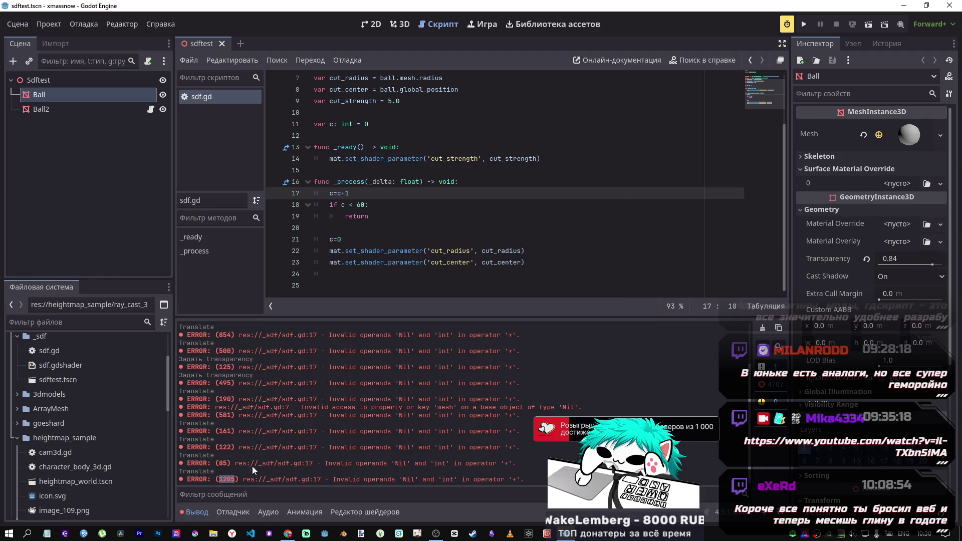
{"action": "left_click", "coordinate": [202, 512]}
{"action": "left_click", "coordinate": [201, 512]}
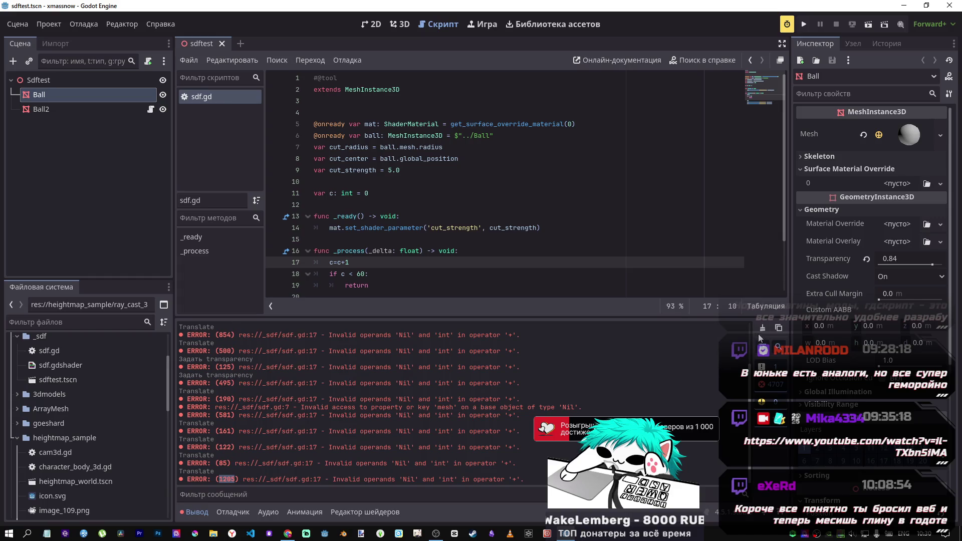
{"action": "left_click", "coordinate": [763, 328]}
Slide the Ball into Ball2 with the gizmo, select Ball2, and save from the sdf.gd view
{"action": "left_click", "coordinate": [400, 24]}
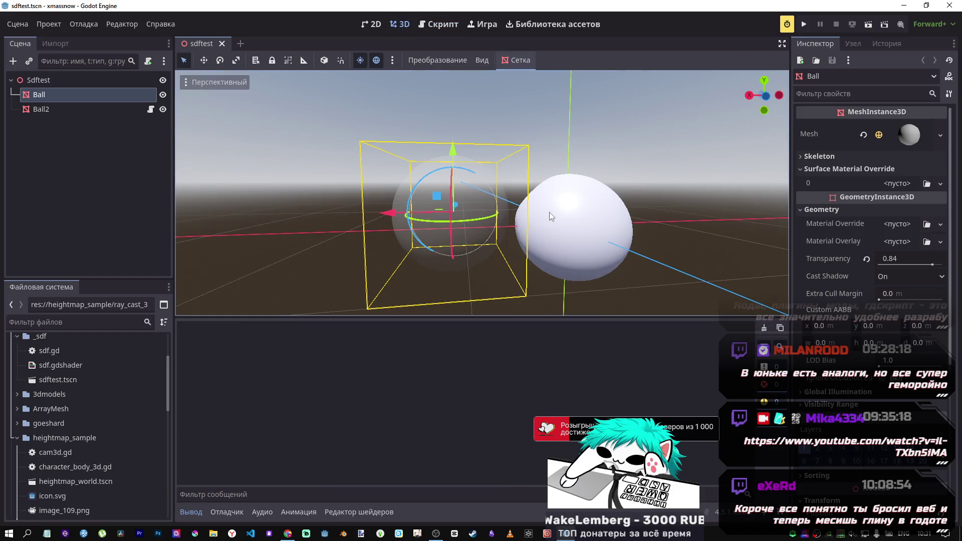
{"action": "mouse_move", "coordinate": [393, 215]}
{"action": "left_mouse_down"}
{"action": "mouse_move", "coordinate": [603, 222]}
{"action": "mouse_move", "coordinate": [398, 214]}
{"action": "left_mouse_up"}
{"action": "mouse_move", "coordinate": [457, 150]}
{"action": "left_mouse_down"}
{"action": "mouse_move", "coordinate": [453, 90]}
{"action": "mouse_move", "coordinate": [451, 250]}
{"action": "mouse_move", "coordinate": [462, 149]}
{"action": "mouse_move", "coordinate": [457, 203]}
{"action": "left_mouse_up"}
{"action": "left_click_drag", "start_coordinate": [393, 219], "coordinate": [616, 229]}
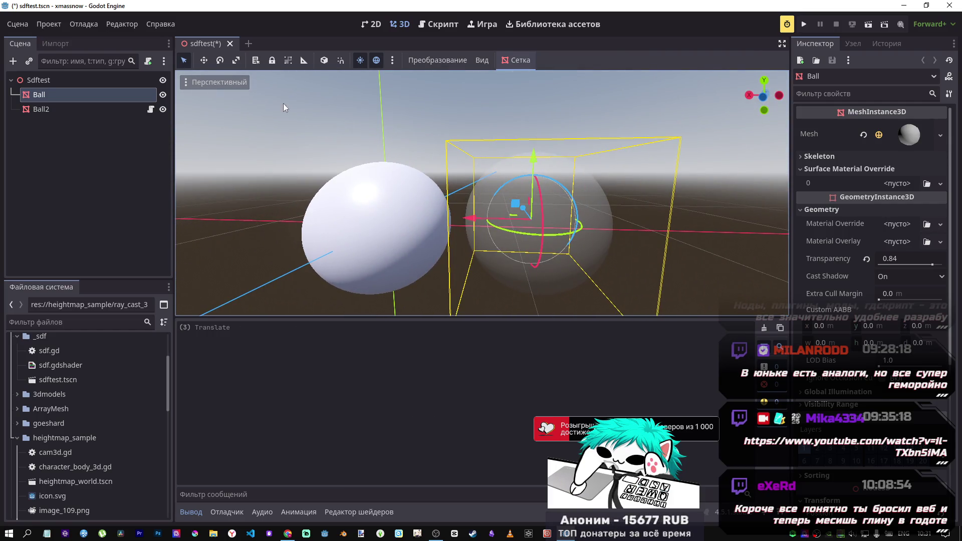
{"action": "left_click", "coordinate": [114, 110]}
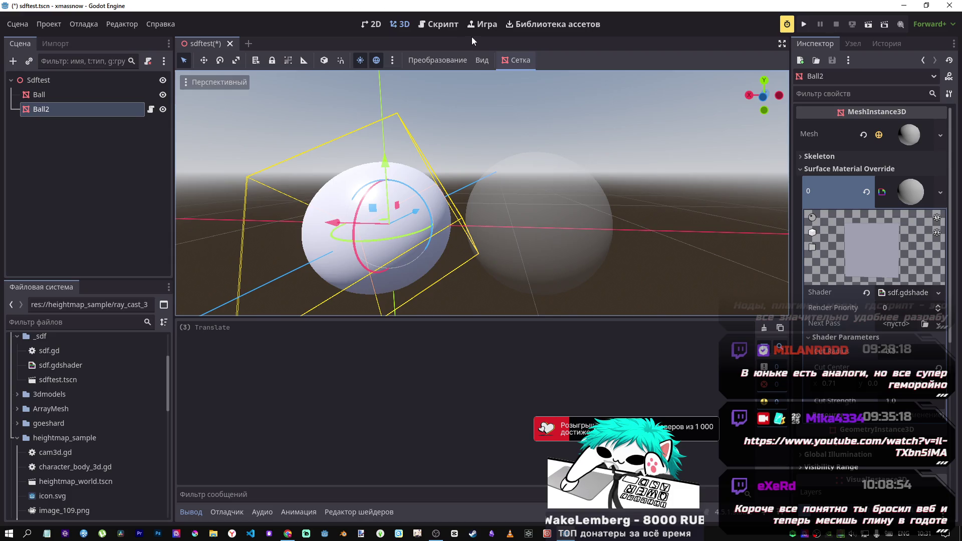
{"action": "left_click", "coordinate": [446, 25]}
{"action": "left_click", "coordinate": [424, 149]}
{"action": "key", "text": "ctrl+s"}
{"action": "scroll", "coordinate": [435, 186], "scroll_direction": "down", "scroll_amount": 2}
{"action": "scroll", "coordinate": [404, 169], "scroll_direction": "up", "scroll_amount": 2}
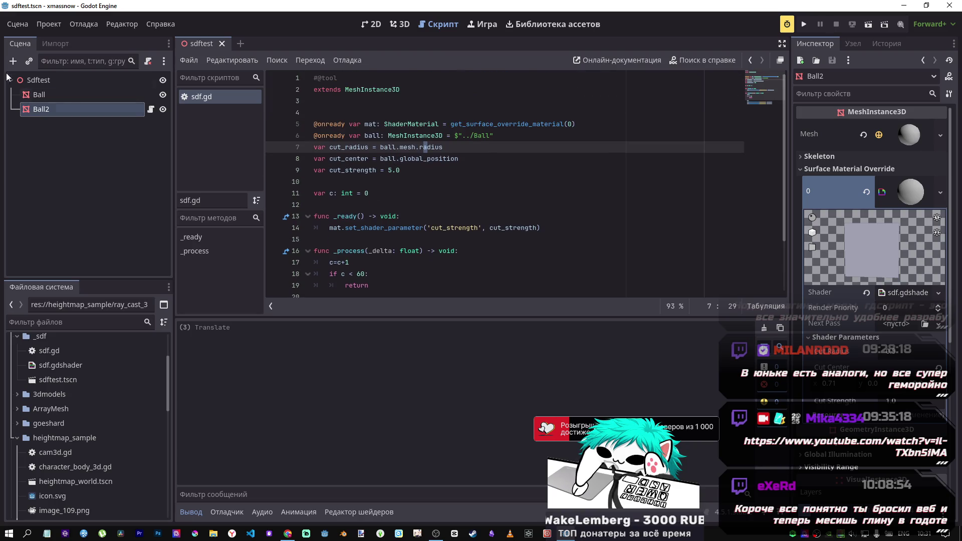
Move the Ball along X into Ball2 and back left, then save the scene
{"action": "left_click", "coordinate": [17, 24]}
{"action": "left_click", "coordinate": [40, 235]}
{"action": "left_click_drag", "start_coordinate": [481, 201], "coordinate": [546, 194]}
{"action": "left_click", "coordinate": [334, 206]}
{"action": "mouse_move", "coordinate": [394, 215]}
{"action": "left_mouse_down"}
{"action": "mouse_move", "coordinate": [642, 234]}
{"action": "mouse_move", "coordinate": [516, 231]}
{"action": "mouse_move", "coordinate": [573, 236]}
{"action": "left_mouse_up"}
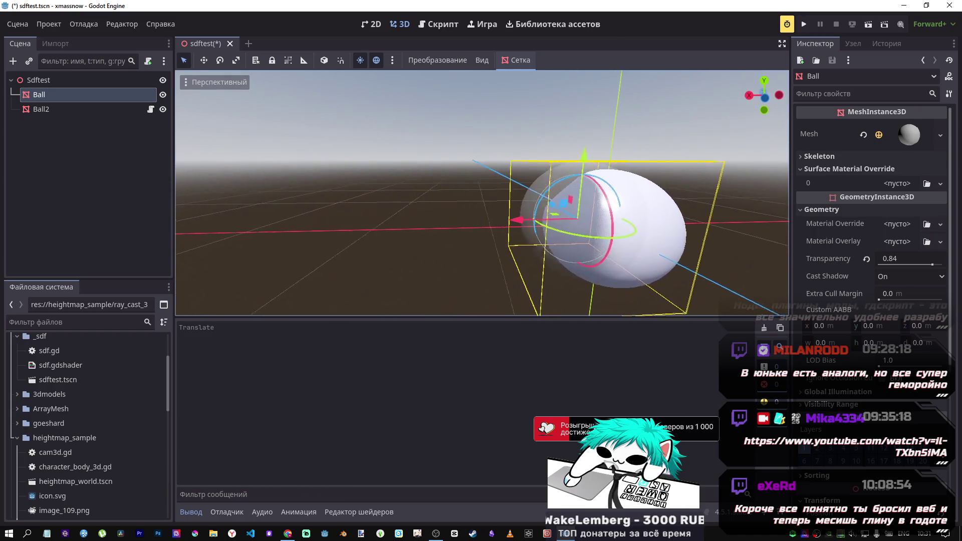
{"action": "left_click_drag", "start_coordinate": [471, 224], "coordinate": [412, 227]}
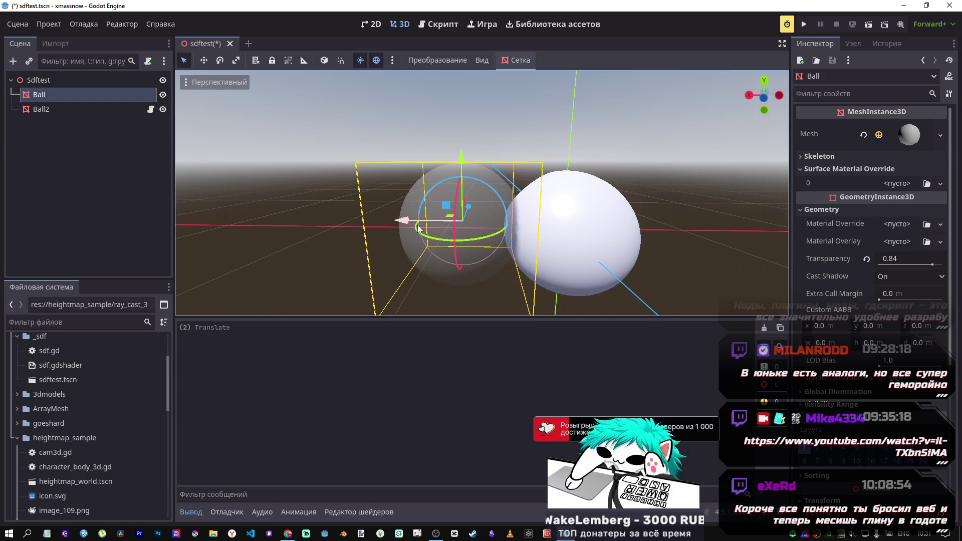
{"action": "key", "text": "ctrl+s"}
{"action": "left_click", "coordinate": [438, 24]}
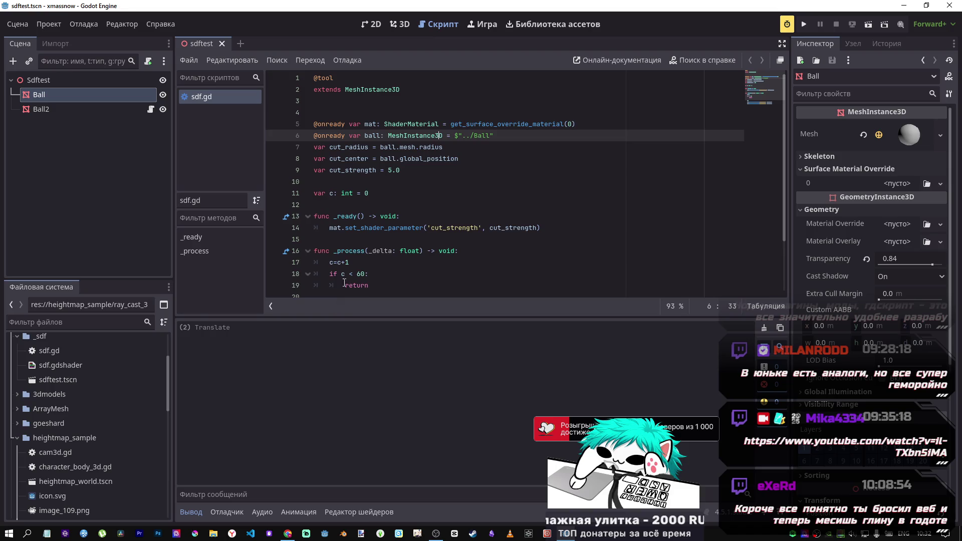
Append print('ready') as a new last line of _process and save sdf.gd
{"action": "scroll", "coordinate": [451, 201], "scroll_direction": "down", "scroll_amount": 2}
{"action": "left_click", "coordinate": [417, 227]}
{"action": "key", "text": "Up"}
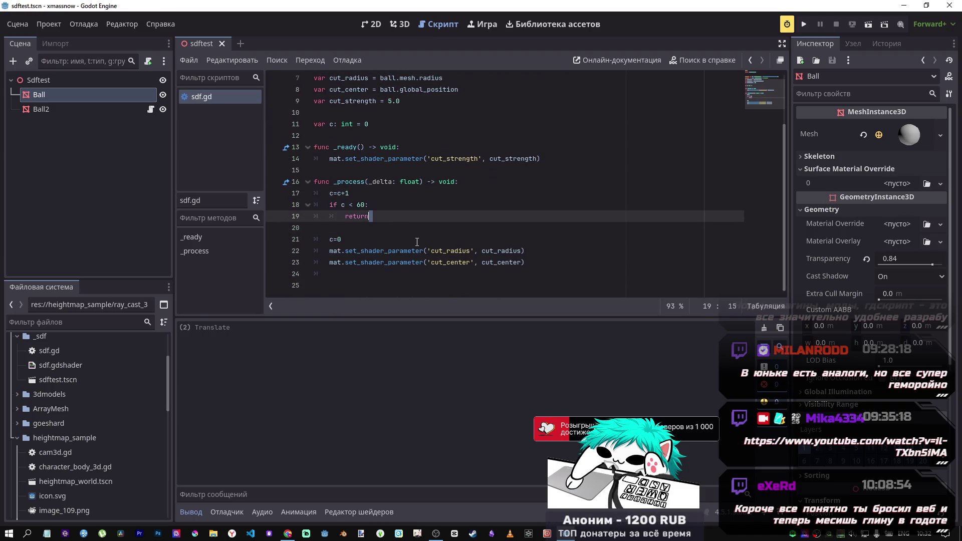
{"action": "left_click", "coordinate": [542, 265]}
{"action": "key", "text": "Return"}
{"action": "key", "text": "Return"}
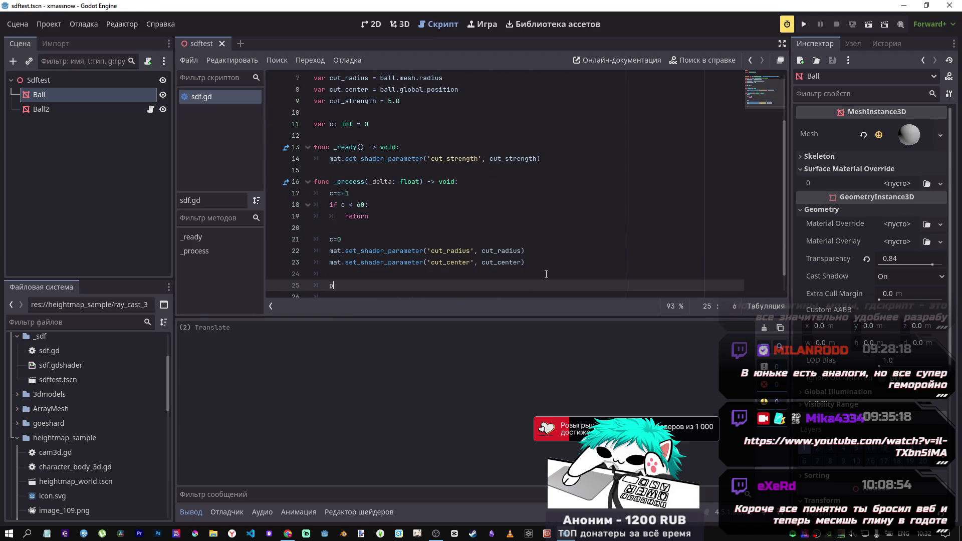
{"action": "type", "text": "print"}
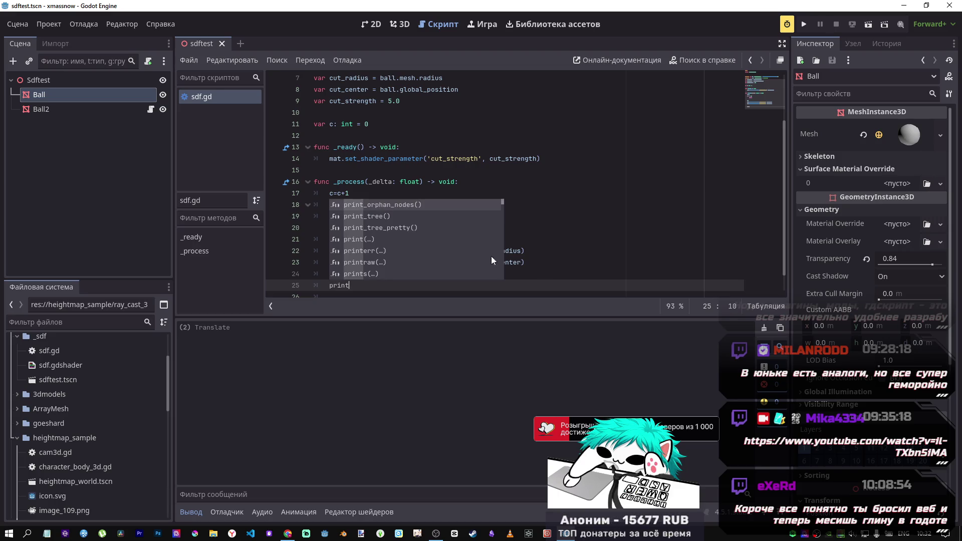
{"action": "type", "text": "('"}
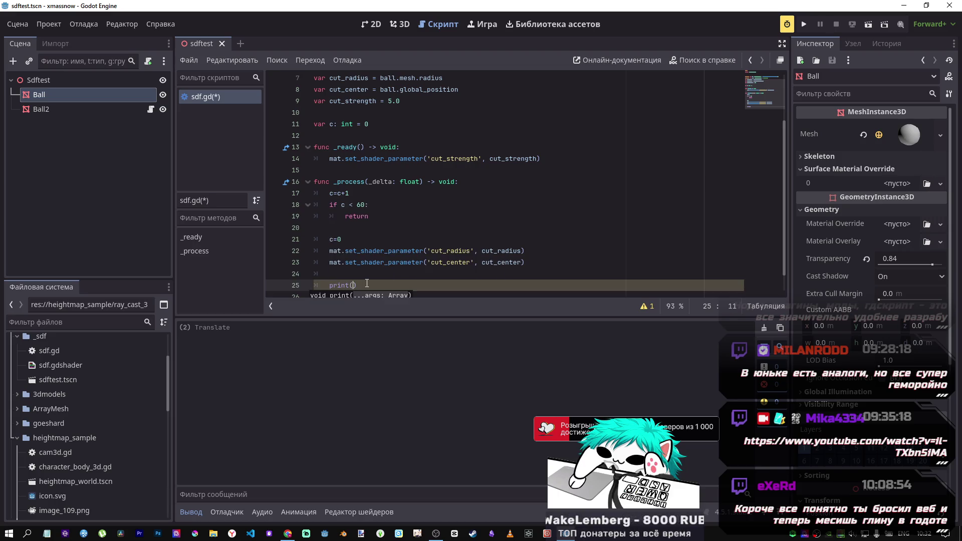
{"action": "type", "text": "ready"}
{"action": "key", "text": "ctrl+s"}
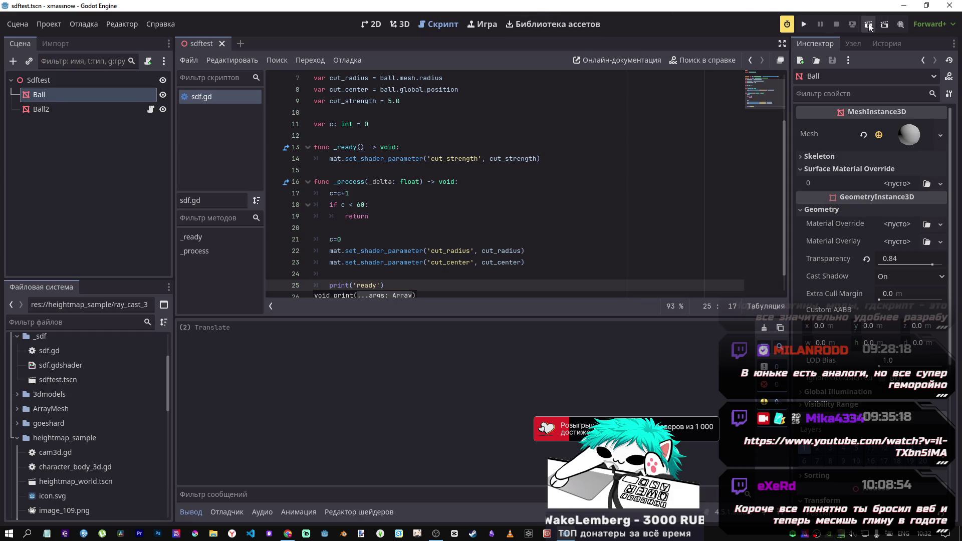
{"action": "left_click", "coordinate": [48, 24]}
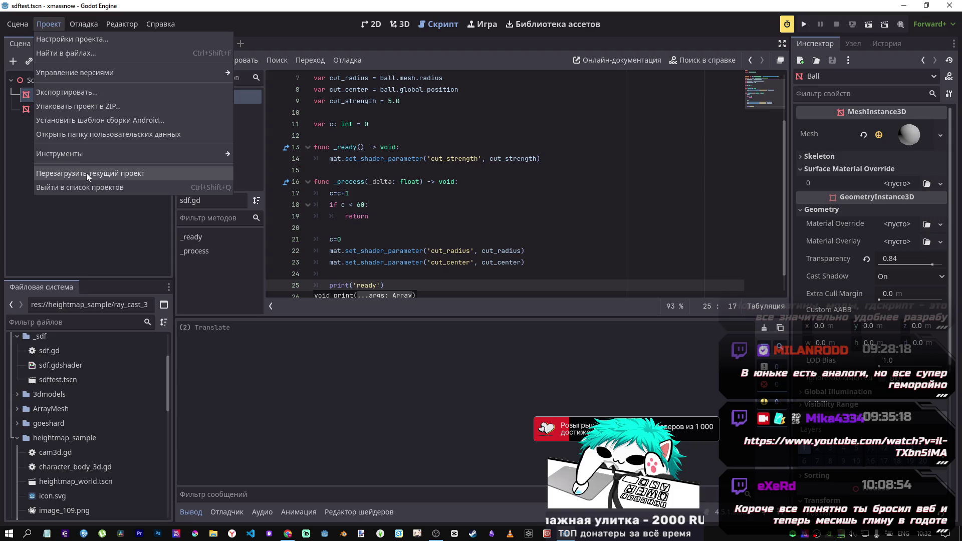
Reload the saved scene and move the Ball along X and Y so 'ready' prints repeatedly
{"action": "left_click", "coordinate": [17, 24]}
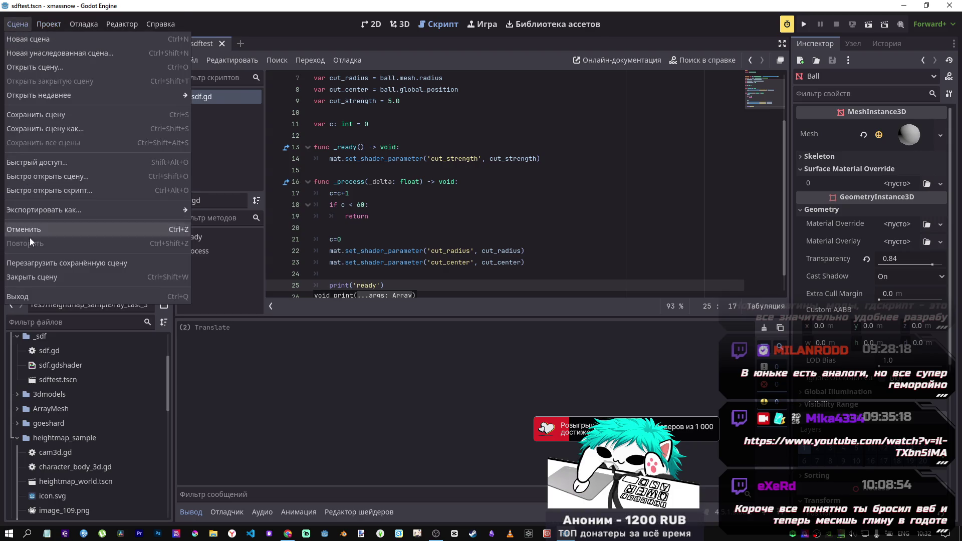
{"action": "left_click", "coordinate": [40, 263]}
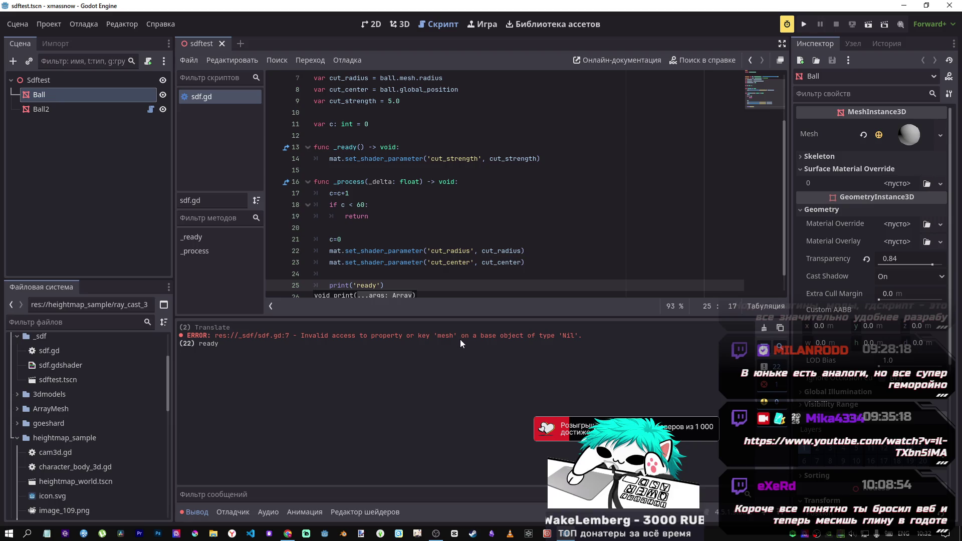
{"action": "left_click", "coordinate": [401, 25]}
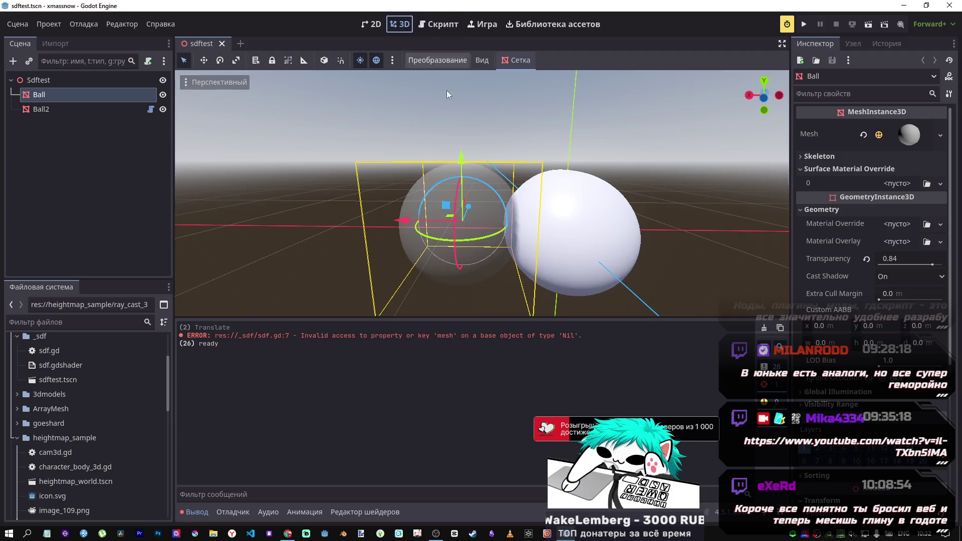
{"action": "mouse_move", "coordinate": [404, 221]}
{"action": "left_mouse_down"}
{"action": "mouse_move", "coordinate": [589, 230]}
{"action": "mouse_move", "coordinate": [386, 226]}
{"action": "left_mouse_up"}
{"action": "mouse_move", "coordinate": [463, 173]}
{"action": "left_mouse_down"}
{"action": "mouse_move", "coordinate": [469, 148]}
{"action": "mouse_move", "coordinate": [475, 210]}
{"action": "mouse_move", "coordinate": [480, 170]}
{"action": "left_mouse_up"}
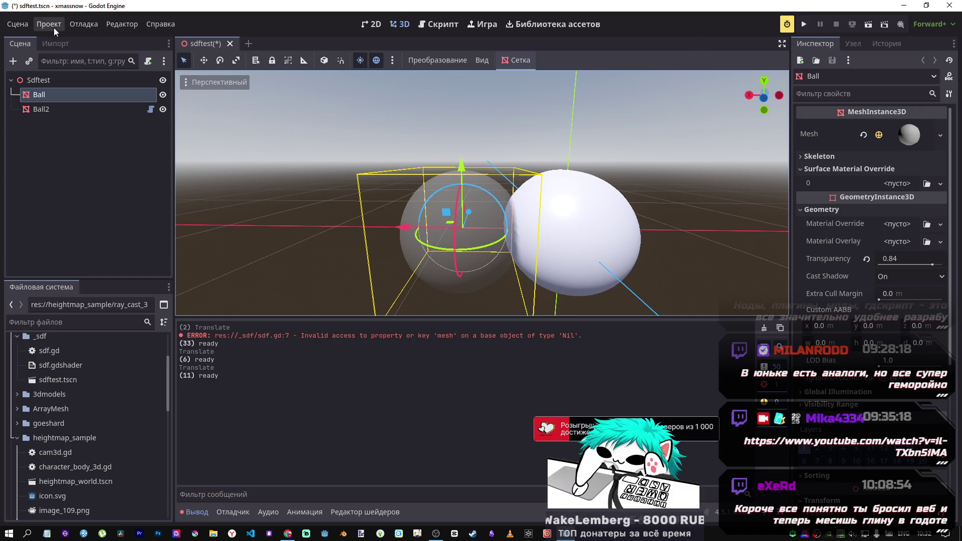
{"action": "left_click", "coordinate": [439, 24]}
{"action": "scroll", "coordinate": [329, 155], "scroll_direction": "up", "scroll_amount": 2}
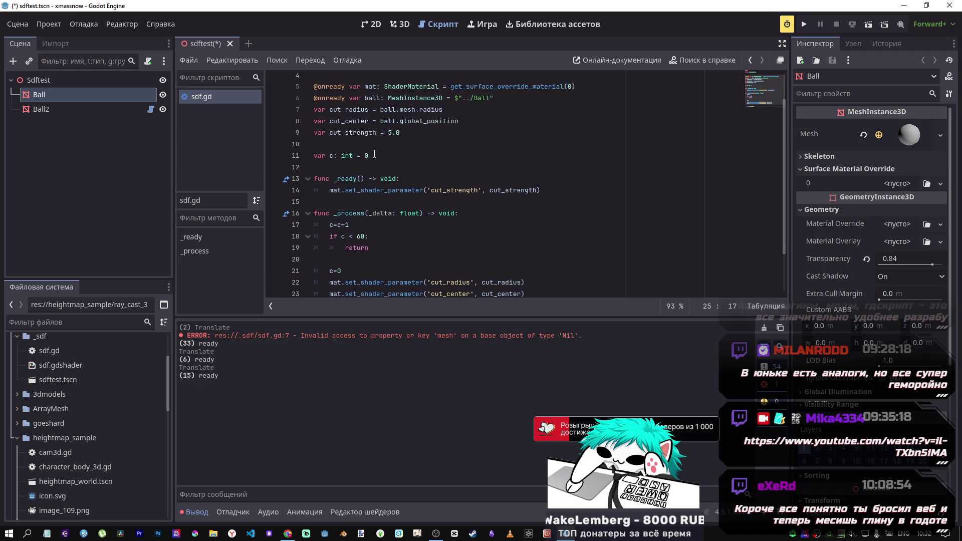
{"action": "left_click", "coordinate": [337, 79]}
{"action": "key", "text": "ctrl+k"}
{"action": "key", "text": "ctrl+s"}
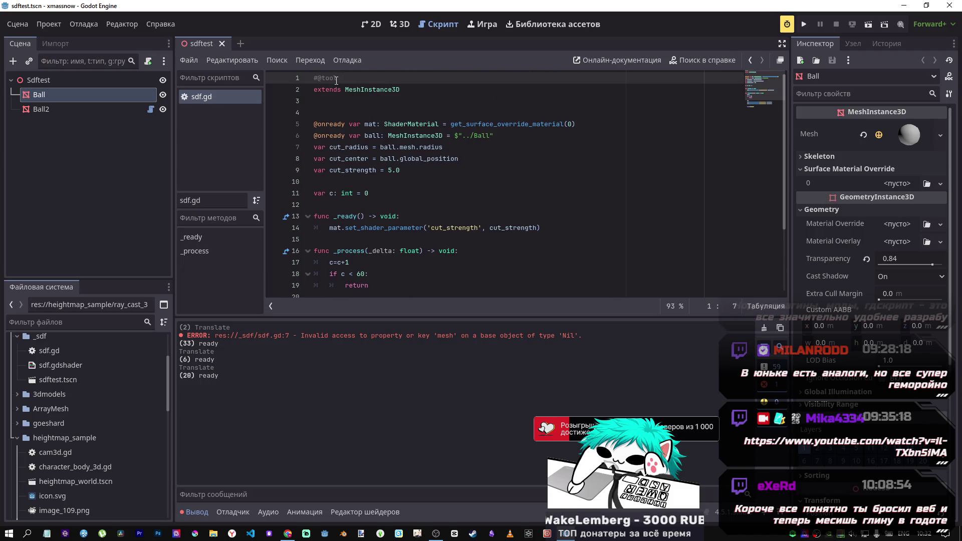
{"action": "left_click", "coordinate": [17, 24]}
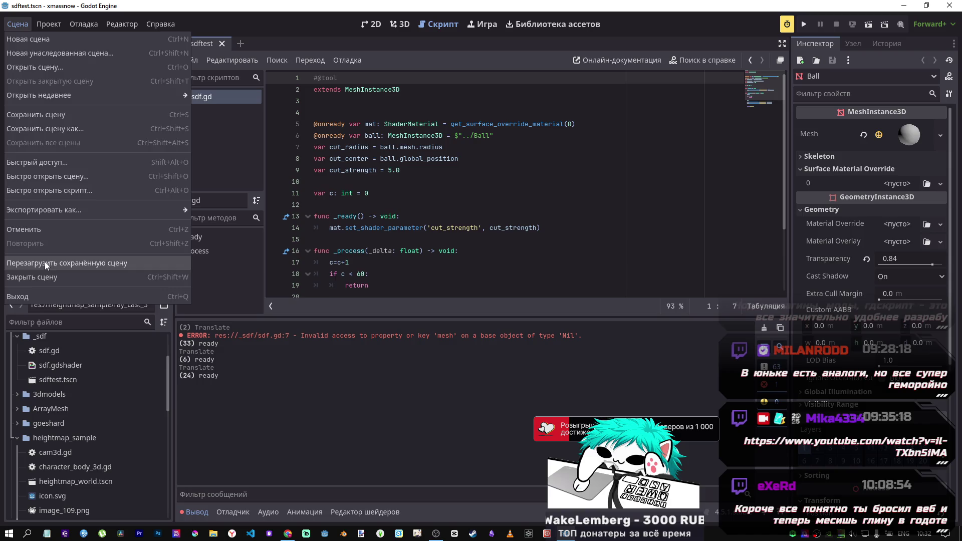
{"action": "left_click", "coordinate": [66, 264]}
Nudge the Ball left along X to confirm no new 'ready' messages appear
{"action": "left_click", "coordinate": [400, 24]}
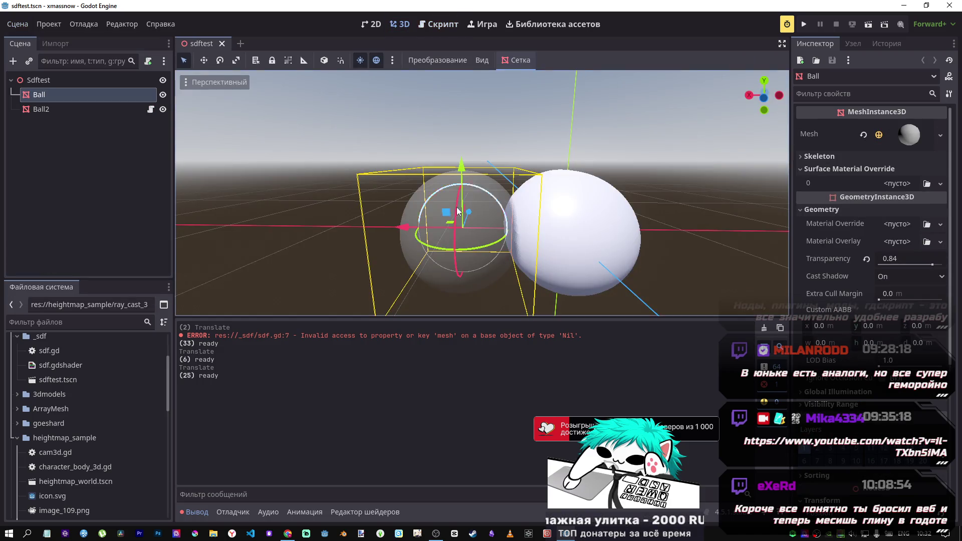
{"action": "left_click_drag", "start_coordinate": [409, 227], "coordinate": [393, 226]}
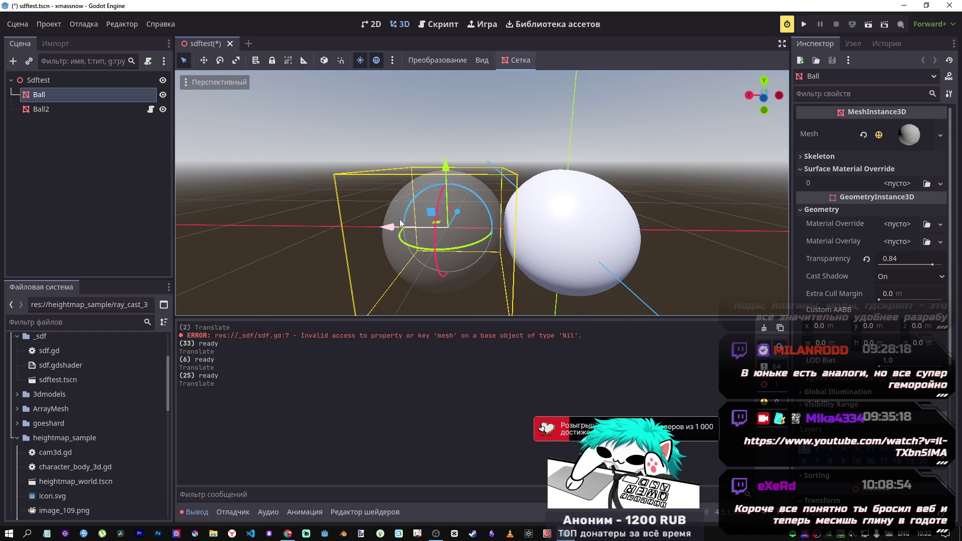
{"action": "left_click", "coordinate": [910, 134]}
{"action": "left_click", "coordinate": [910, 130]}
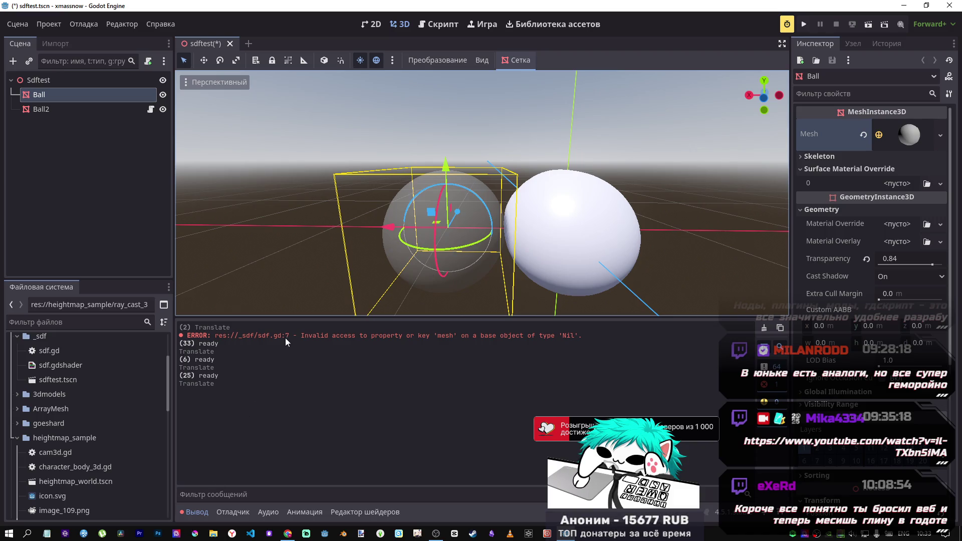
{"action": "left_click", "coordinate": [438, 24]}
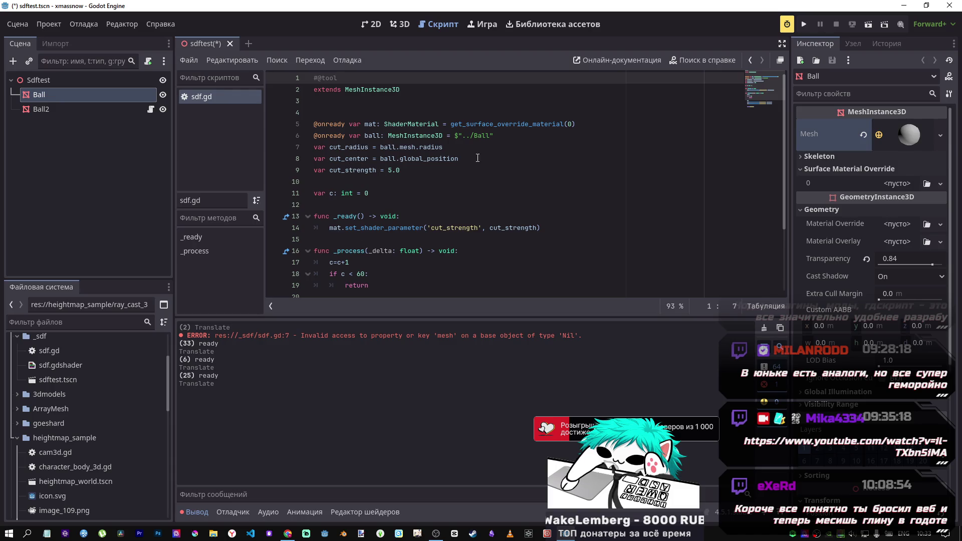
Drop the Ball node path into the script, then delete it and the old ball declaration
{"action": "left_click_drag", "start_coordinate": [477, 159], "coordinate": [360, 159]}
{"action": "key", "text": "ctrl+shift+Right"}
{"action": "key", "text": "ctrl+shift+Right"}
{"action": "key", "text": "ctrl+shift+Right"}
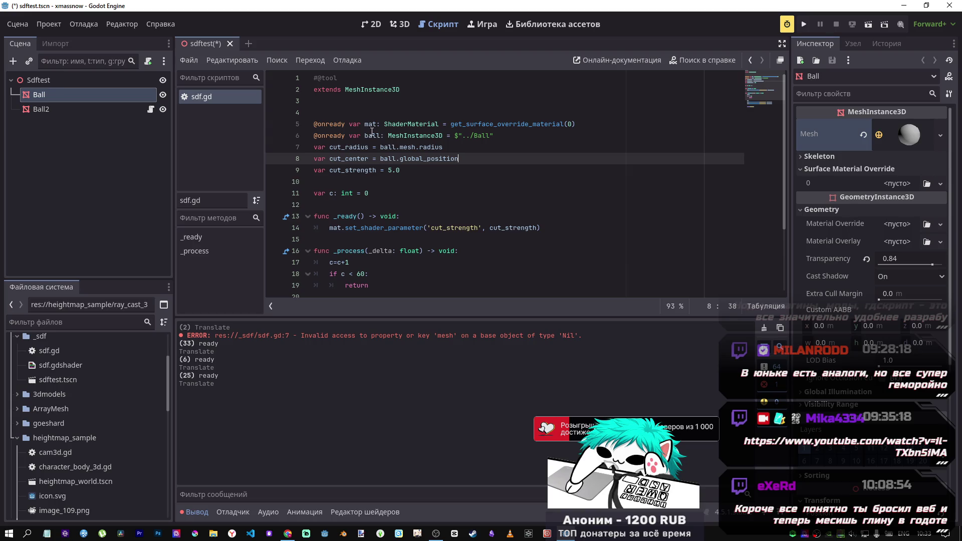
{"action": "left_click_drag", "start_coordinate": [39, 94], "coordinate": [353, 113]}
{"action": "triple_click", "coordinate": [331, 112]}
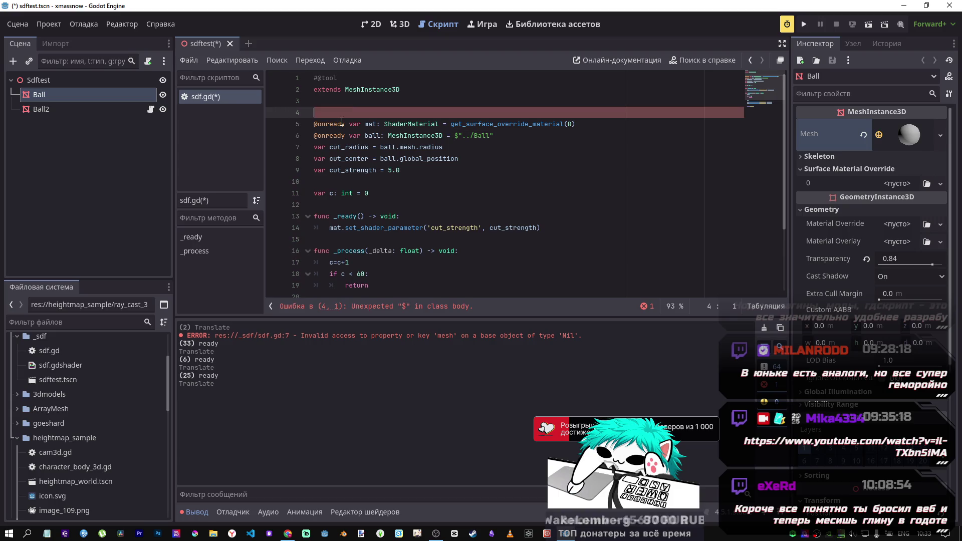
{"action": "key", "text": "BackSpace"}
{"action": "left_click", "coordinate": [504, 135]}
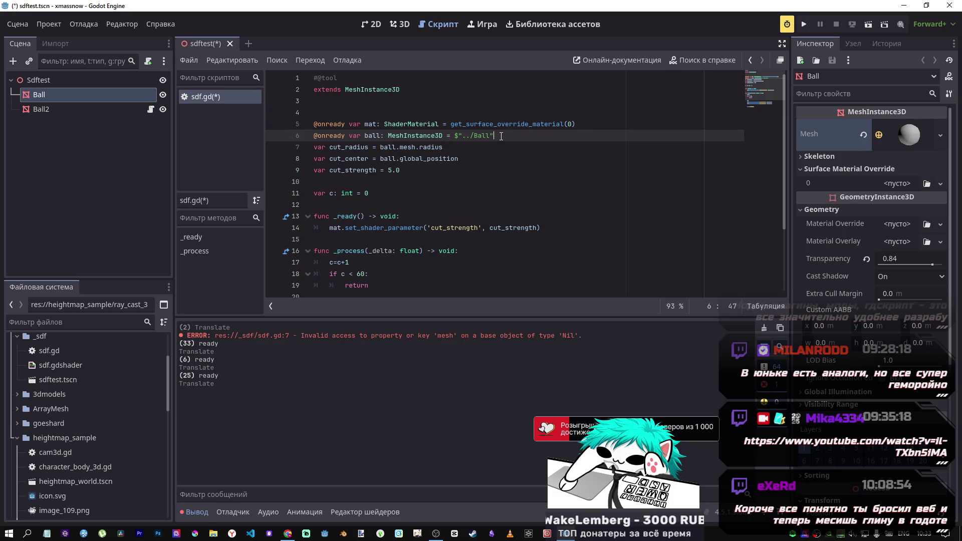
{"action": "triple_click", "coordinate": [494, 136]}
{"action": "key", "text": "BackSpace"}
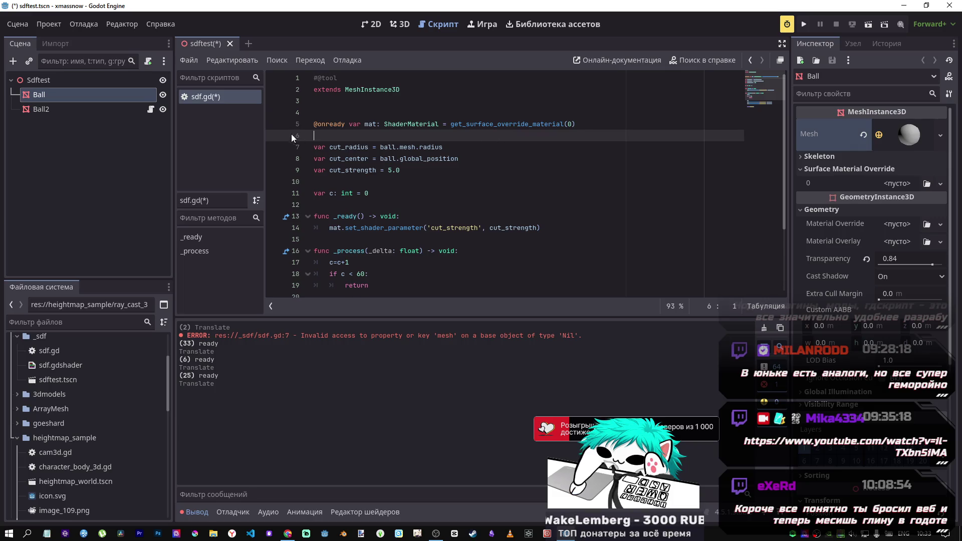
{"action": "mouse_move", "coordinate": [74, 104]}
{"action": "left_mouse_down"}
{"action": "mouse_move", "coordinate": [326, 124]}
{"action": "mouse_move", "coordinate": [342, 135]}
{"action": "left_mouse_up"}
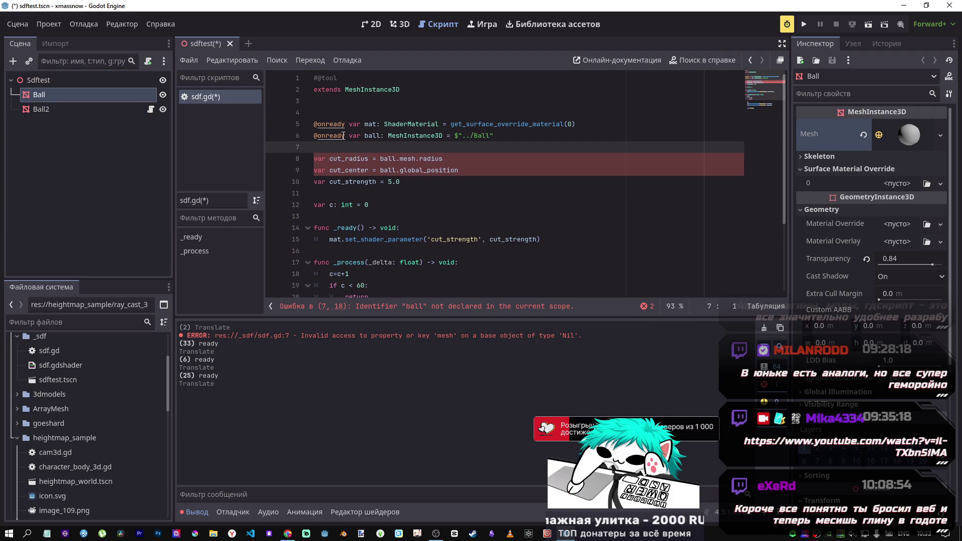
{"action": "double_click", "coordinate": [327, 137]}
{"action": "type", "text": "export"}
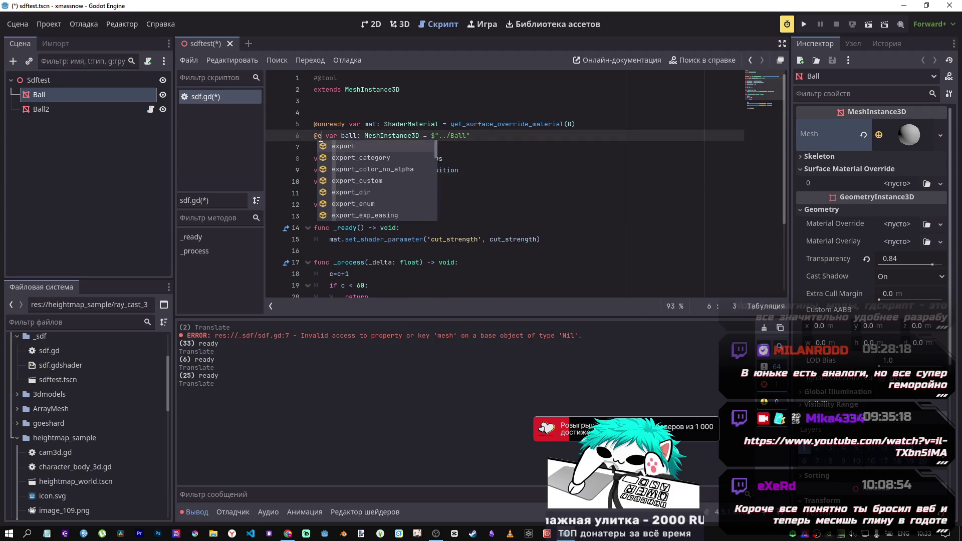
{"action": "left_click", "coordinate": [452, 136]}
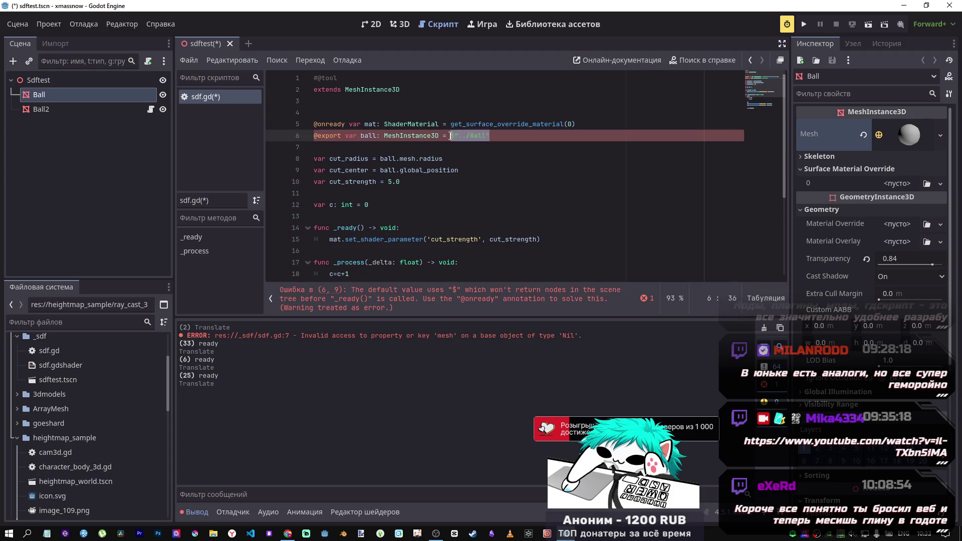
{"action": "key", "text": "BackSpace"}
{"action": "key", "text": "ctrl+s"}
{"action": "left_click", "coordinate": [41, 109]}
{"action": "left_click", "coordinate": [909, 127]}
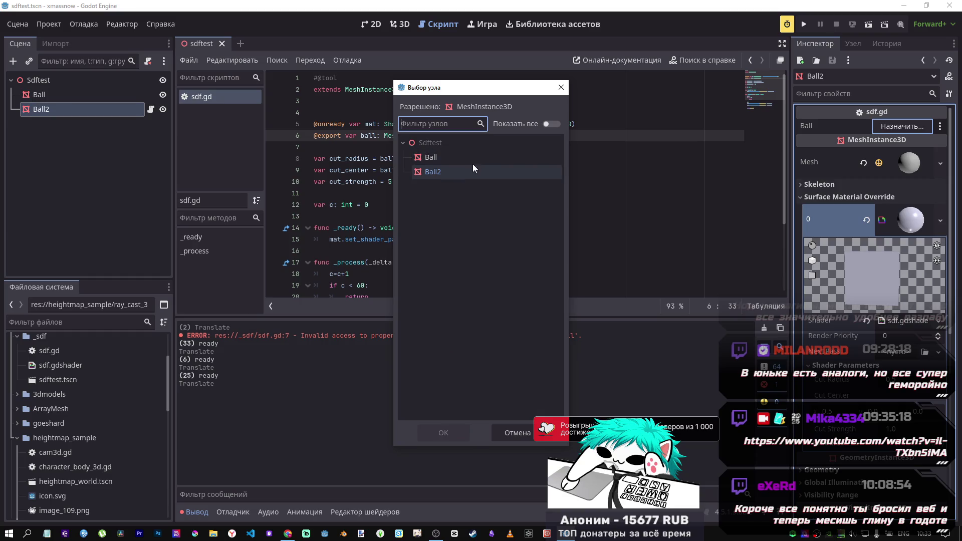
Assign the Ball node to Ball2's Ball property and save the scene
{"action": "left_click", "coordinate": [466, 155]}
{"action": "left_click", "coordinate": [449, 432]}
{"action": "left_click", "coordinate": [386, 171]}
{"action": "key", "text": "ctrl+s"}
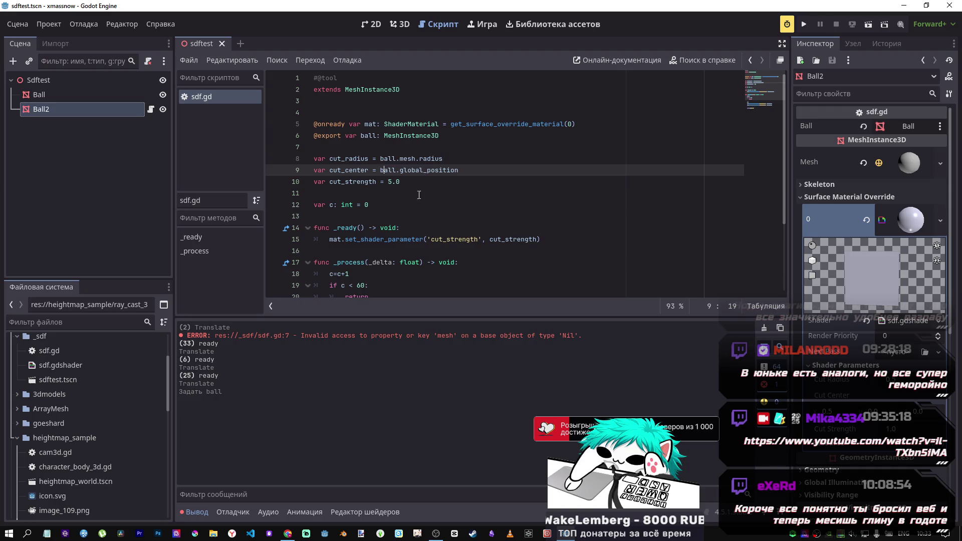
Select ball.global_position in cut_center's initial value on line 9
{"action": "left_click", "coordinate": [326, 78]}
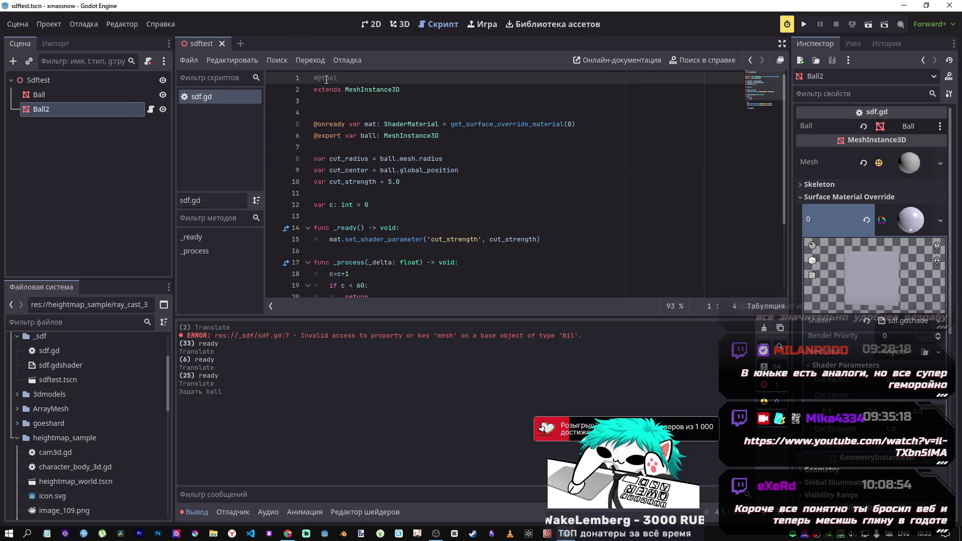
{"action": "left_click", "coordinate": [407, 174]}
{"action": "mouse_move", "coordinate": [445, 170]}
{"action": "left_mouse_down"}
{"action": "mouse_move", "coordinate": [389, 172]}
{"action": "mouse_move", "coordinate": [401, 171]}
{"action": "left_mouse_up"}
{"action": "left_click", "coordinate": [417, 173]}
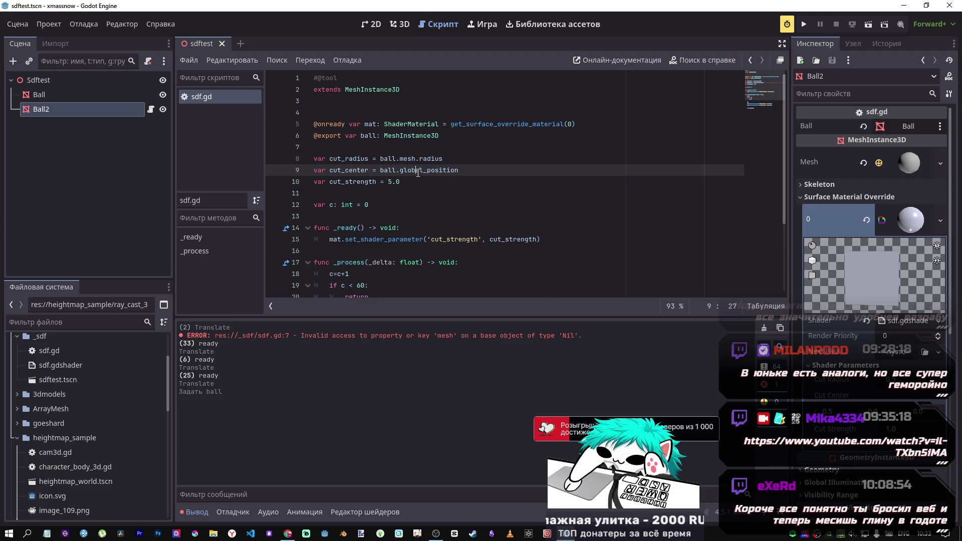
{"action": "double_click", "coordinate": [418, 173]}
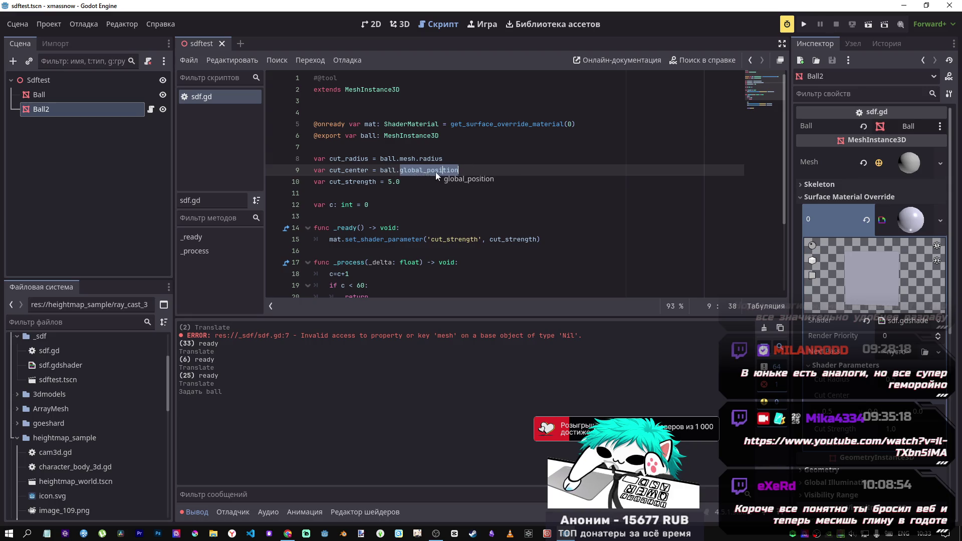
{"action": "left_click_drag", "start_coordinate": [459, 170], "coordinate": [380, 170]}
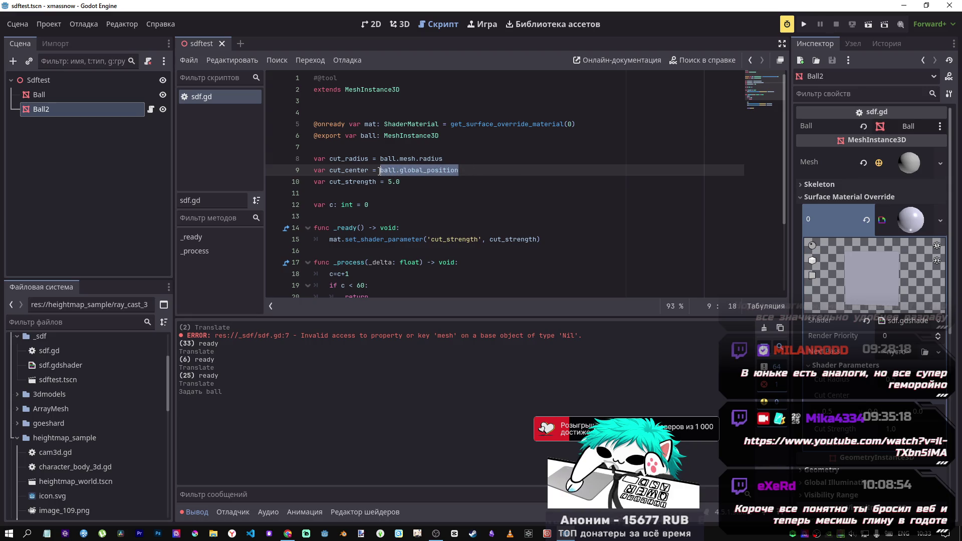
Change line 9 to declare var cut_center: Vector3 with no initial value
{"action": "key", "text": "BackSpace"}
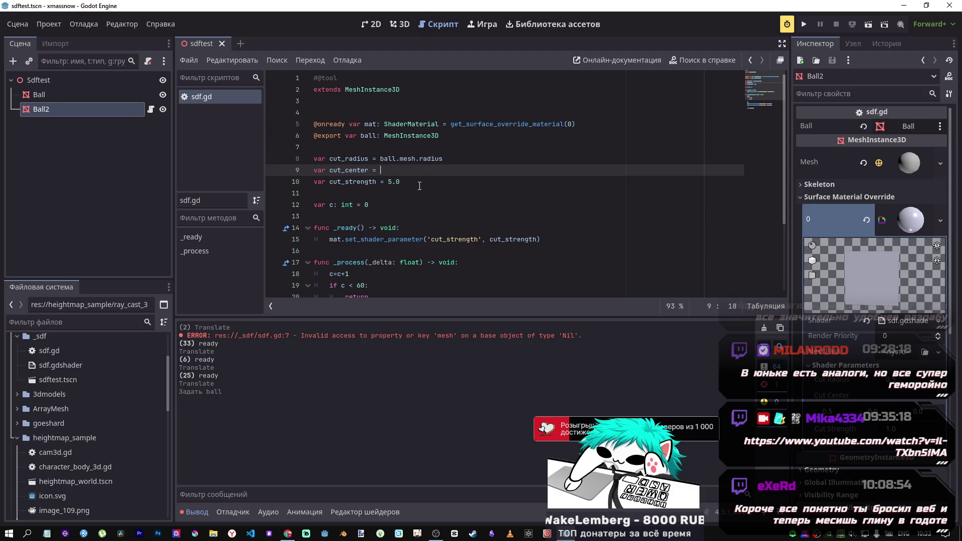
{"action": "type", "text": "vec"}
{"action": "key", "text": "Down"}
{"action": "key", "text": "Down"}
{"action": "key", "text": "Return"}
{"action": "left_click", "coordinate": [373, 171]}
{"action": "key", "text": "BackSpace"}
{"action": "key", "text": "BackSpace"}
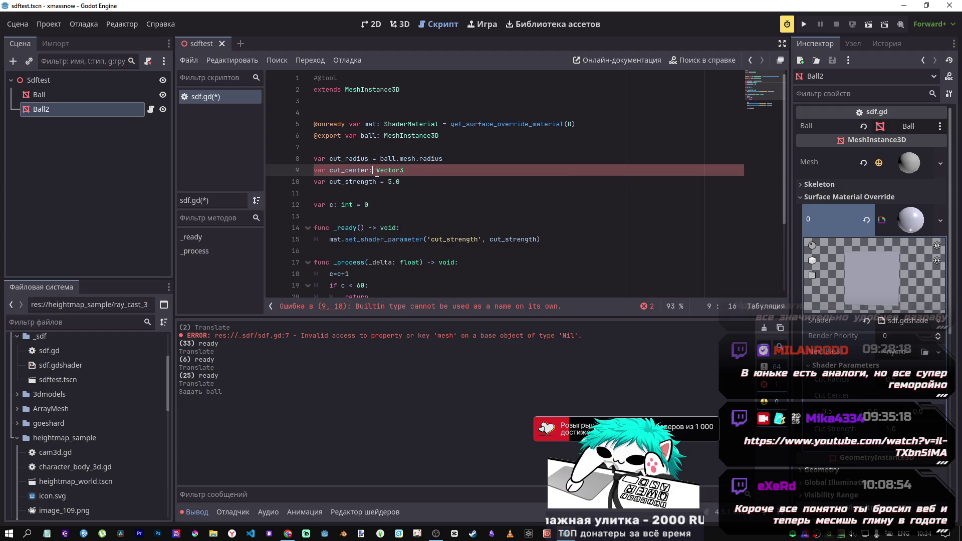
{"action": "scroll", "coordinate": [377, 172], "scroll_direction": "down", "scroll_amount": 3}
Add a ball.global_position line after c=0 in _process
{"action": "left_click", "coordinate": [383, 216]}
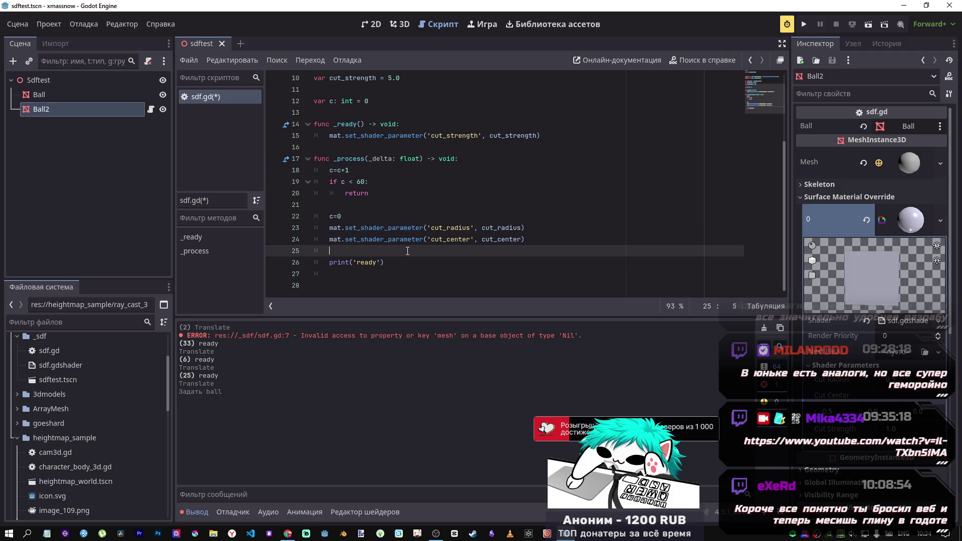
{"action": "left_click", "coordinate": [377, 251]}
{"action": "left_click", "coordinate": [377, 221]}
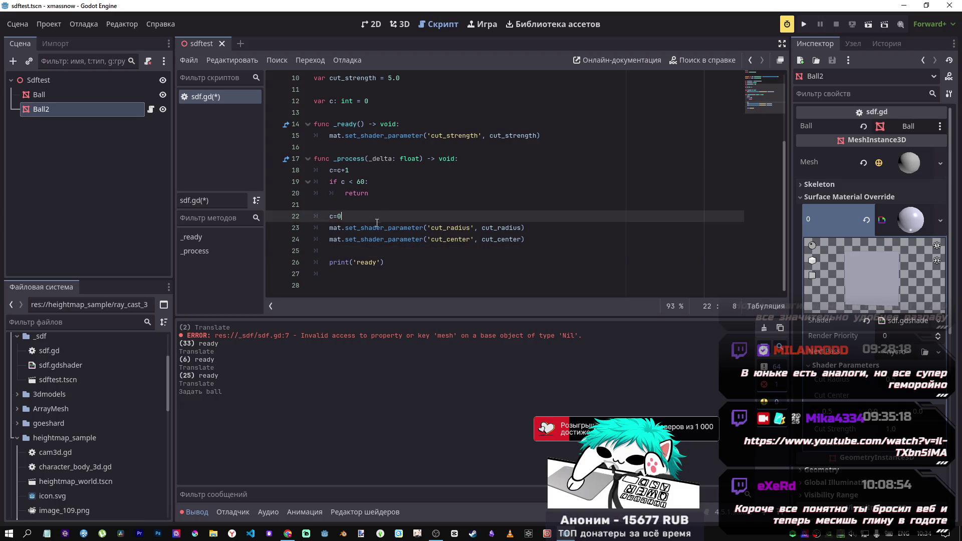
{"action": "key", "text": "Return"}
{"action": "key", "text": "Return"}
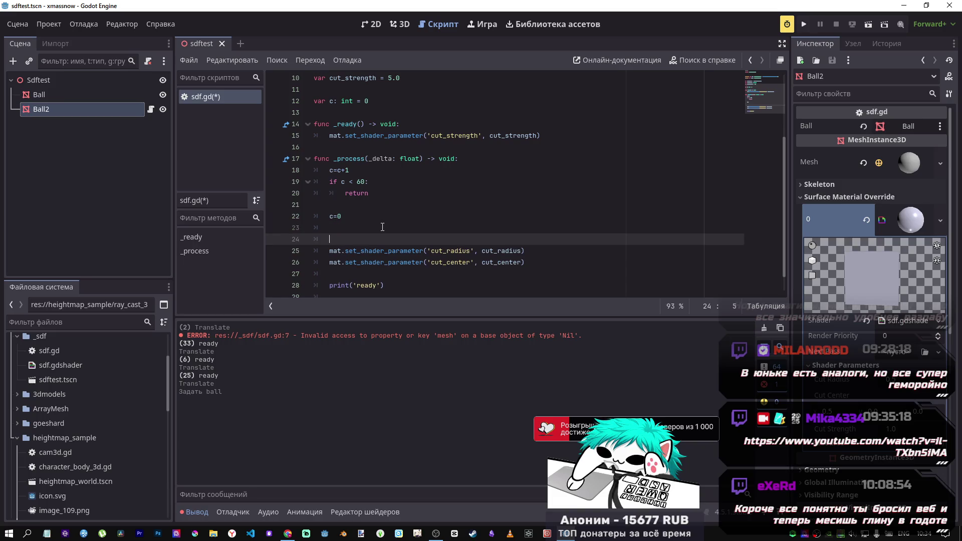
{"action": "type", "text": "ball.global_position"}
{"action": "key", "text": "Return"}
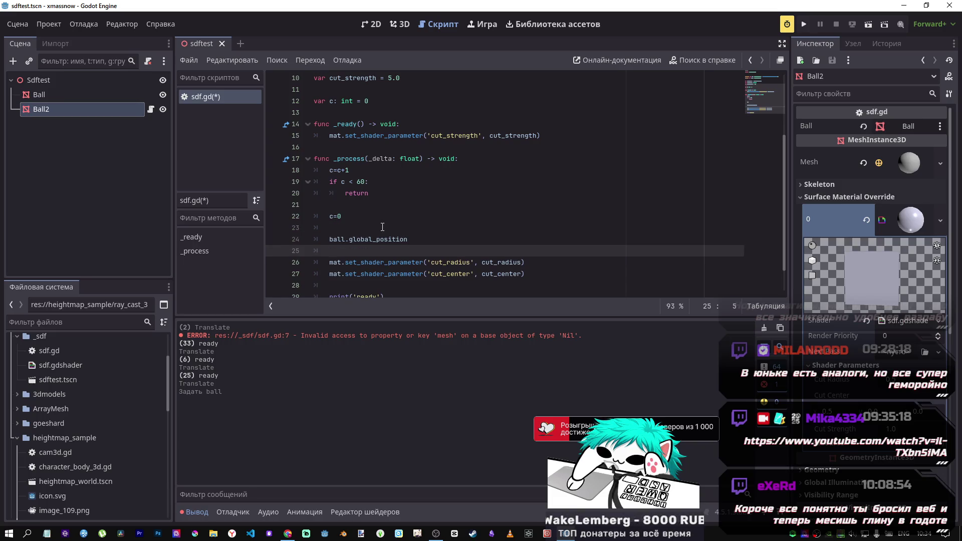
{"action": "scroll", "coordinate": [385, 218], "scroll_direction": "up", "scroll_amount": 2}
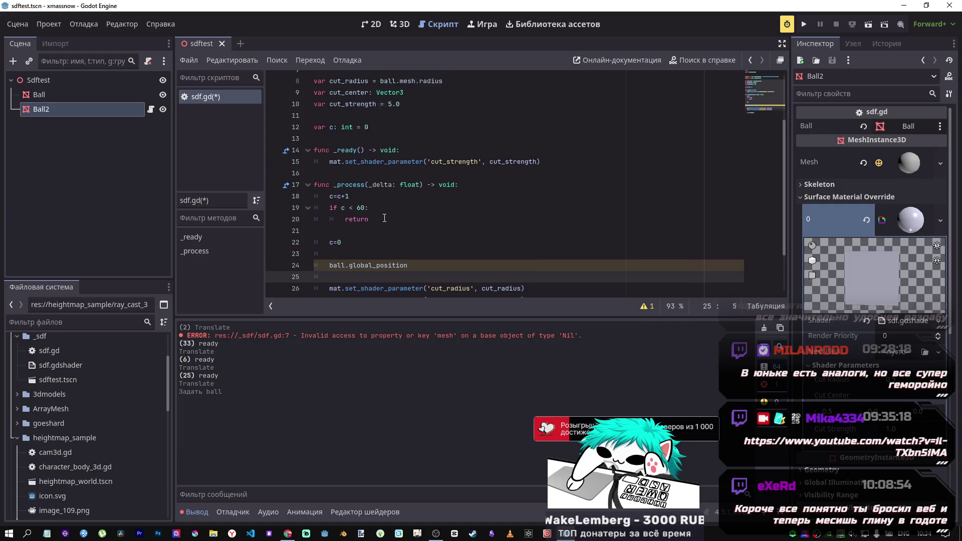
{"action": "scroll", "coordinate": [381, 249], "scroll_direction": "down", "scroll_amount": 1}
{"action": "scroll", "coordinate": [382, 254], "scroll_direction": "down", "scroll_amount": 1}
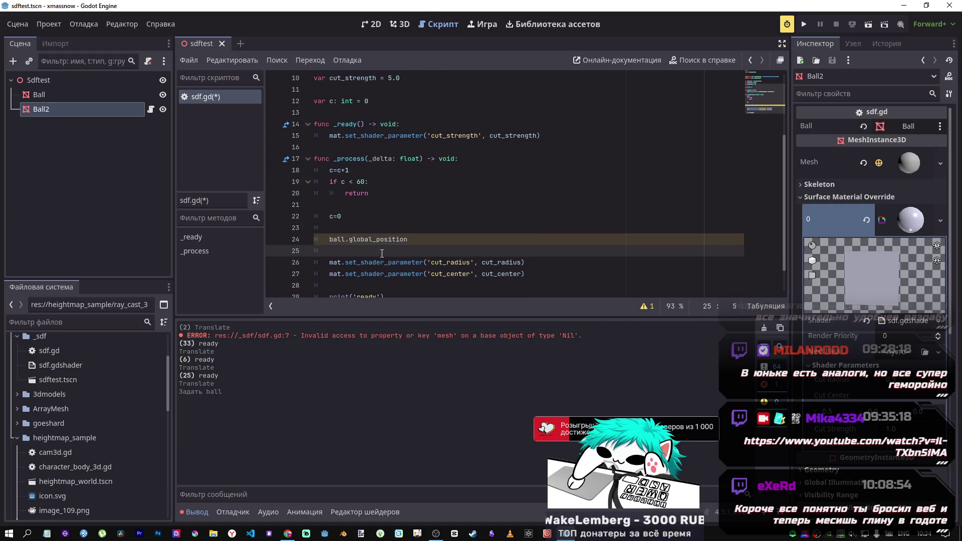
{"action": "scroll", "coordinate": [381, 251], "scroll_direction": "up", "scroll_amount": 2}
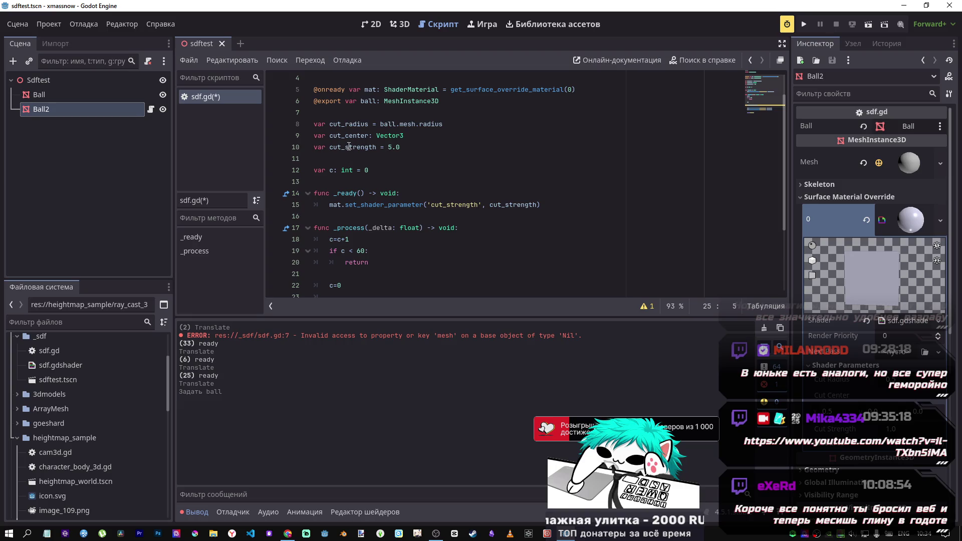
Prefix that line with 'cut_center =' and save the script
{"action": "double_click", "coordinate": [366, 136]}
{"action": "key", "text": "ctrl+c"}
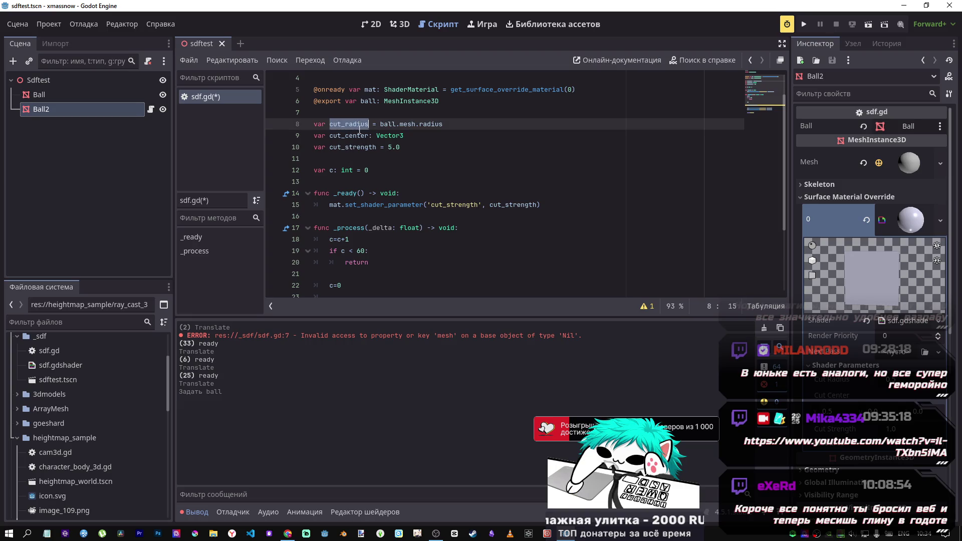
{"action": "scroll", "coordinate": [376, 180], "scroll_direction": "down", "scroll_amount": 1}
{"action": "scroll", "coordinate": [376, 180], "scroll_direction": "down", "scroll_amount": 3}
{"action": "left_click", "coordinate": [329, 204]}
{"action": "key", "text": "ctrl+v"}
{"action": "type", "text": "="}
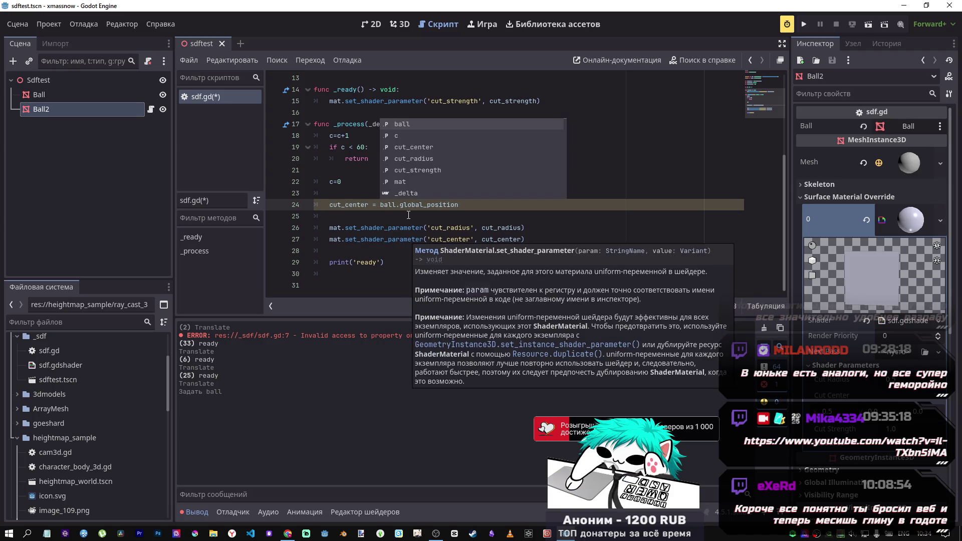
{"action": "left_click", "coordinate": [459, 205]}
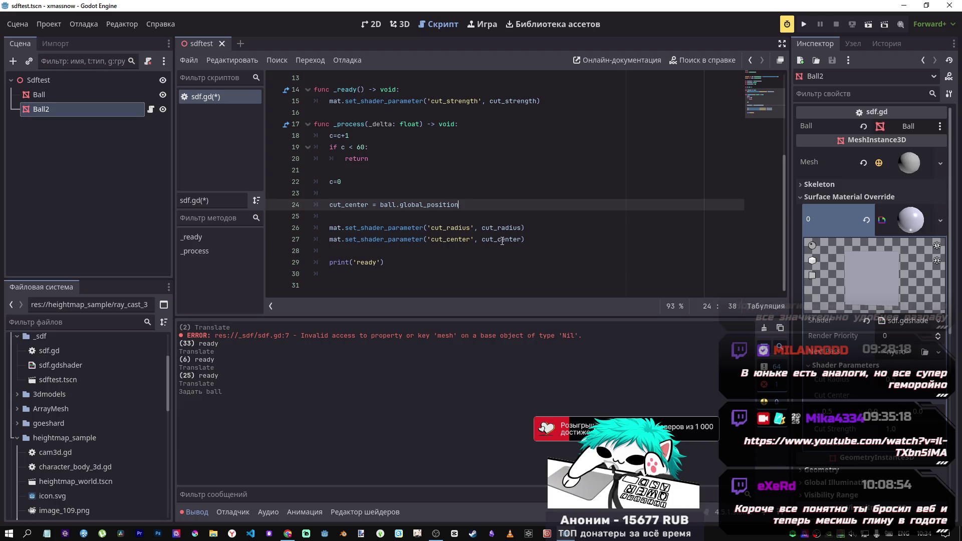
{"action": "key", "text": "ctrl+s"}
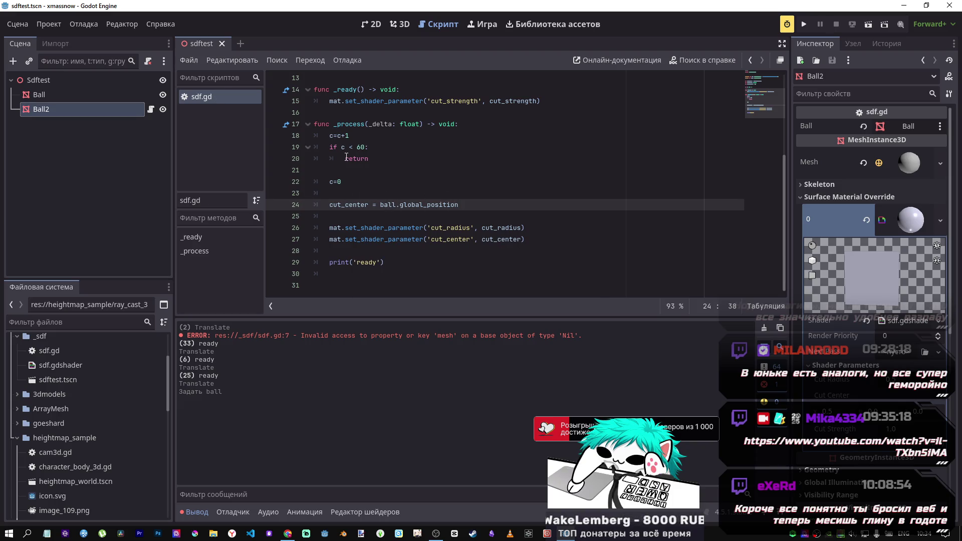
Add print(ball.global_position) after print('ready') in sdf.gd and fix the misspelled print call
{"action": "left_click", "coordinate": [378, 264]}
{"action": "key", "text": "Return"}
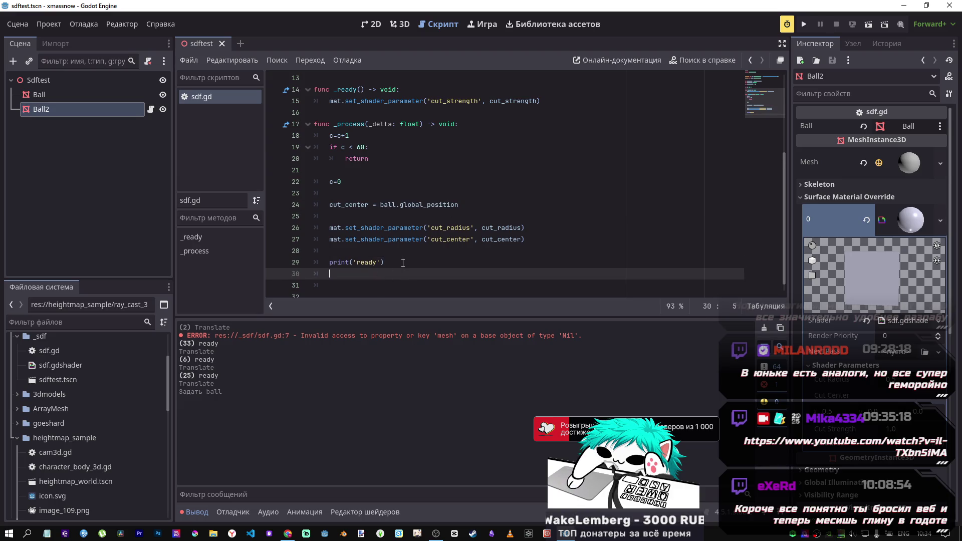
{"action": "type", "text": "prtint"}
{"action": "type", "text": "(ball.global_position"}
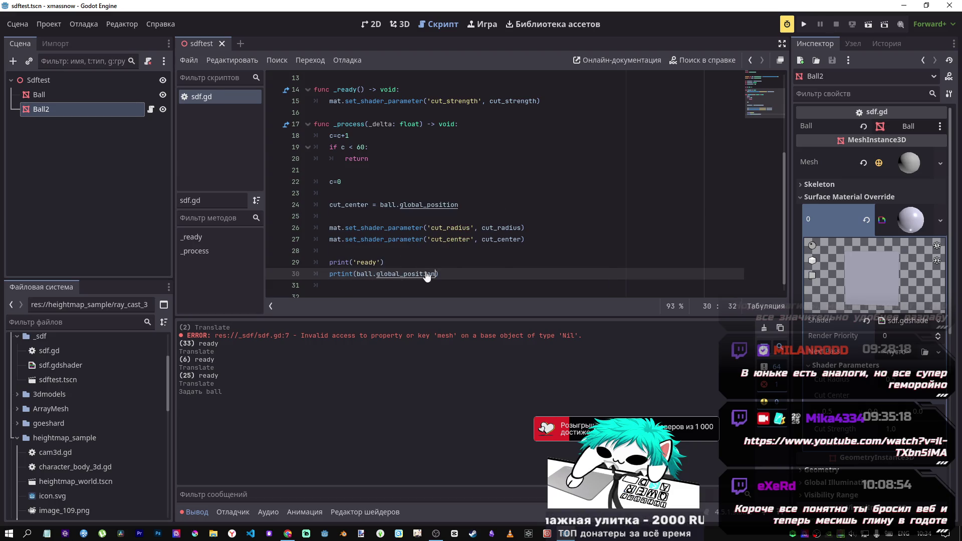
{"action": "key", "text": "ctrl+s"}
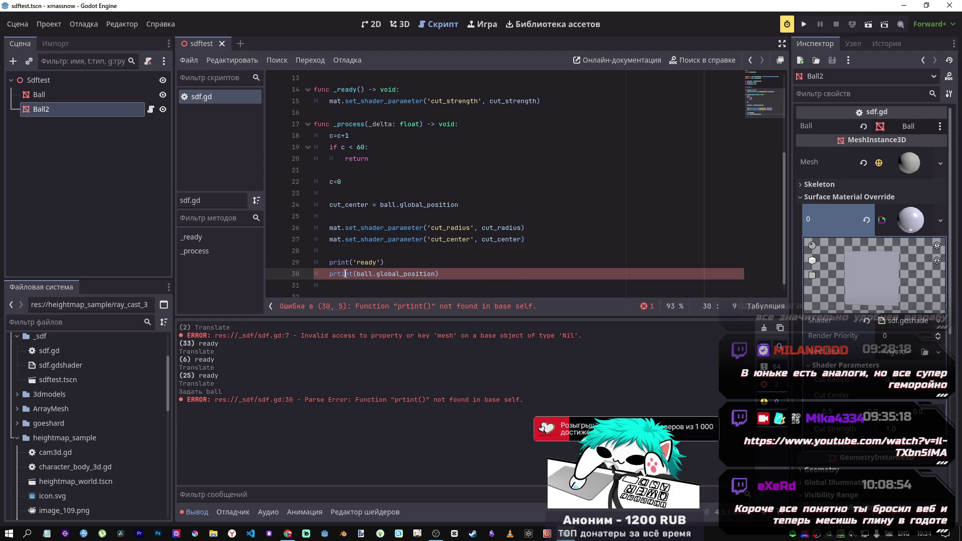
{"action": "key", "text": "BackSpace"}
{"action": "scroll", "coordinate": [351, 175], "scroll_direction": "up", "scroll_amount": 4}
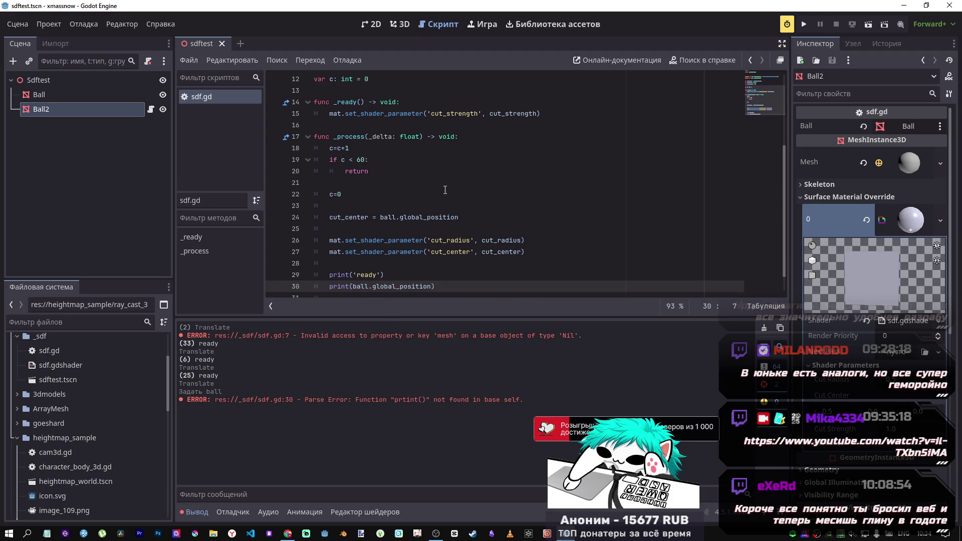
{"action": "left_click", "coordinate": [323, 79]}
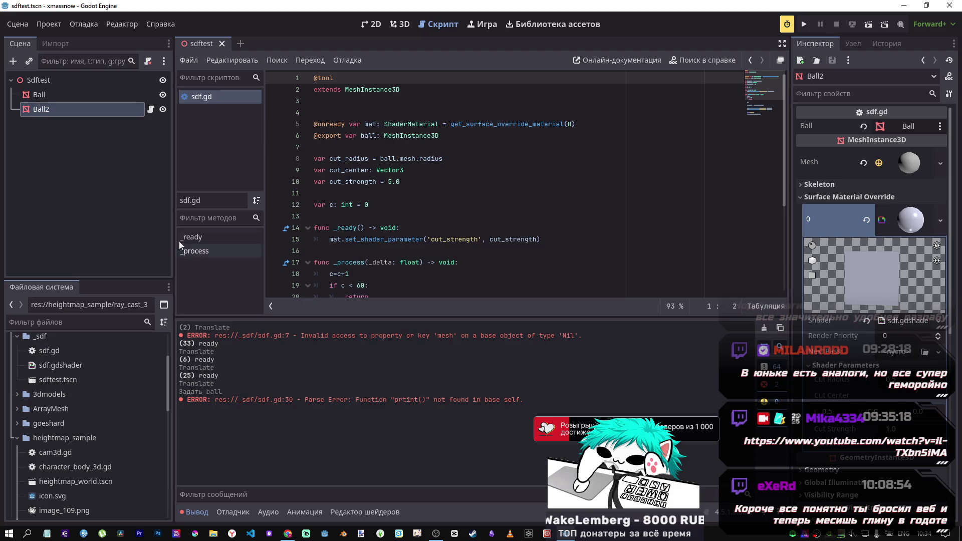
{"action": "left_click", "coordinate": [17, 23]}
{"action": "left_click", "coordinate": [56, 269]}
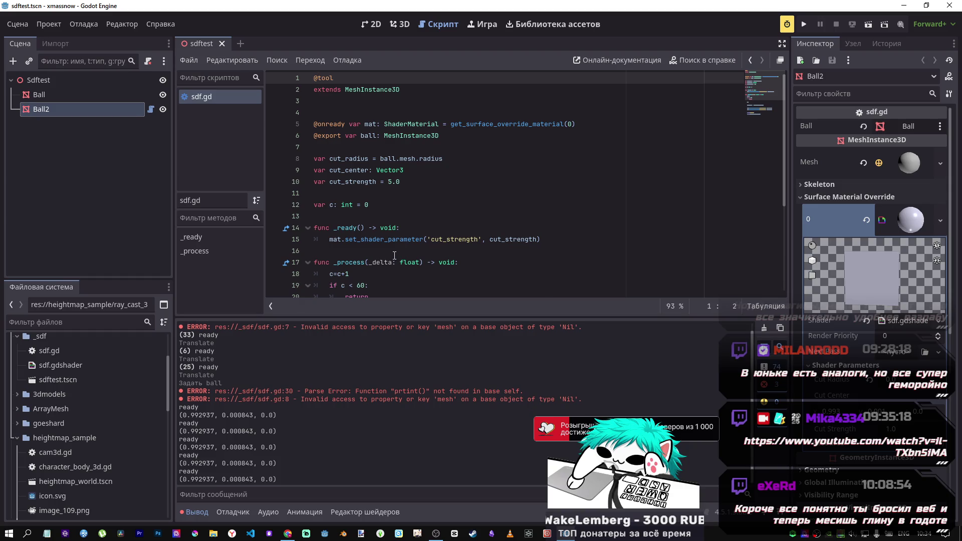
In the 3D view, undo a stray Ball2 move, drag Ball right toward Ball2, and save
{"action": "left_click", "coordinate": [400, 24]}
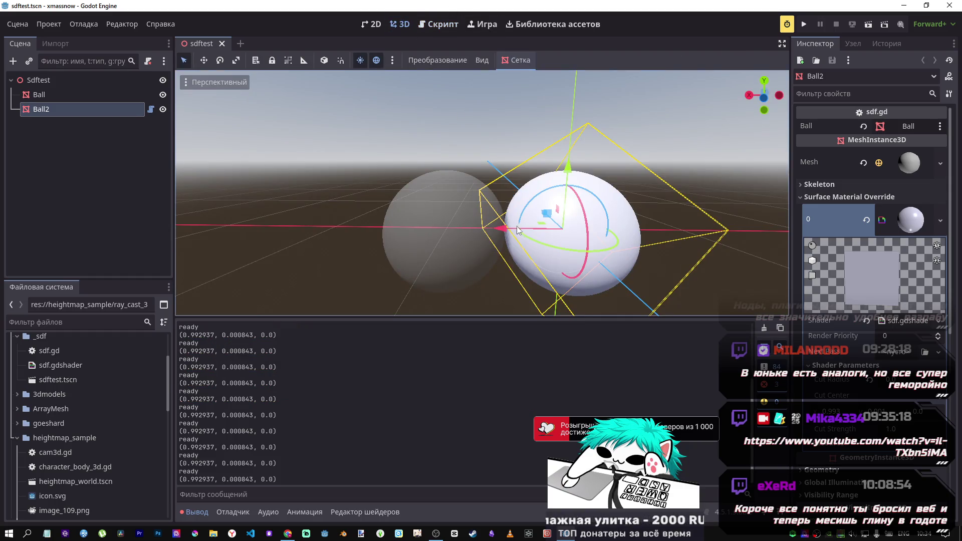
{"action": "mouse_move", "coordinate": [506, 232]}
{"action": "left_mouse_down"}
{"action": "mouse_move", "coordinate": [300, 205]}
{"action": "mouse_move", "coordinate": [316, 205]}
{"action": "left_mouse_up"}
{"action": "scroll", "coordinate": [316, 205], "scroll_direction": "up", "scroll_amount": 3}
{"action": "scroll", "coordinate": [318, 204], "scroll_direction": "down", "scroll_amount": 3}
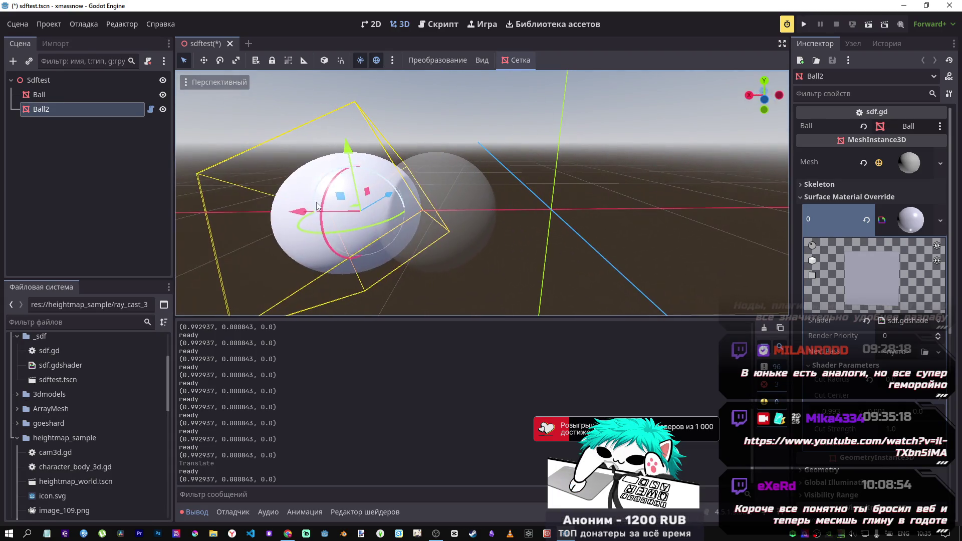
{"action": "key", "text": "ctrl+z"}
{"action": "left_click", "coordinate": [434, 205]}
{"action": "mouse_move", "coordinate": [395, 211]}
{"action": "left_mouse_down"}
{"action": "mouse_move", "coordinate": [604, 215]}
{"action": "mouse_move", "coordinate": [417, 212]}
{"action": "mouse_move", "coordinate": [452, 216]}
{"action": "left_mouse_up"}
{"action": "key", "text": "ctrl+s"}
Reposition Ball along X and Y around Ball2 to watch the live cut update
{"action": "left_click_drag", "start_coordinate": [407, 175], "coordinate": [407, 175]}
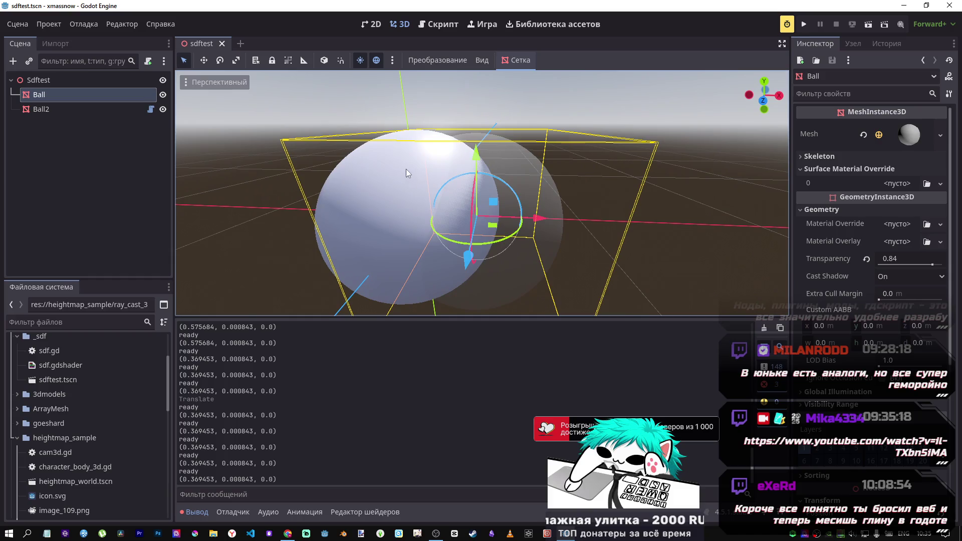
{"action": "mouse_move", "coordinate": [529, 217]}
{"action": "left_mouse_down"}
{"action": "mouse_move", "coordinate": [306, 210]}
{"action": "mouse_move", "coordinate": [416, 213]}
{"action": "mouse_move", "coordinate": [363, 211]}
{"action": "mouse_move", "coordinate": [381, 211]}
{"action": "mouse_move", "coordinate": [391, 225]}
{"action": "mouse_move", "coordinate": [457, 202]}
{"action": "left_mouse_up"}
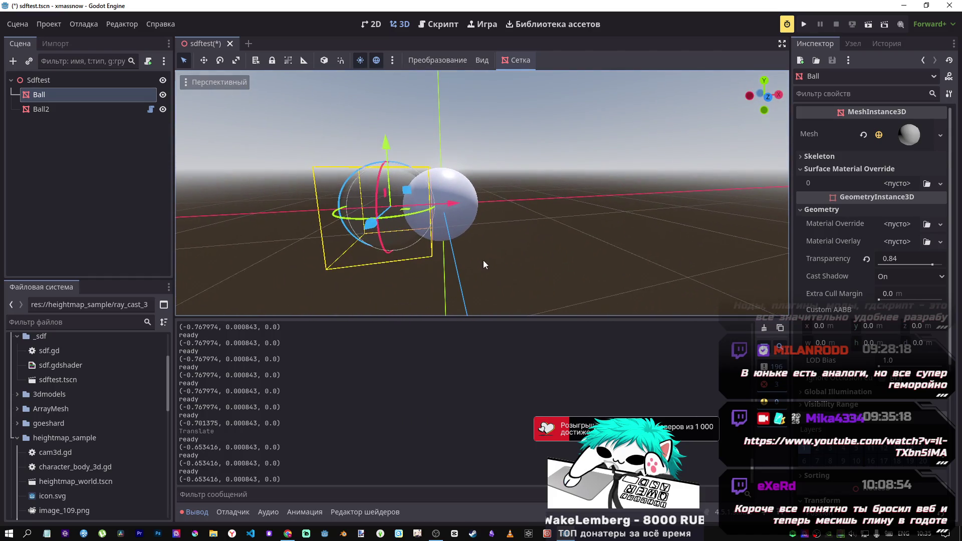
{"action": "left_click", "coordinate": [465, 187]}
{"action": "left_click_drag", "start_coordinate": [471, 175], "coordinate": [376, 160]}
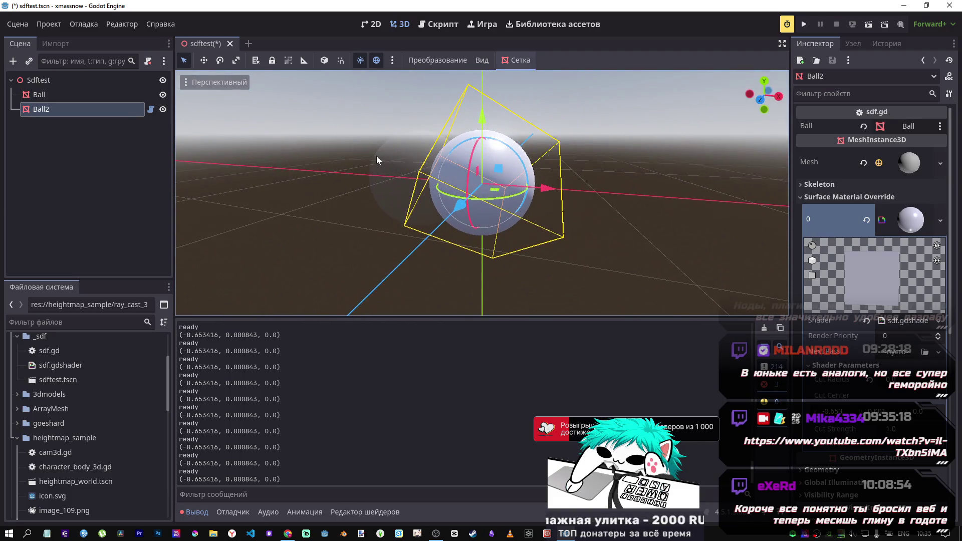
{"action": "left_click", "coordinate": [392, 170]}
{"action": "left_click_drag", "start_coordinate": [429, 125], "coordinate": [429, 107]}
{"action": "left_click_drag", "start_coordinate": [479, 153], "coordinate": [609, 164]}
{"action": "mouse_move", "coordinate": [534, 80]}
{"action": "left_mouse_down"}
{"action": "mouse_move", "coordinate": [542, 43]}
{"action": "mouse_move", "coordinate": [543, 85]}
{"action": "mouse_move", "coordinate": [551, 31]}
{"action": "mouse_move", "coordinate": [542, 156]}
{"action": "left_mouse_up"}
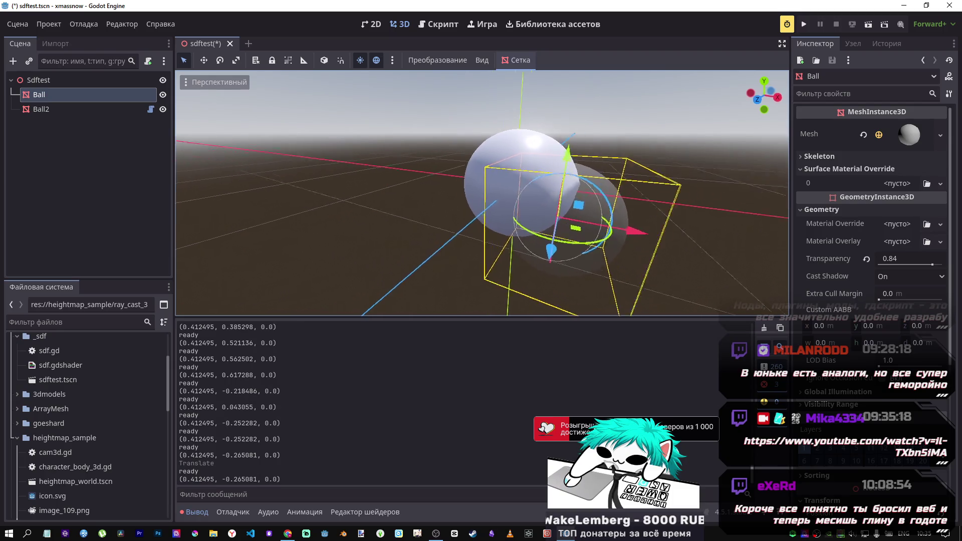
Slide Ball into Ball2, undo the last raise, and select Ball2 in the scene tree
{"action": "scroll", "coordinate": [482, 194], "scroll_direction": "up", "scroll_amount": 3}
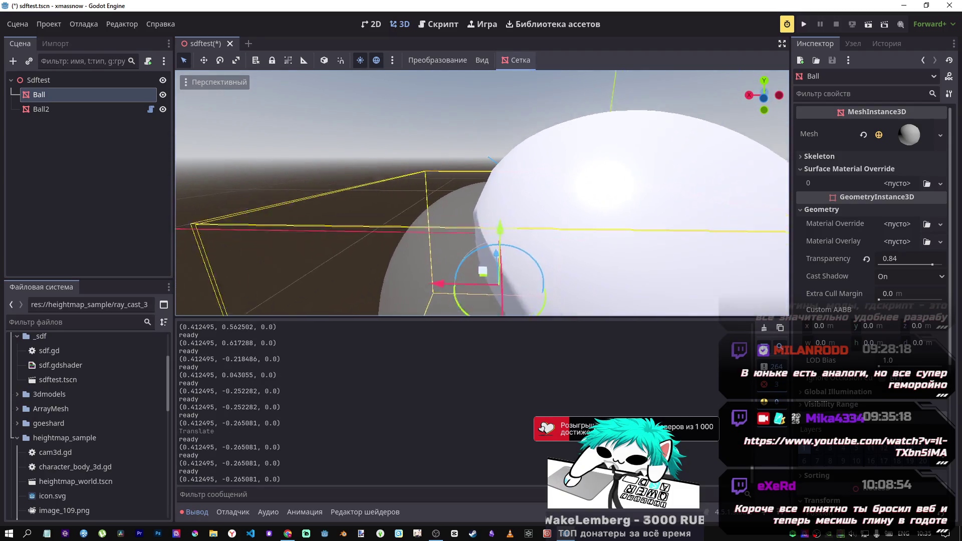
{"action": "mouse_move", "coordinate": [435, 260]}
{"action": "left_mouse_down"}
{"action": "mouse_move", "coordinate": [451, 259]}
{"action": "mouse_move", "coordinate": [349, 250]}
{"action": "left_mouse_up"}
{"action": "mouse_move", "coordinate": [399, 196]}
{"action": "left_mouse_down"}
{"action": "mouse_move", "coordinate": [398, 133]}
{"action": "mouse_move", "coordinate": [414, 112]}
{"action": "mouse_move", "coordinate": [411, 251]}
{"action": "left_mouse_up"}
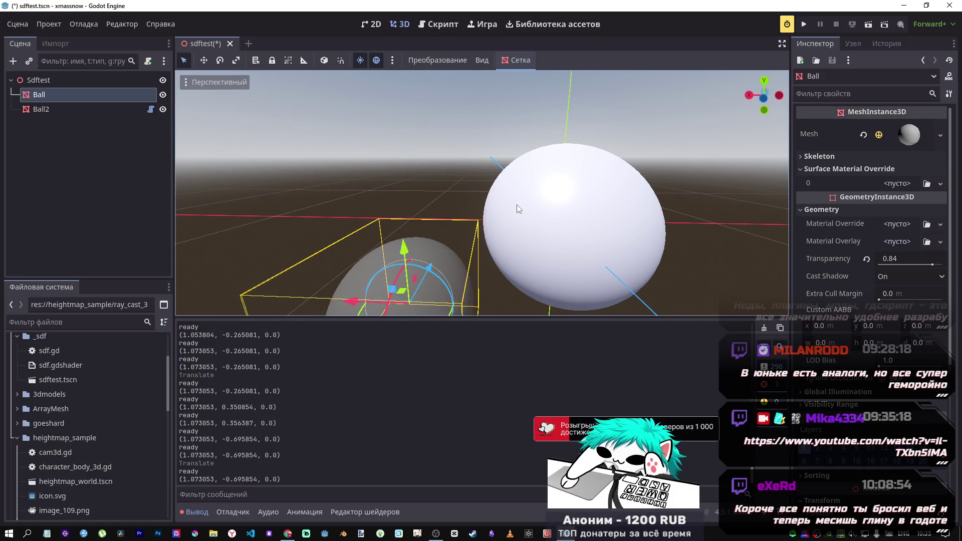
{"action": "key", "text": "ctrl+z"}
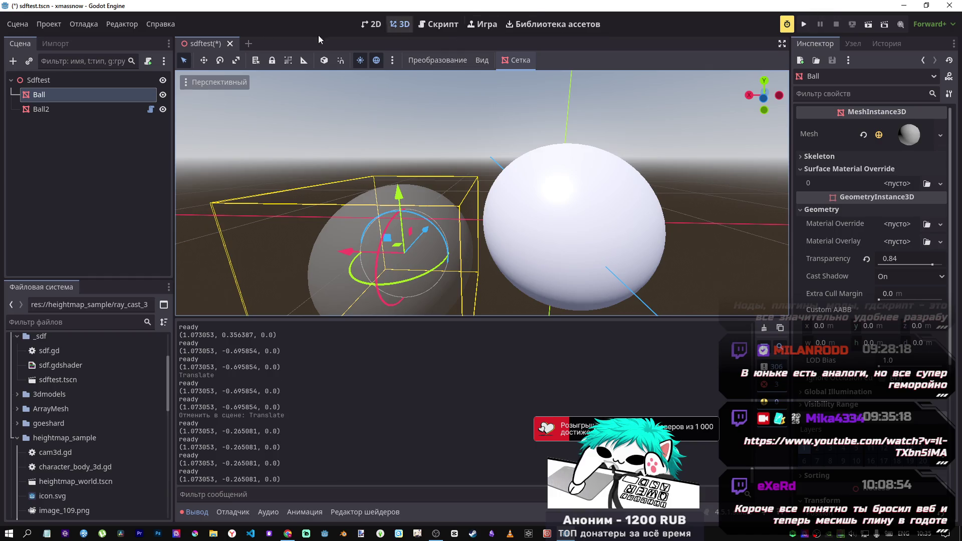
{"action": "left_click", "coordinate": [53, 110]}
{"action": "left_click", "coordinate": [57, 97]}
{"action": "left_click", "coordinate": [59, 109]}
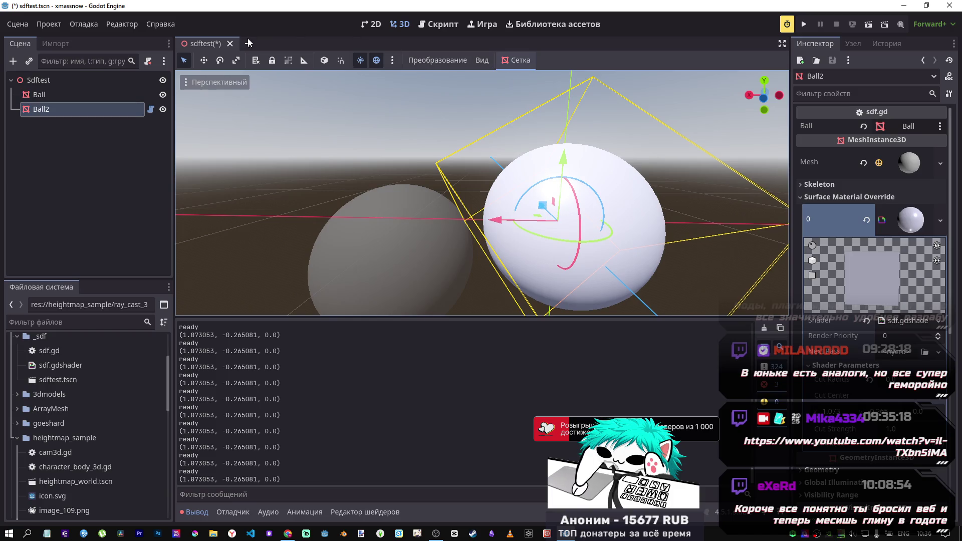
Check line 24 of sdf.gd, where cut_center is set from ball.position
{"action": "left_click", "coordinate": [443, 25]}
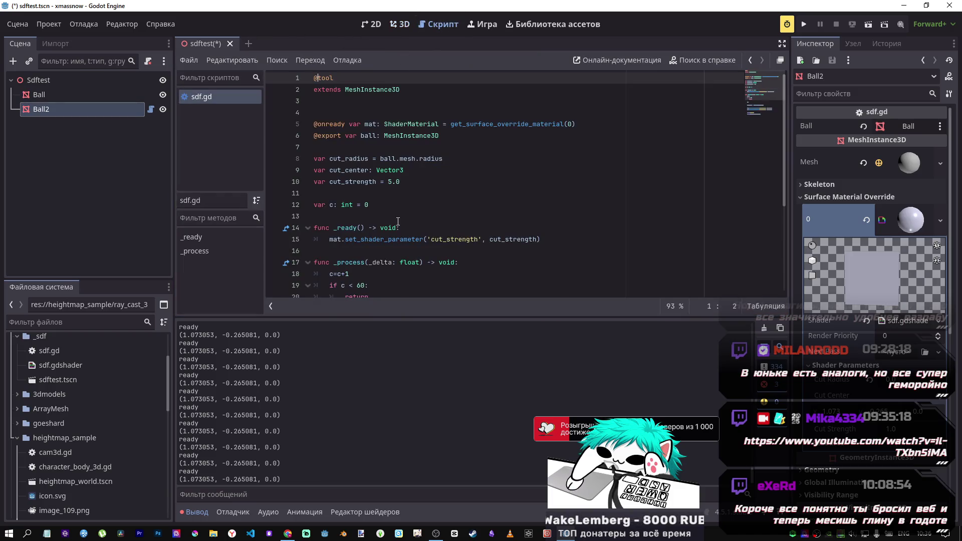
{"action": "scroll", "coordinate": [405, 231], "scroll_direction": "down", "scroll_amount": 5}
{"action": "left_click", "coordinate": [405, 193]}
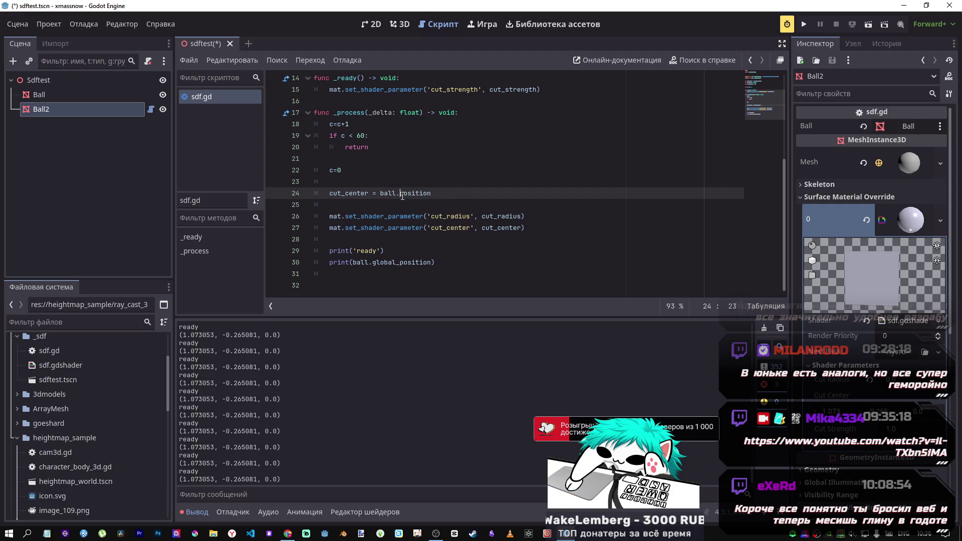
Select Ball in the 3D view and raise its Transparency to 0.99
{"action": "left_click", "coordinate": [400, 24]}
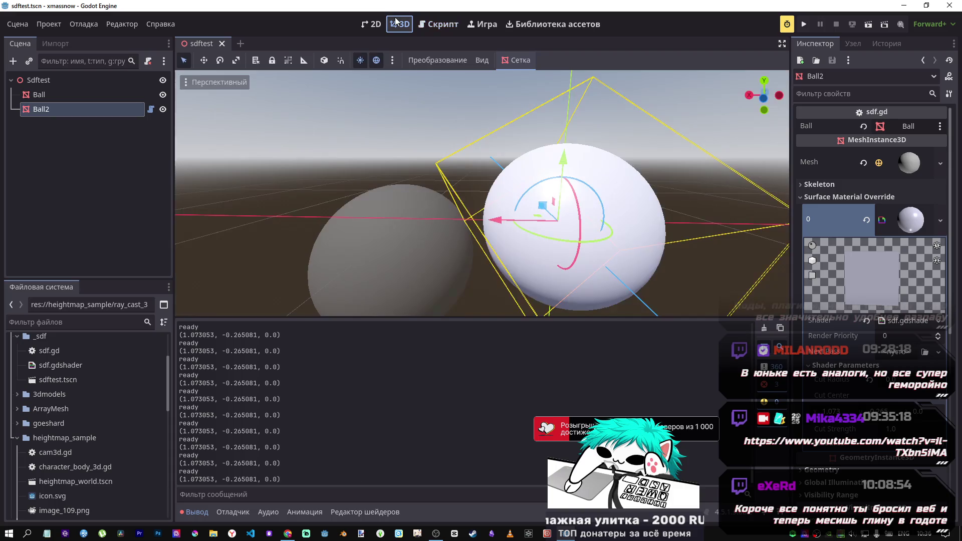
{"action": "left_click", "coordinate": [408, 230]}
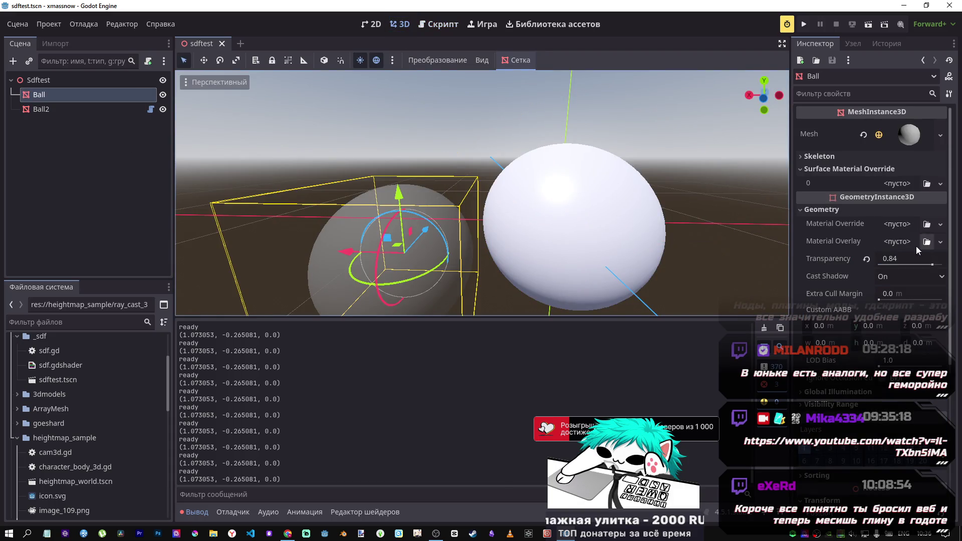
{"action": "mouse_move", "coordinate": [933, 268]}
{"action": "left_mouse_down"}
{"action": "mouse_move", "coordinate": [942, 275]}
{"action": "mouse_move", "coordinate": [941, 266]}
{"action": "left_mouse_up"}
{"action": "left_click", "coordinate": [942, 277]}
{"action": "left_click", "coordinate": [942, 268]}
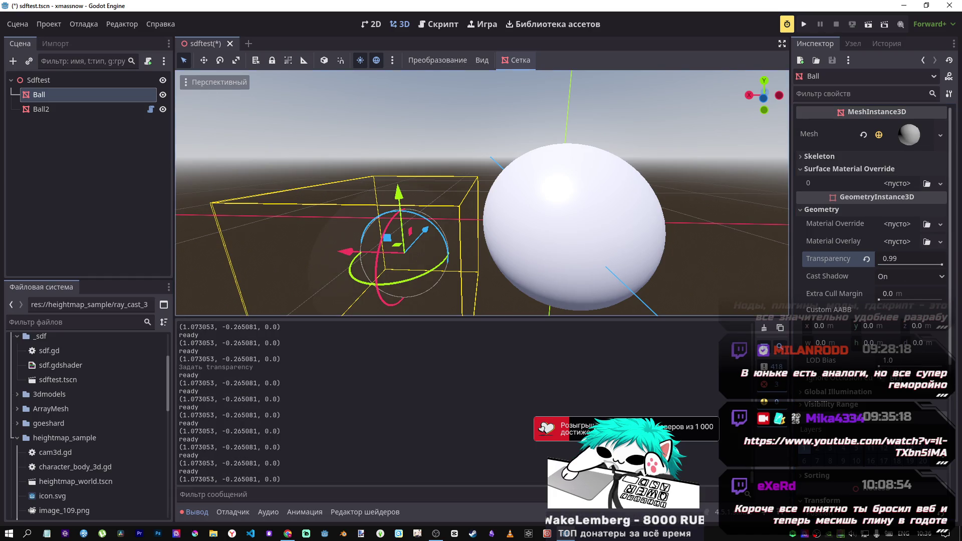
{"action": "scroll", "coordinate": [848, 349], "scroll_direction": "down", "scroll_amount": 5}
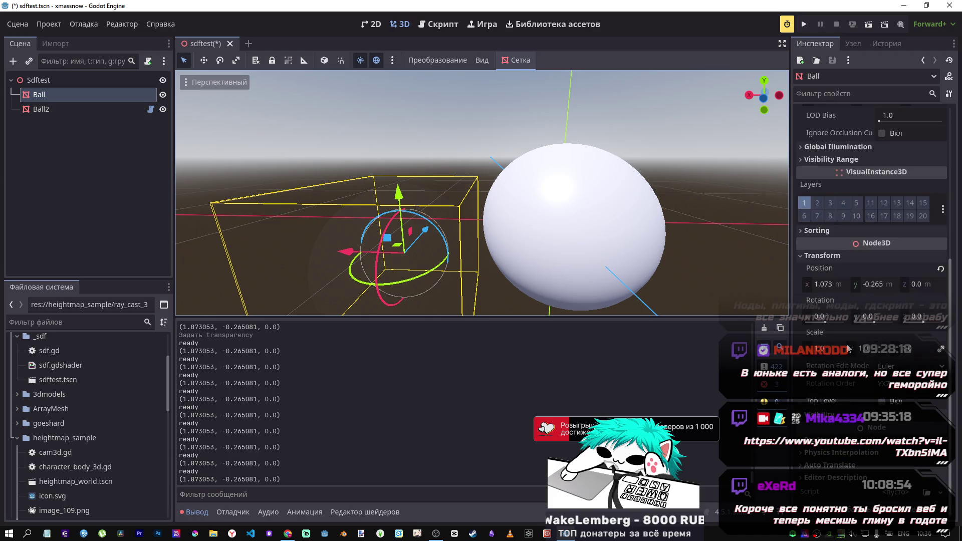
Reset Ball's position, raise it to Y 0.428, and set its Cast Shadow to Off
{"action": "left_click", "coordinate": [941, 269]}
{"action": "mouse_move", "coordinate": [562, 165]}
{"action": "left_mouse_down"}
{"action": "mouse_move", "coordinate": [561, 56]}
{"action": "mouse_move", "coordinate": [559, 93]}
{"action": "left_mouse_up"}
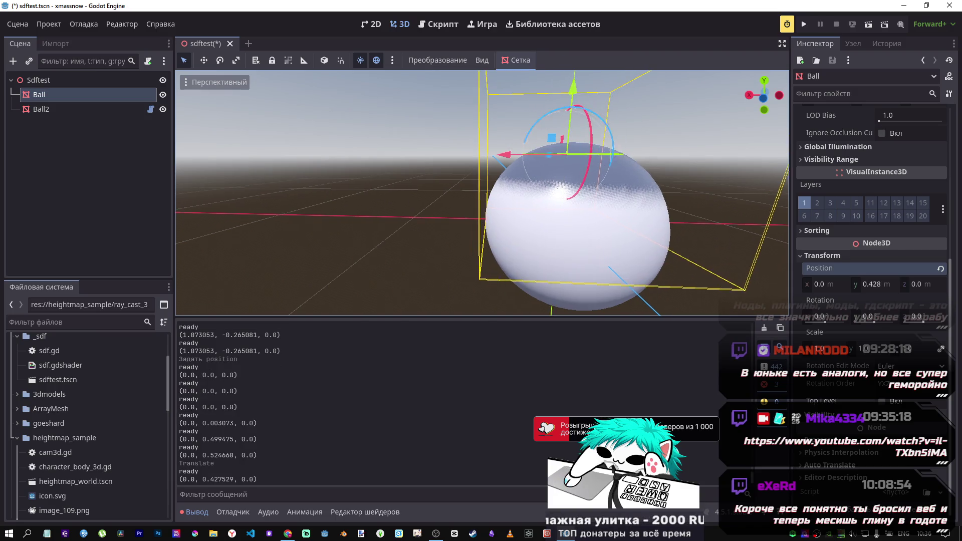
{"action": "scroll", "coordinate": [869, 256], "scroll_direction": "up", "scroll_amount": 5}
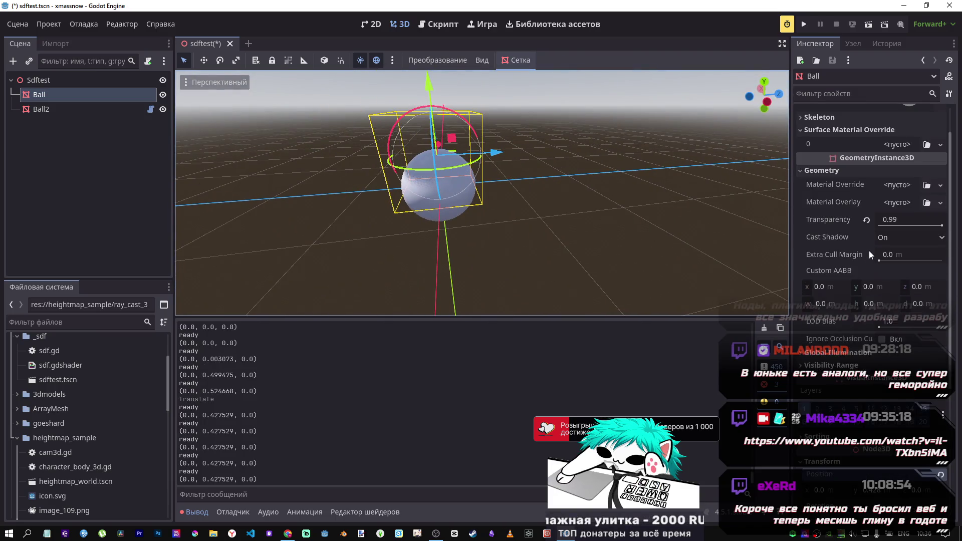
{"action": "left_click", "coordinate": [918, 239]}
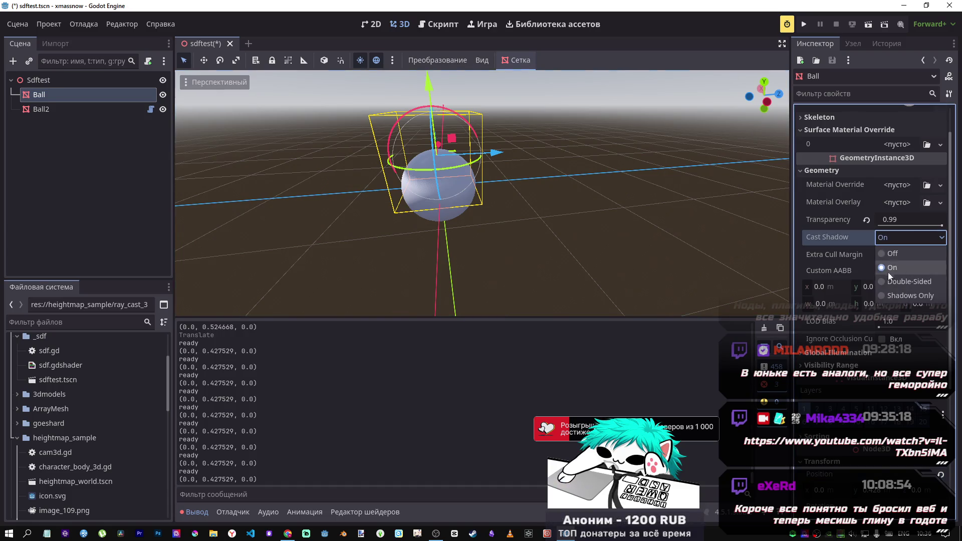
{"action": "left_click", "coordinate": [890, 254]}
Select Ball2 and confirm its Cut Center shader parameter reads (0, 0.428, 0)
{"action": "key", "text": "w"}
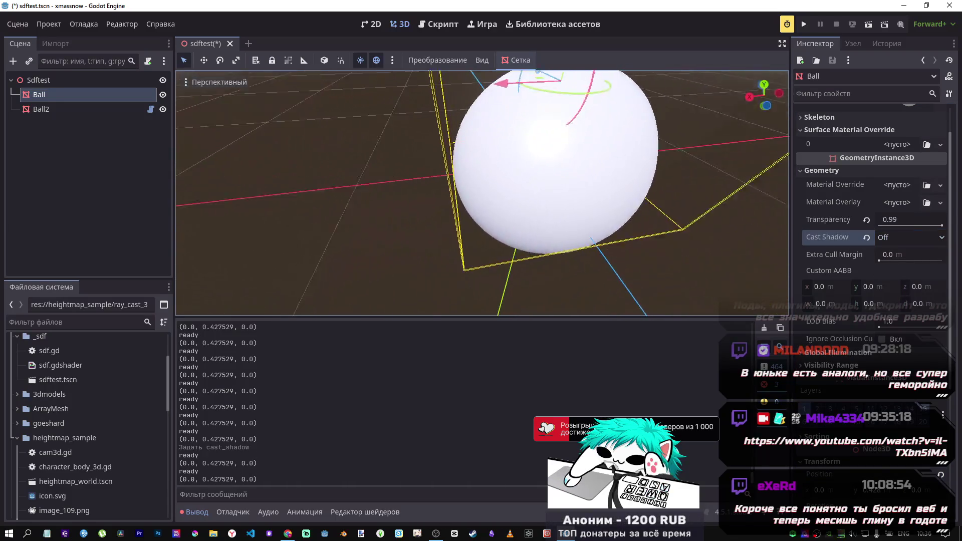
{"action": "key", "text": "a"}
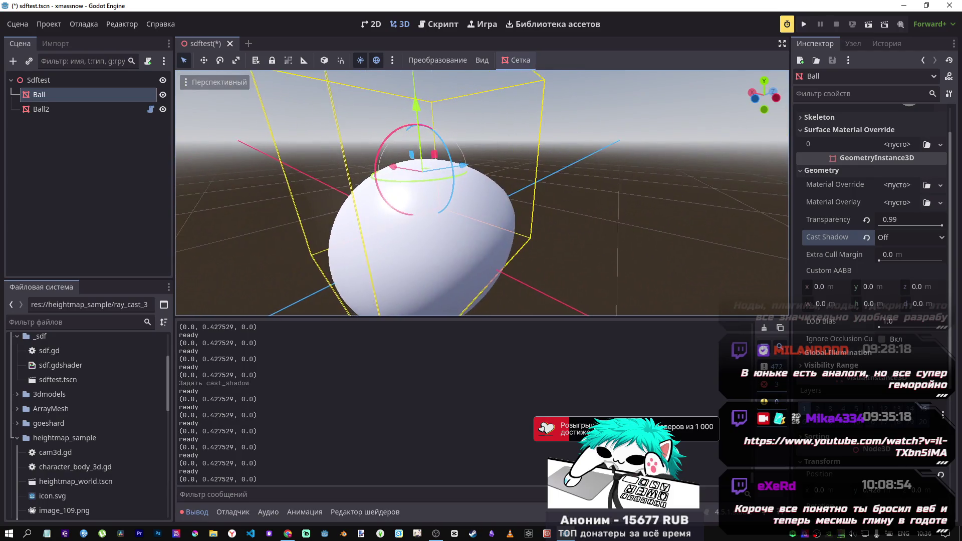
{"action": "scroll", "coordinate": [464, 142], "scroll_direction": "down", "scroll_amount": 5}
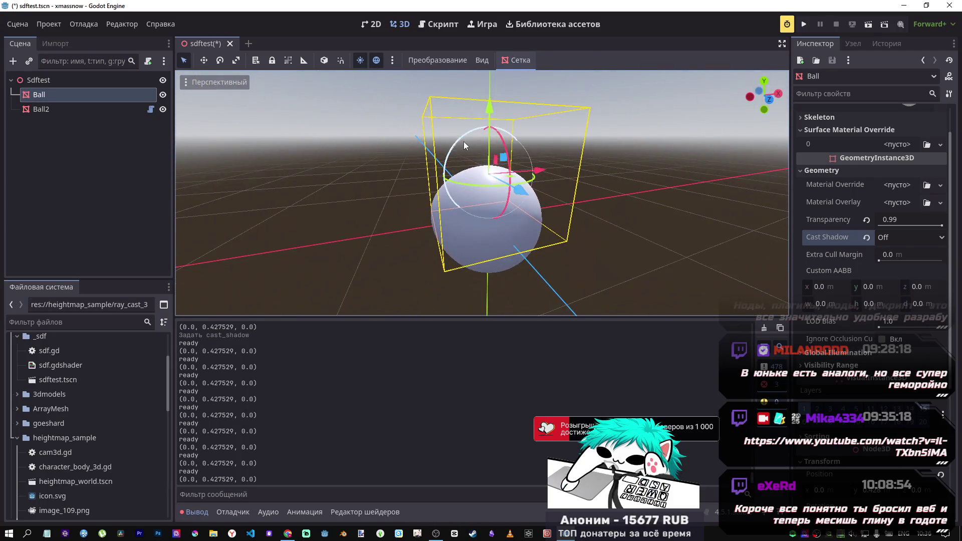
{"action": "left_click", "coordinate": [60, 109]}
{"action": "scroll", "coordinate": [918, 424], "scroll_direction": "down", "scroll_amount": 5}
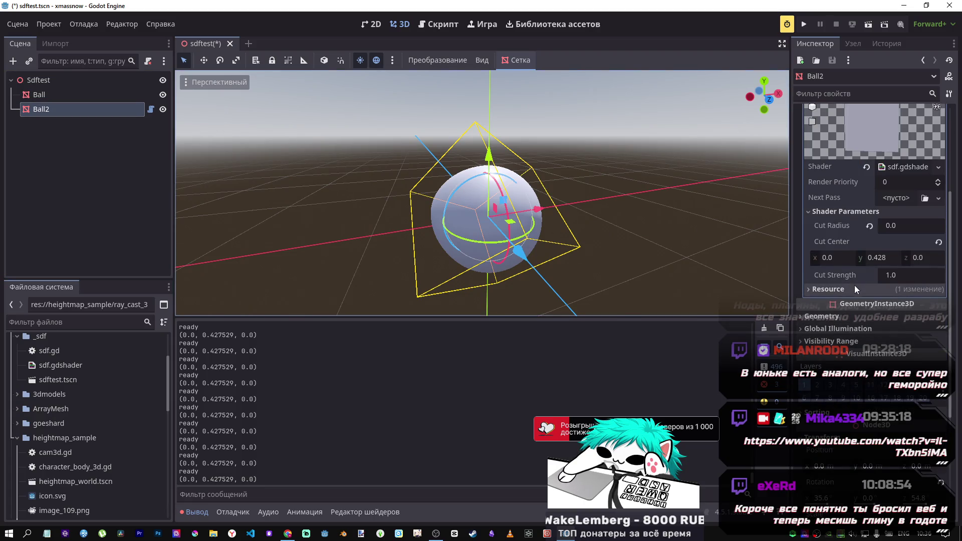
{"action": "scroll", "coordinate": [854, 285], "scroll_direction": "down", "scroll_amount": 2}
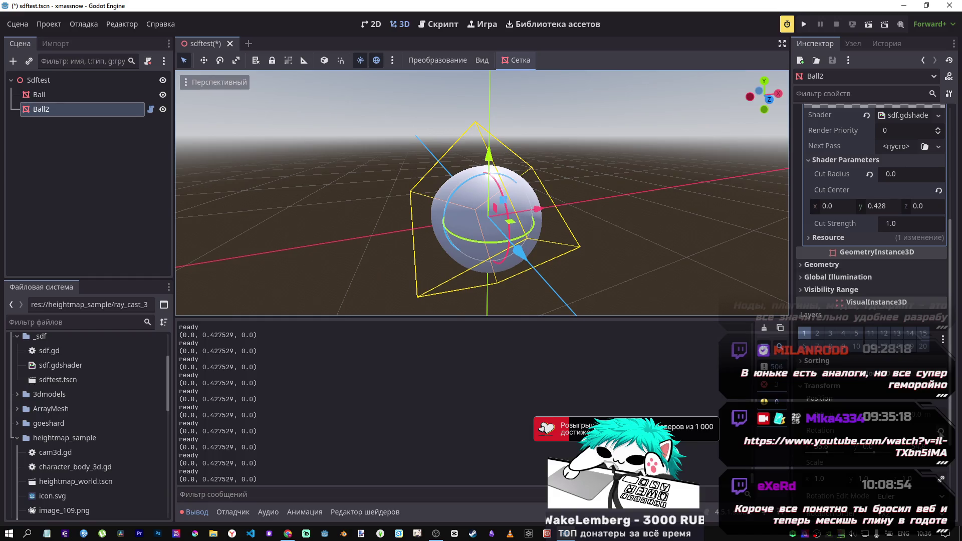
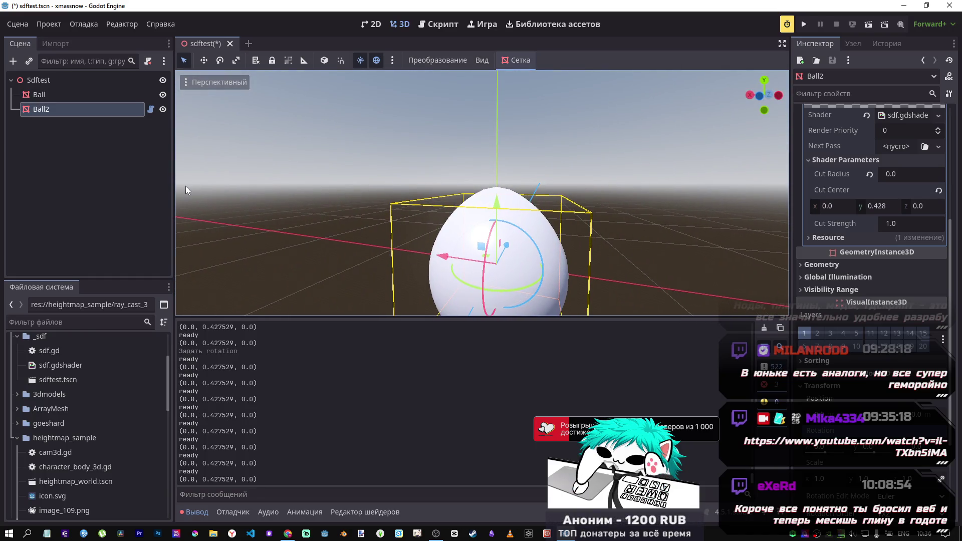
Raise the Ball along Y and slide it along X to about (-0.266, 0.577, 0)
{"action": "left_click", "coordinate": [63, 97]}
{"action": "mouse_move", "coordinate": [502, 149]}
{"action": "left_mouse_down"}
{"action": "mouse_move", "coordinate": [505, 86]}
{"action": "mouse_move", "coordinate": [511, 224]}
{"action": "mouse_move", "coordinate": [521, 110]}
{"action": "mouse_move", "coordinate": [522, 134]}
{"action": "mouse_move", "coordinate": [525, 122]}
{"action": "left_mouse_up"}
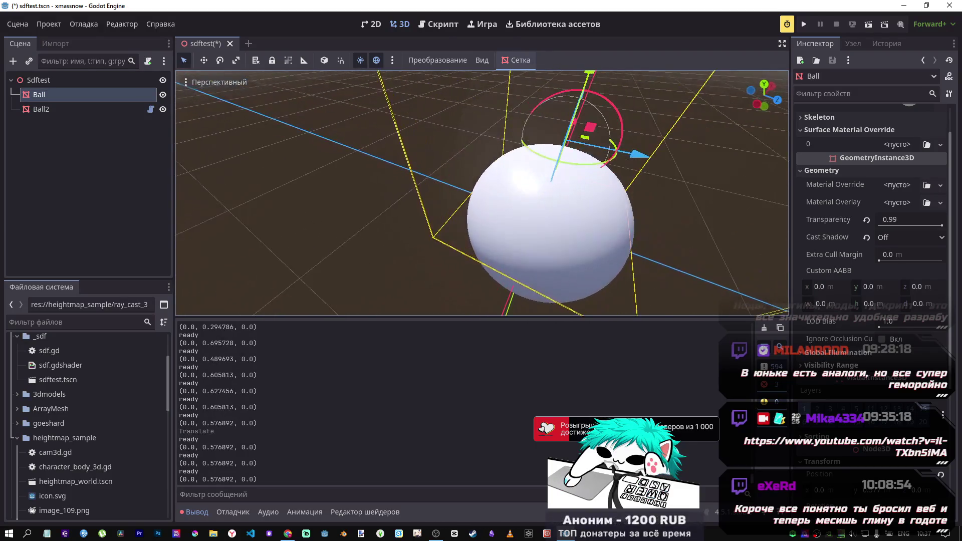
{"action": "key", "text": "w"}
{"action": "key", "text": "w"}
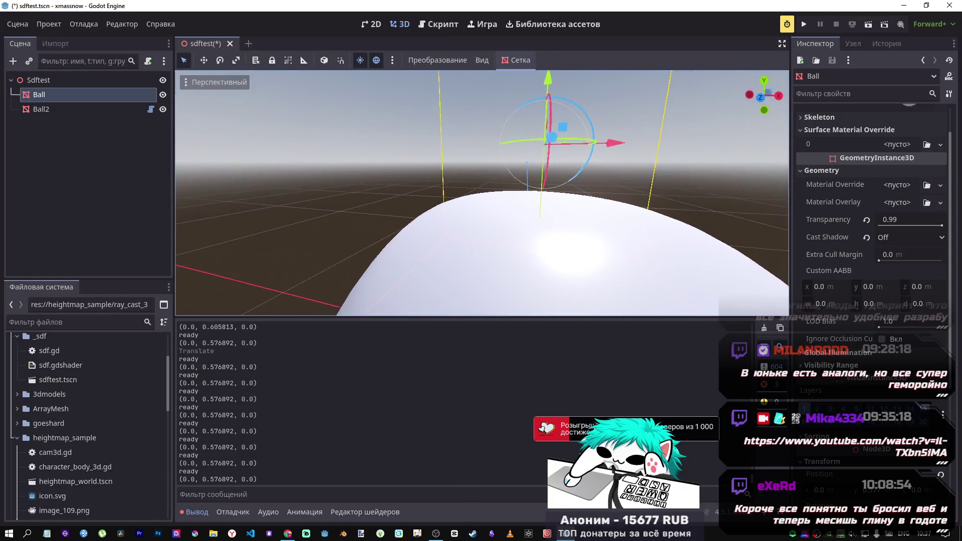
{"action": "key", "text": "s"}
{"action": "key", "text": "w"}
{"action": "mouse_move", "coordinate": [476, 235]}
{"action": "left_mouse_down"}
{"action": "mouse_move", "coordinate": [541, 255]}
{"action": "mouse_move", "coordinate": [454, 236]}
{"action": "left_mouse_up"}
{"action": "left_click_drag", "start_coordinate": [254, 156], "coordinate": [254, 156]}
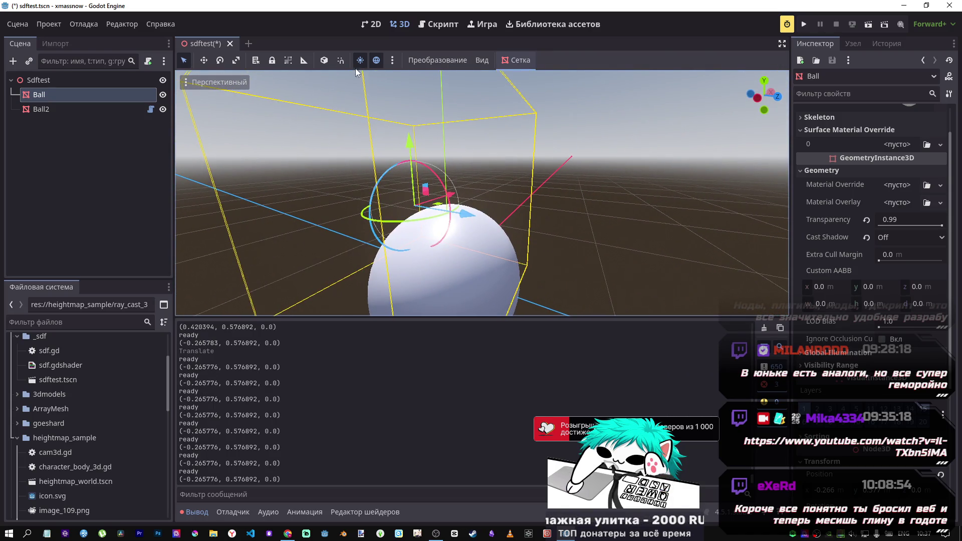
{"action": "left_click", "coordinate": [471, 61]}
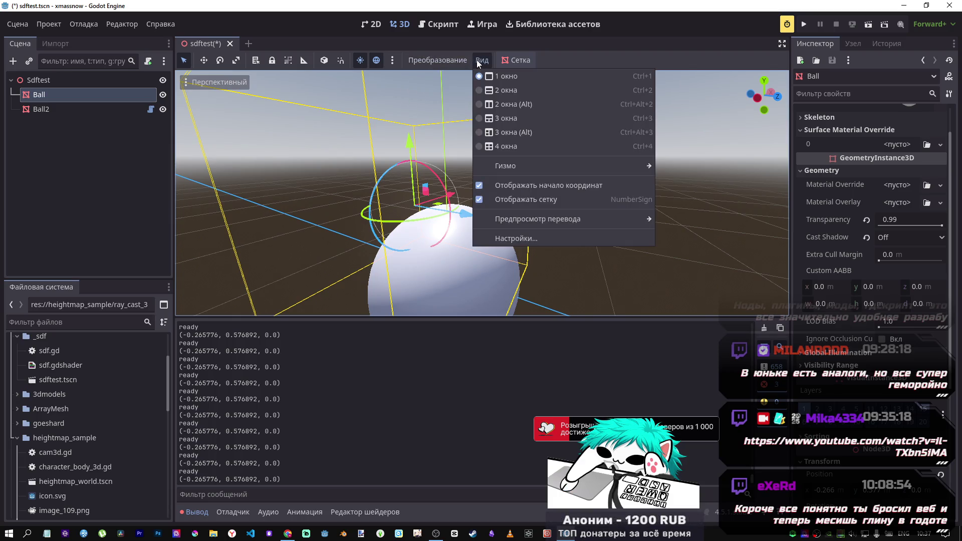
Swing the editor preview sun azimuth from 30° to -132.4° and refocus the view on the ball
{"action": "left_click", "coordinate": [207, 84]}
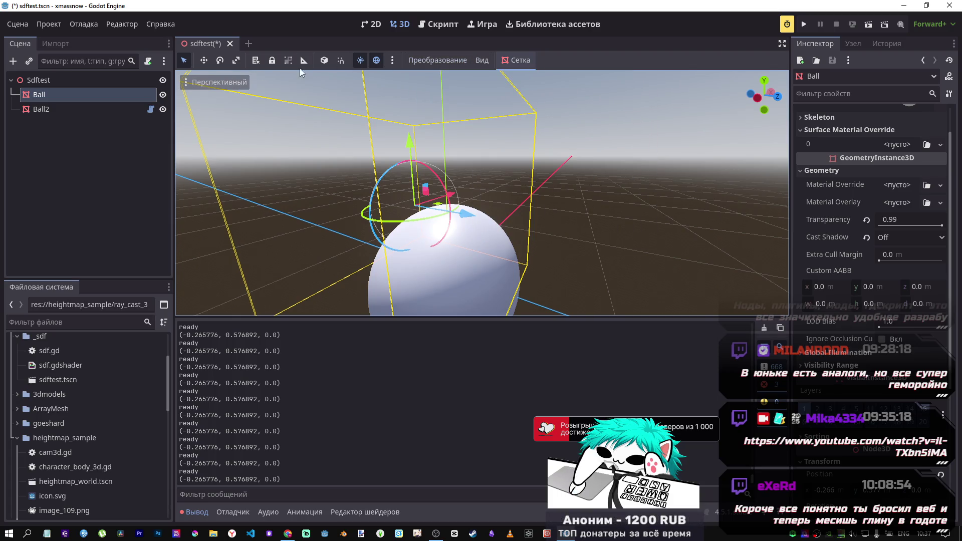
{"action": "left_click", "coordinate": [393, 61]}
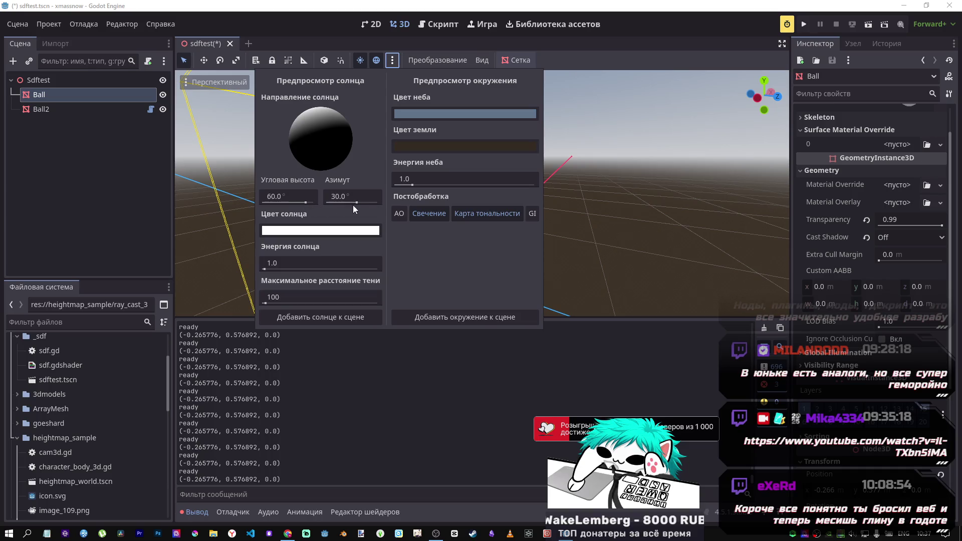
{"action": "left_click_drag", "start_coordinate": [359, 202], "coordinate": [334, 203]}
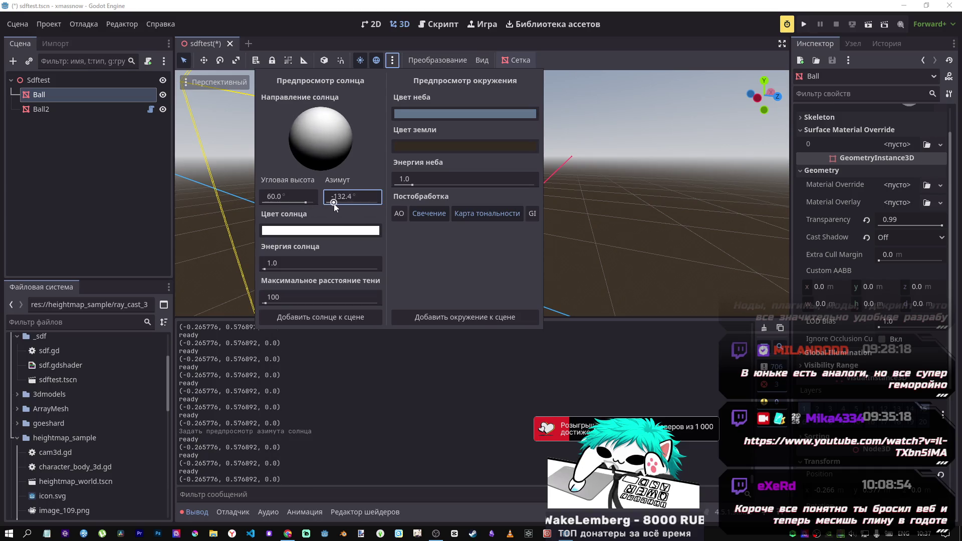
{"action": "left_click", "coordinate": [602, 53]}
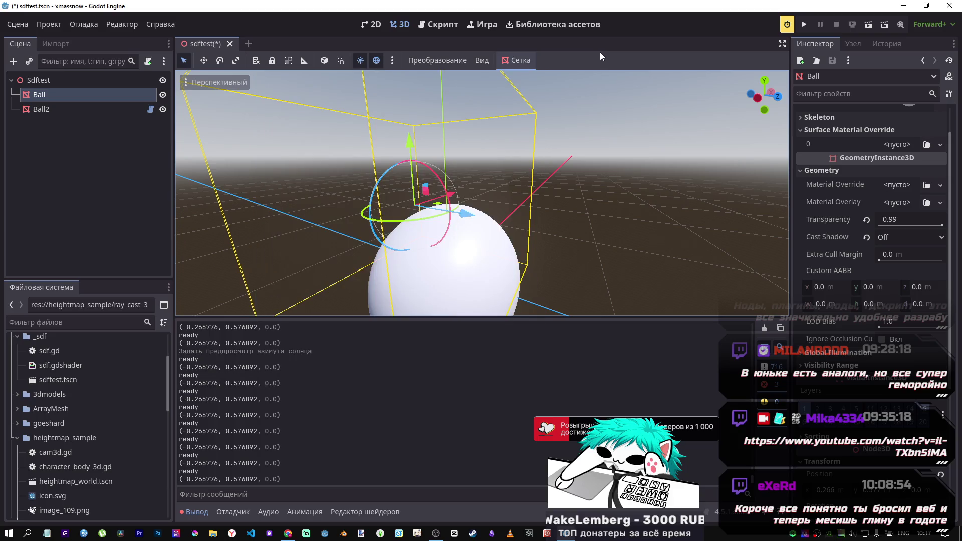
{"action": "key", "text": "shift+f"}
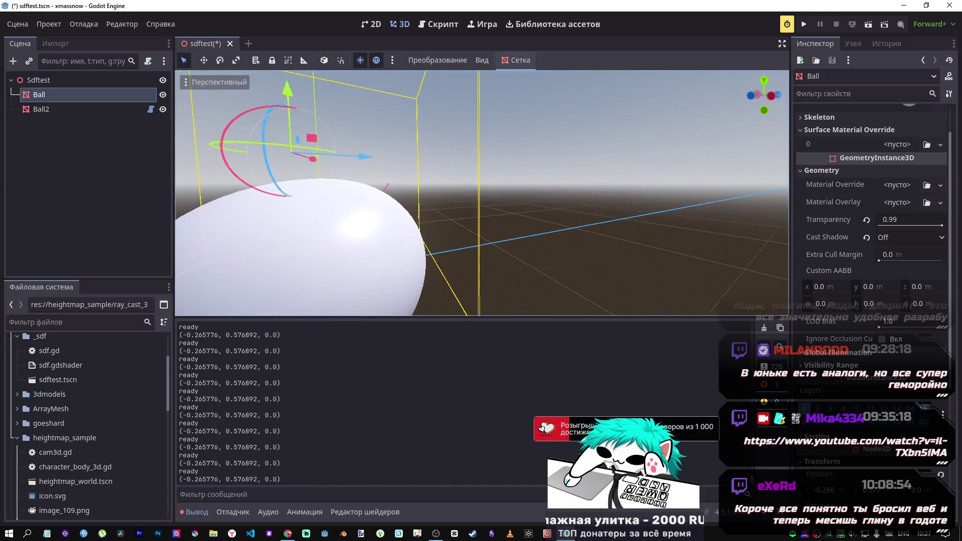
{"action": "key", "text": "shift+f"}
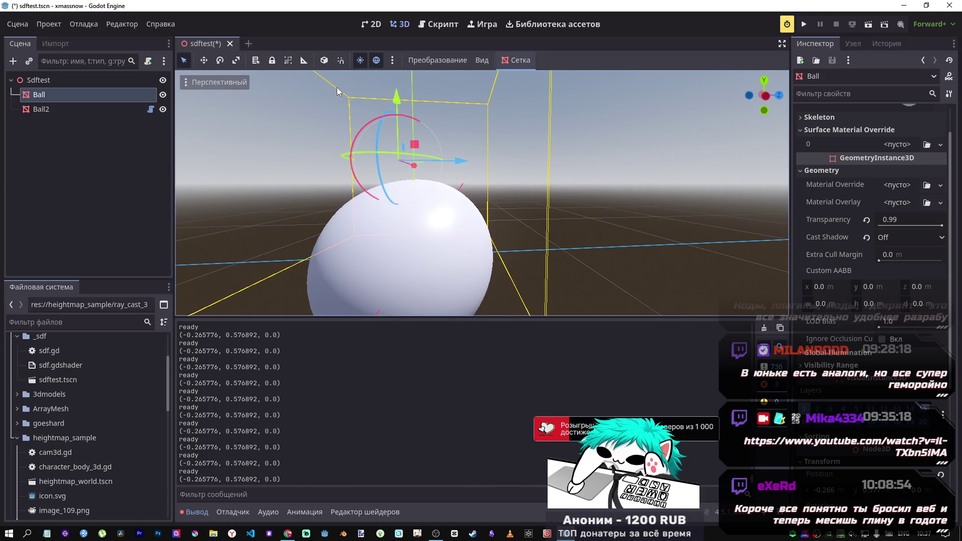
{"action": "right_click", "coordinate": [80, 79]}
Cancel the Create Node dialog and undo the sun azimuth change
{"action": "left_click", "coordinate": [120, 86]}
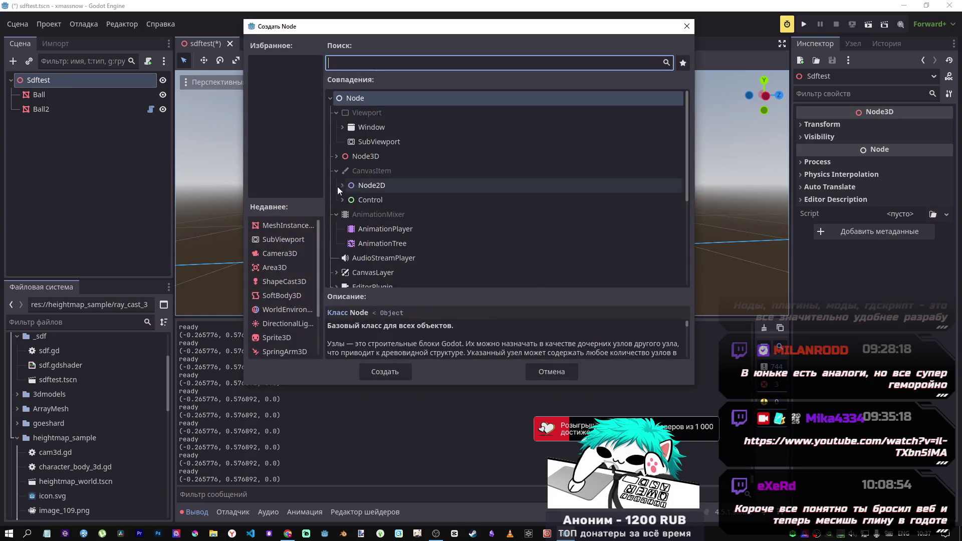
{"action": "left_click", "coordinate": [545, 371]}
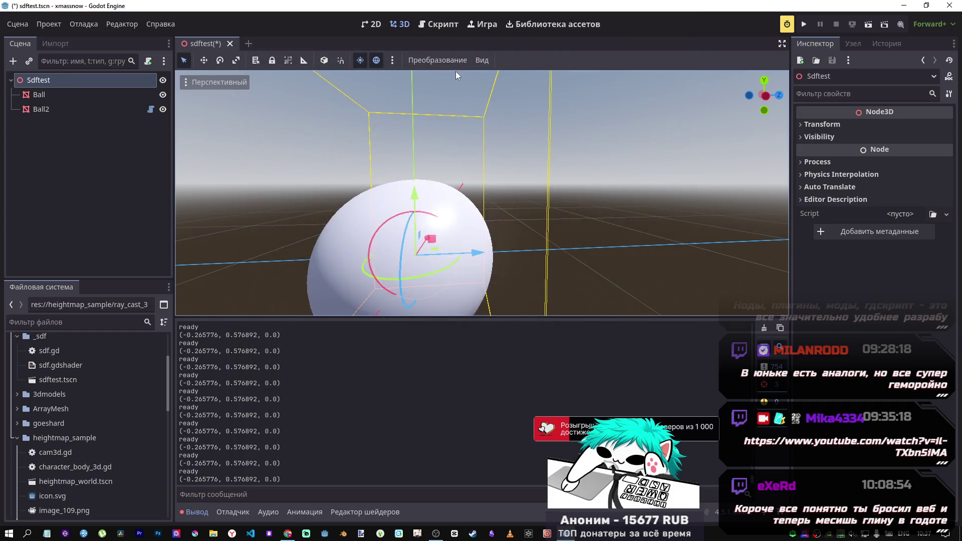
{"action": "key", "text": "ctrl+z"}
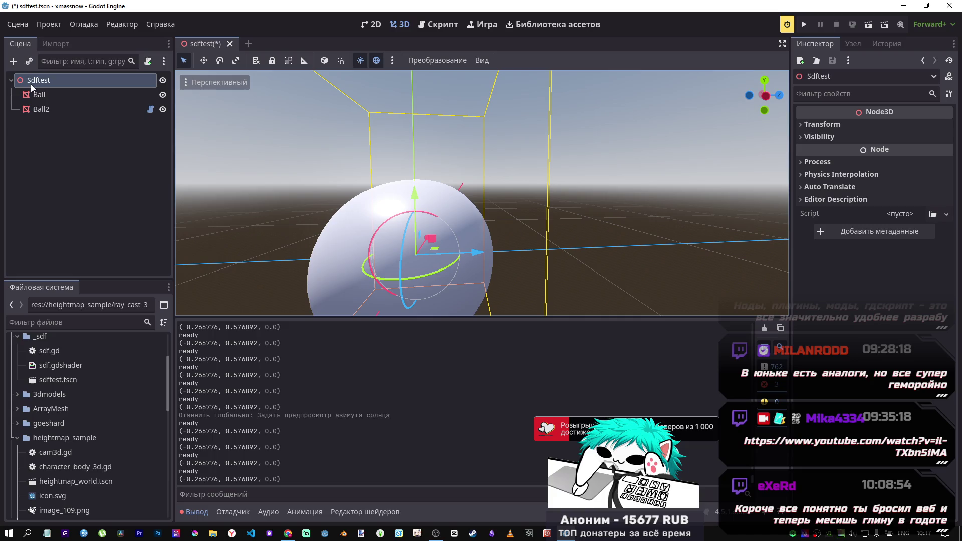
Add a DirectionalLight3D child under Sdftest by searching 'ligh'
{"action": "left_click", "coordinate": [31, 82]}
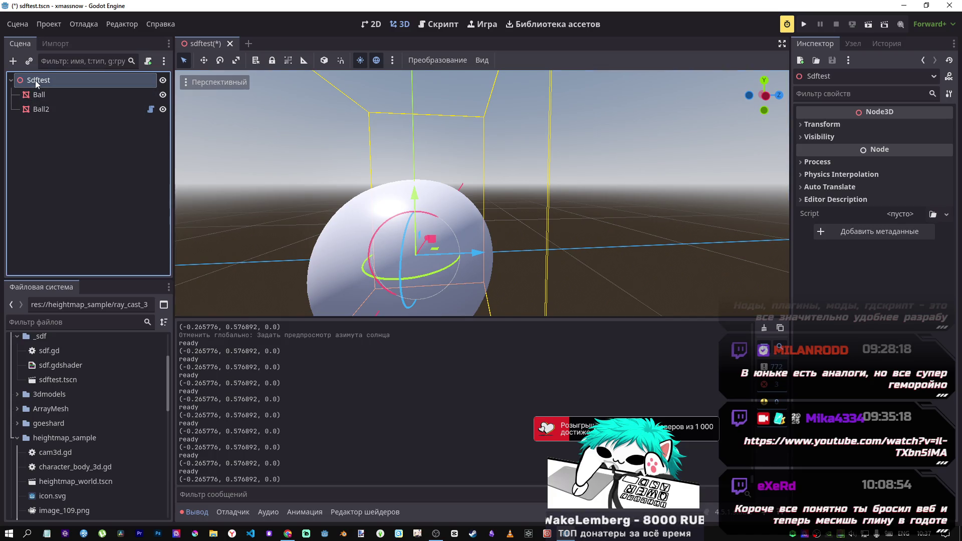
{"action": "right_click", "coordinate": [42, 80]}
{"action": "left_click", "coordinate": [100, 89]}
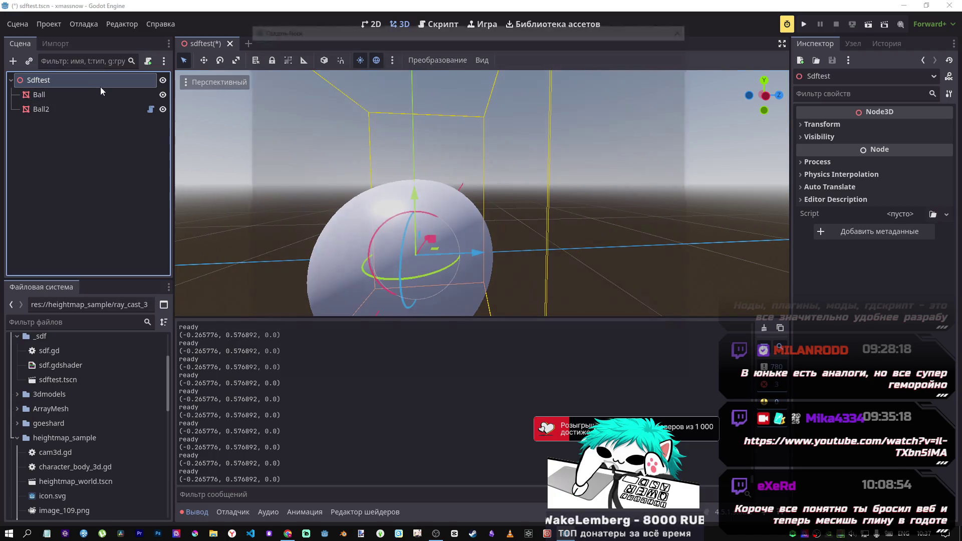
{"action": "type", "text": "ligh"}
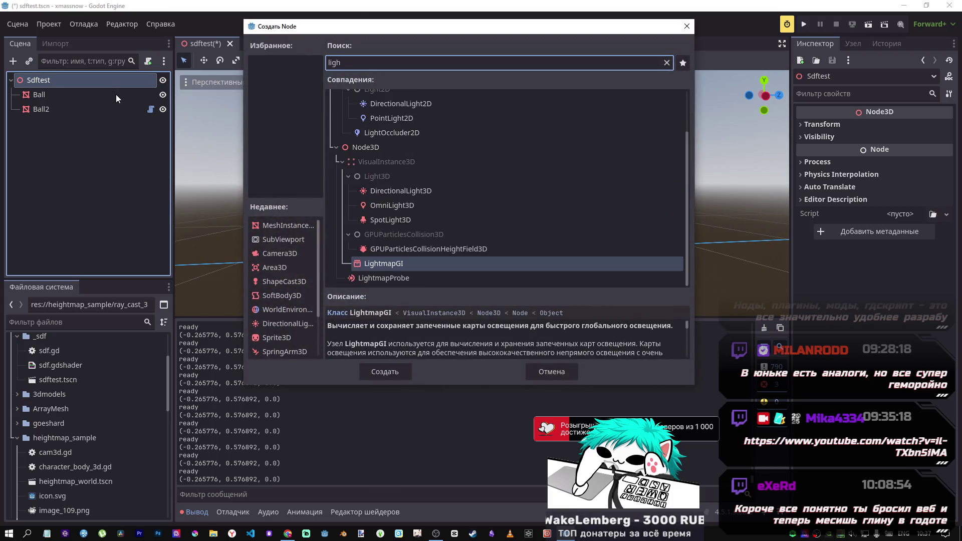
{"action": "left_click", "coordinate": [396, 194]}
{"action": "left_click", "coordinate": [400, 372]}
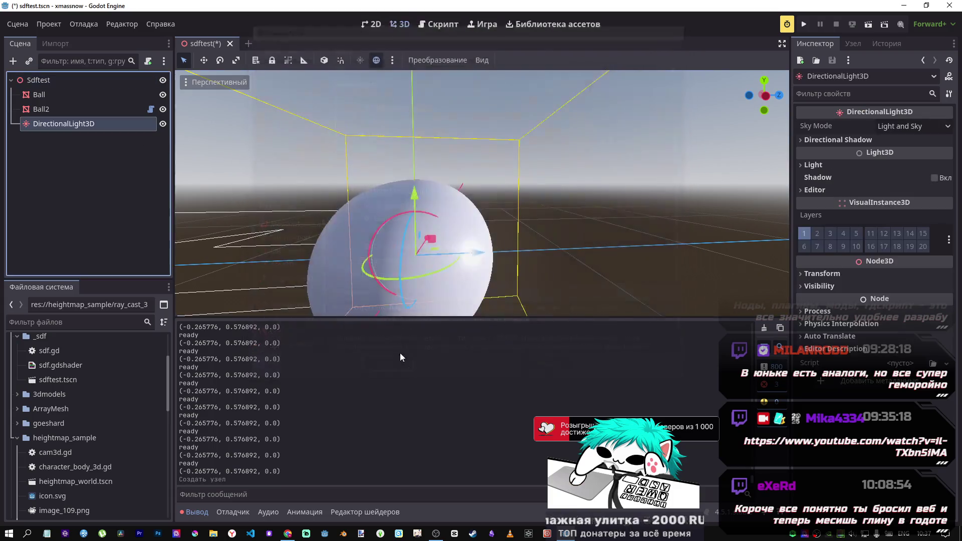
Rotate the directional light by about -141 degrees
{"action": "scroll", "coordinate": [458, 239], "scroll_direction": "down", "scroll_amount": 3}
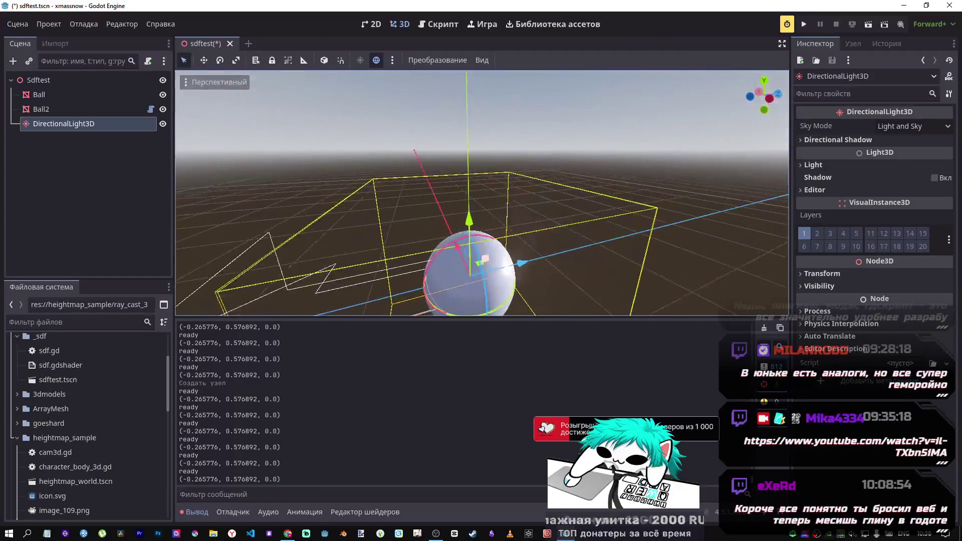
{"action": "scroll", "coordinate": [482, 194], "scroll_direction": "up", "scroll_amount": 3}
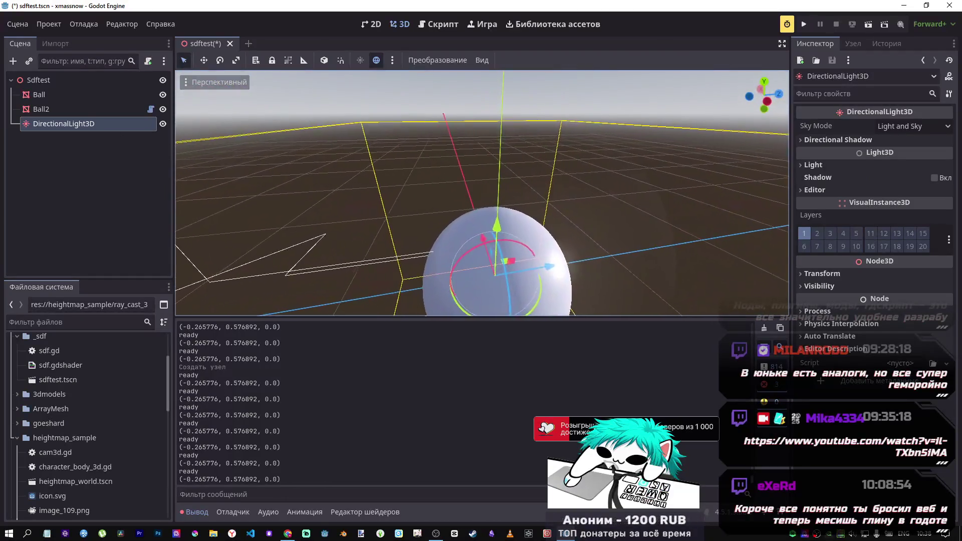
{"action": "key", "text": "d"}
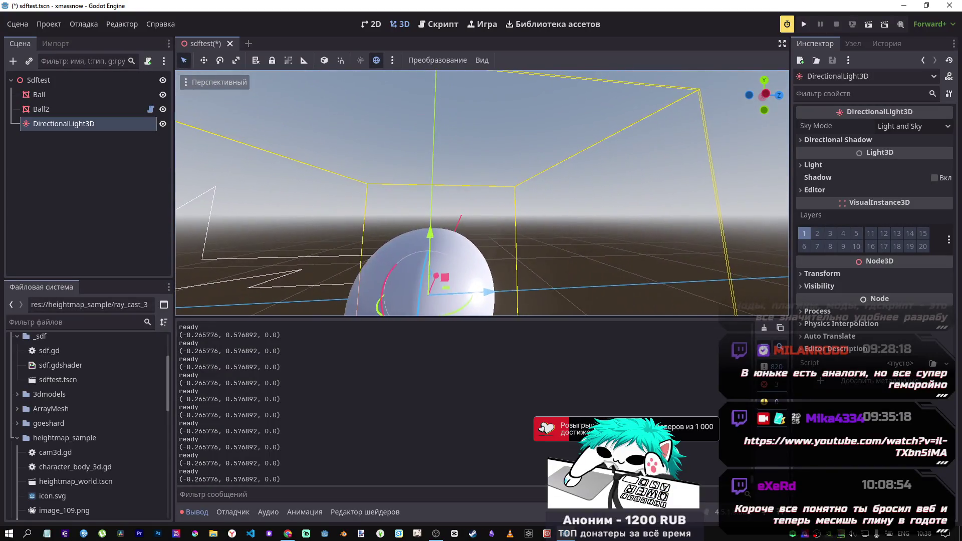
{"action": "key", "text": "w"}
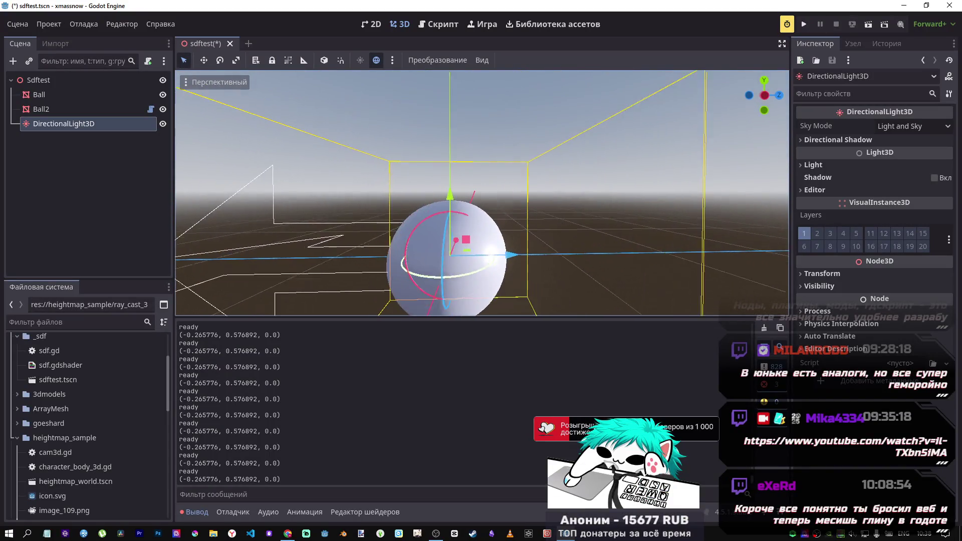
{"action": "mouse_move", "coordinate": [494, 226]}
{"action": "left_mouse_down"}
{"action": "mouse_move", "coordinate": [482, 210]}
{"action": "mouse_move", "coordinate": [456, 205]}
{"action": "mouse_move", "coordinate": [411, 251]}
{"action": "mouse_move", "coordinate": [413, 269]}
{"action": "mouse_move", "coordinate": [396, 226]}
{"action": "mouse_move", "coordinate": [334, 178]}
{"action": "left_mouse_up"}
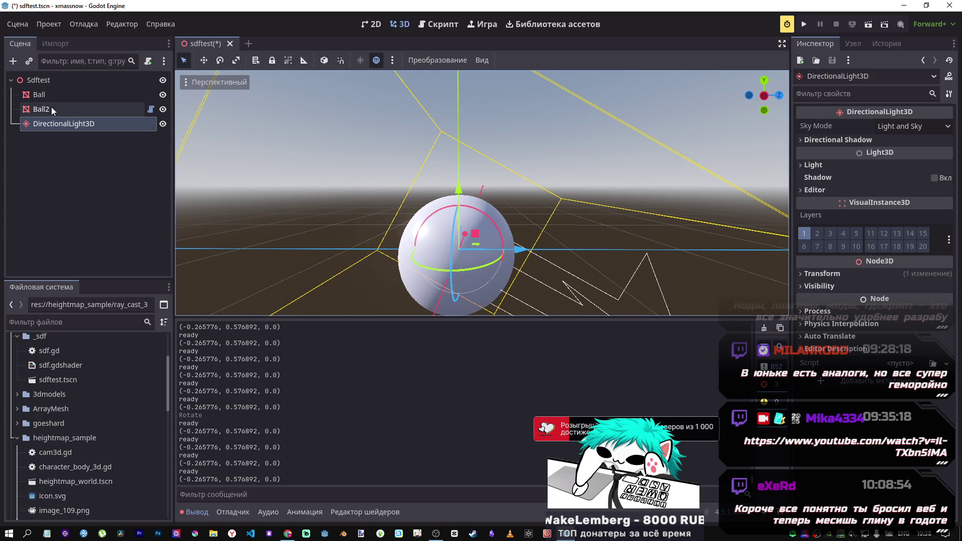
Reposition the Ball along Y and X to (-0.112985, 0.498154, 0.0)
{"action": "left_click", "coordinate": [46, 95]}
{"action": "left_click_drag", "start_coordinate": [454, 123], "coordinate": [461, 157]}
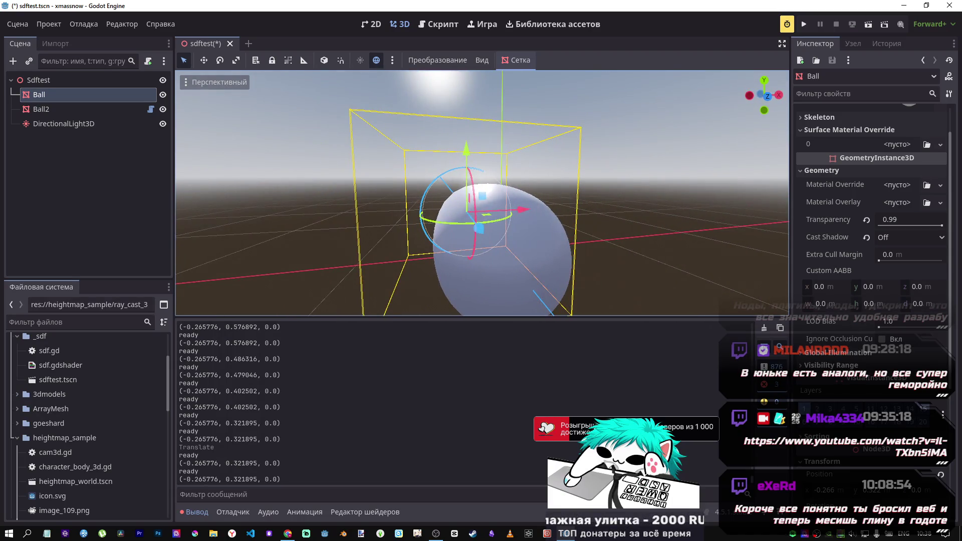
{"action": "left_click_drag", "start_coordinate": [528, 208], "coordinate": [542, 210]}
{"action": "mouse_move", "coordinate": [487, 146]}
{"action": "left_mouse_down"}
{"action": "mouse_move", "coordinate": [507, 273]}
{"action": "mouse_move", "coordinate": [515, 150]}
{"action": "left_mouse_up"}
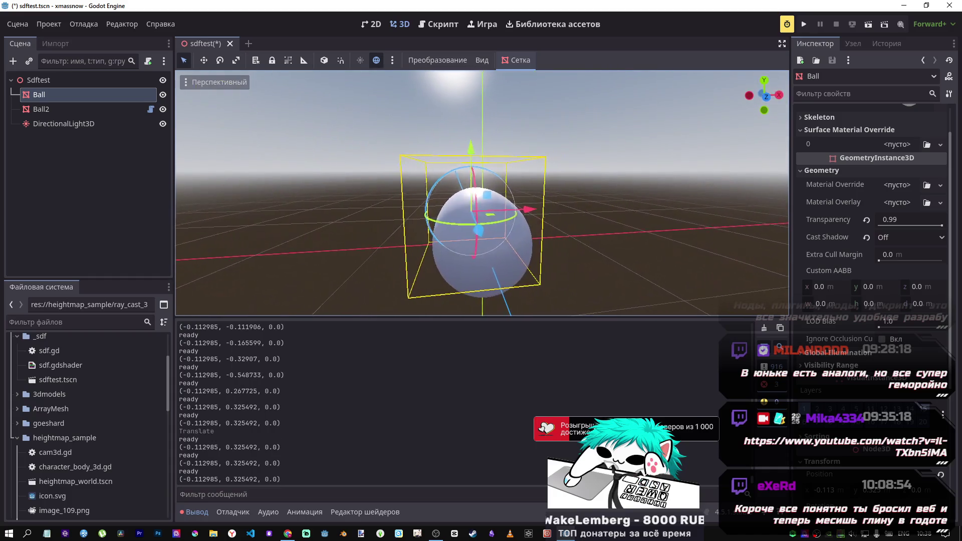
{"action": "left_click_drag", "start_coordinate": [471, 152], "coordinate": [472, 133]}
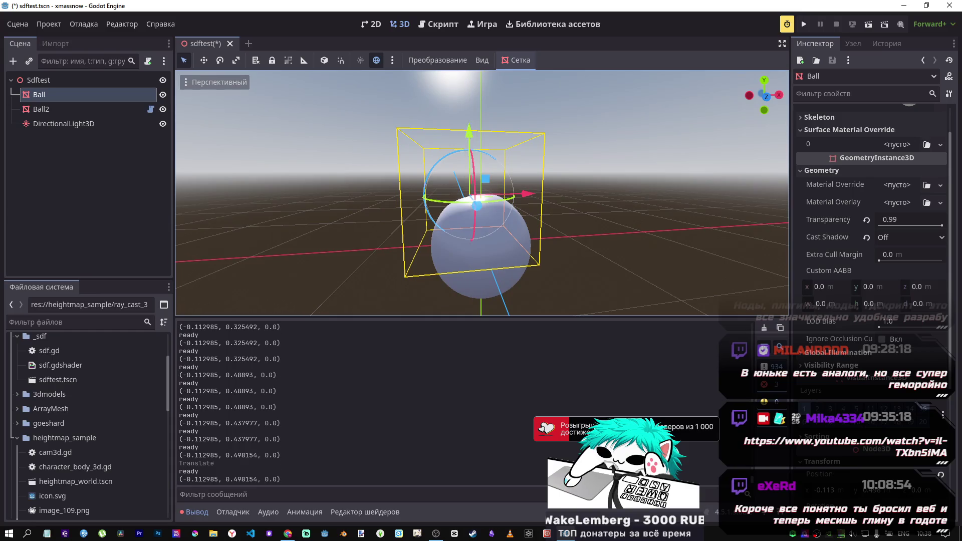
{"action": "scroll", "coordinate": [471, 134], "scroll_direction": "up", "scroll_amount": 5}
{"action": "scroll", "coordinate": [471, 134], "scroll_direction": "down", "scroll_amount": 5}
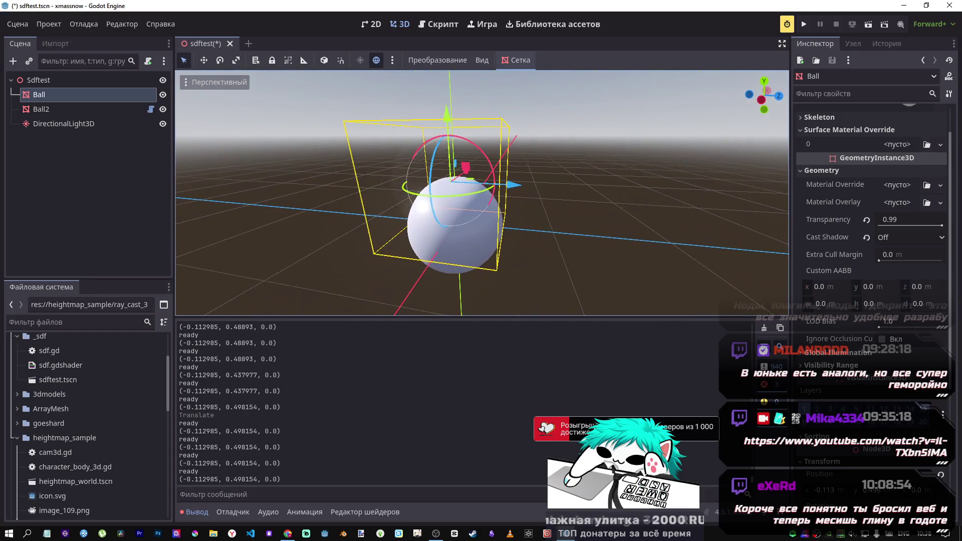
{"action": "left_click", "coordinate": [75, 124]}
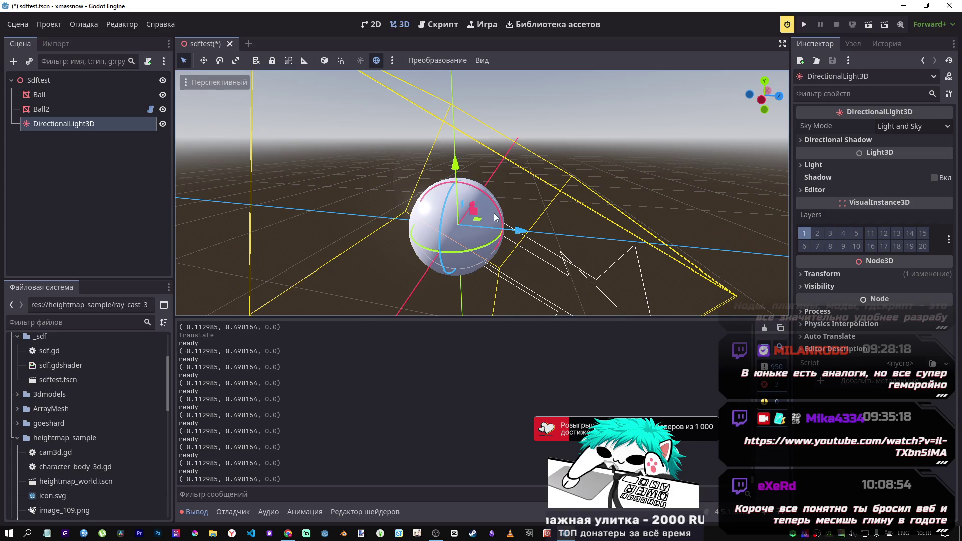
Rotate the directional light to a new angle
{"action": "mouse_move", "coordinate": [497, 213]}
{"action": "left_mouse_down"}
{"action": "mouse_move", "coordinate": [470, 178]}
{"action": "mouse_move", "coordinate": [428, 168]}
{"action": "mouse_move", "coordinate": [425, 206]}
{"action": "mouse_move", "coordinate": [439, 222]}
{"action": "mouse_move", "coordinate": [360, 168]}
{"action": "left_mouse_up"}
{"action": "left_click", "coordinate": [199, 509]}
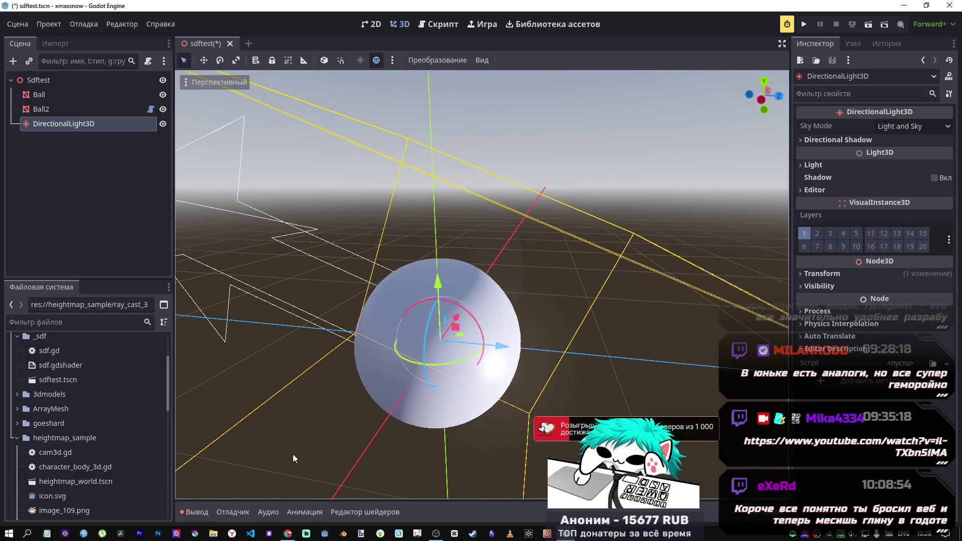
{"action": "left_click", "coordinate": [199, 514]}
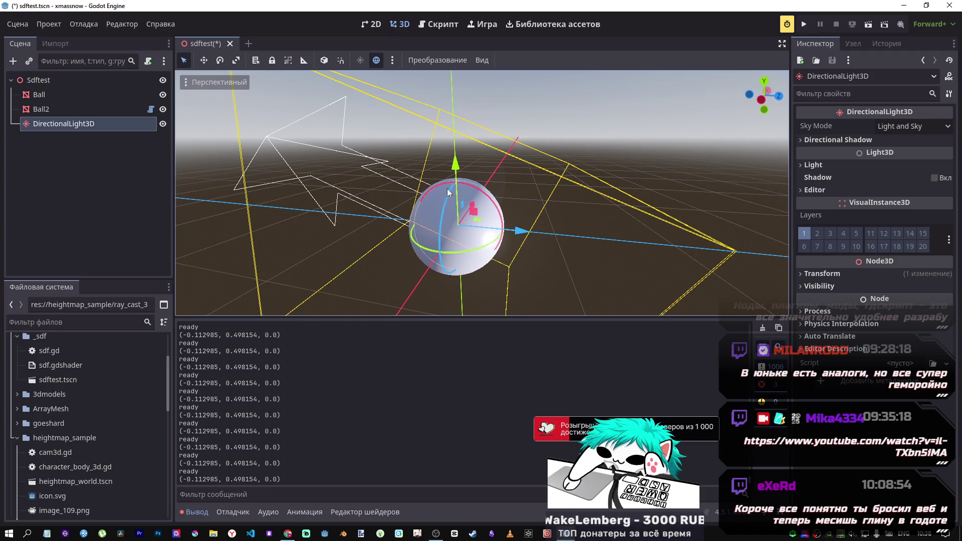
{"action": "left_click_drag", "start_coordinate": [495, 207], "coordinate": [461, 169]}
Orbit around the Ball and review Ball2's cut shader parameters
{"action": "left_click", "coordinate": [74, 95]}
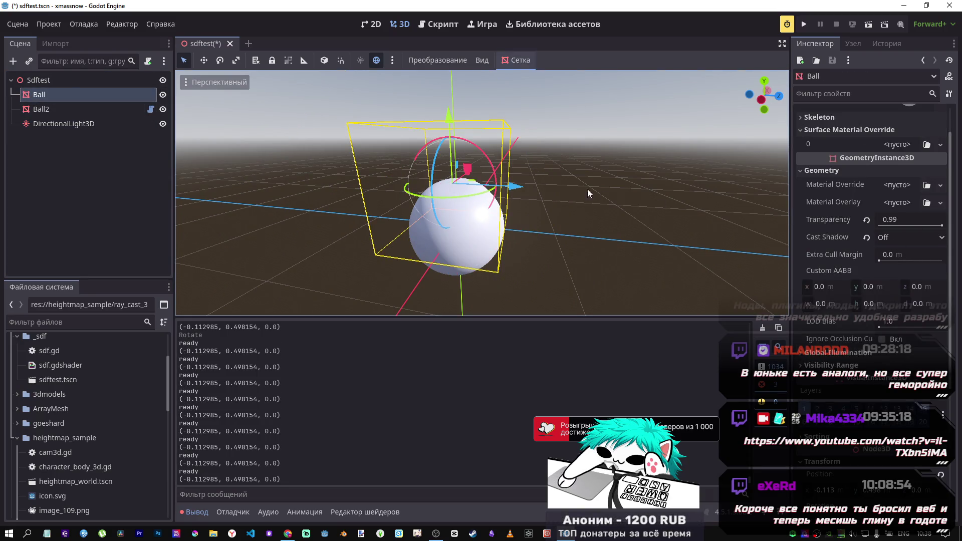
{"action": "scroll", "coordinate": [604, 192], "scroll_direction": "up", "scroll_amount": 8}
{"action": "left_click_drag", "start_coordinate": [604, 191], "coordinate": [451, 199]}
{"action": "scroll", "coordinate": [482, 194], "scroll_direction": "down", "scroll_amount": 5}
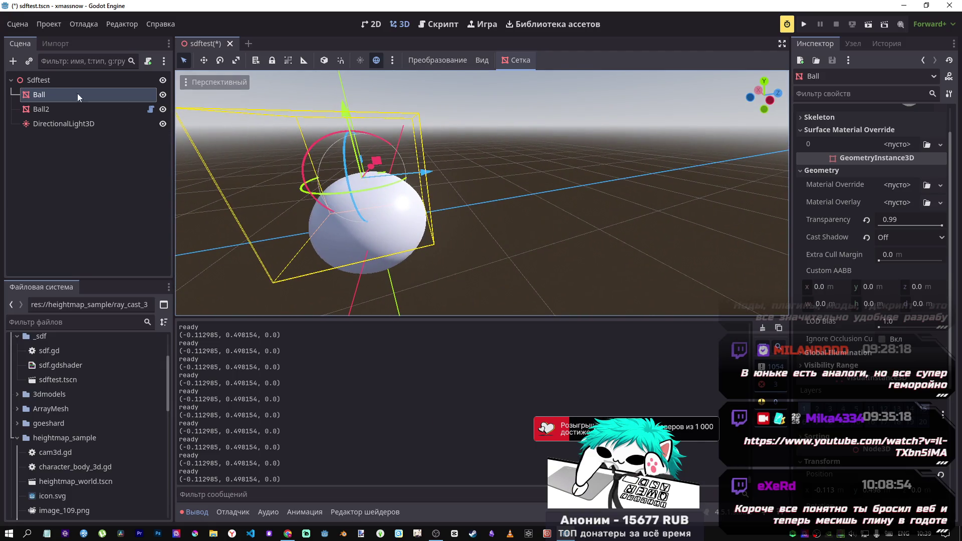
{"action": "left_click", "coordinate": [44, 111]}
{"action": "left_click", "coordinate": [68, 98]}
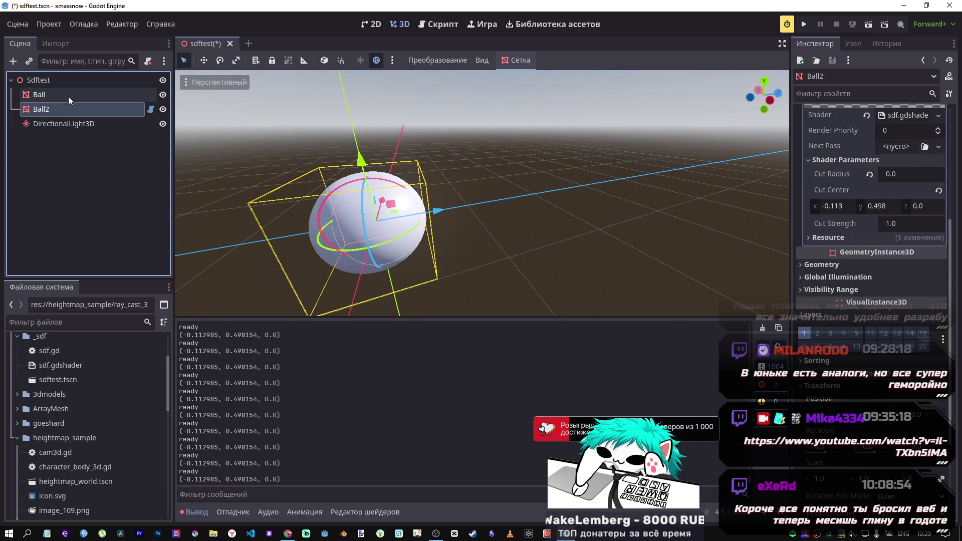
Set cut_strength to 10.0 in sdf.gd and save the scene
{"action": "left_click", "coordinate": [441, 24]}
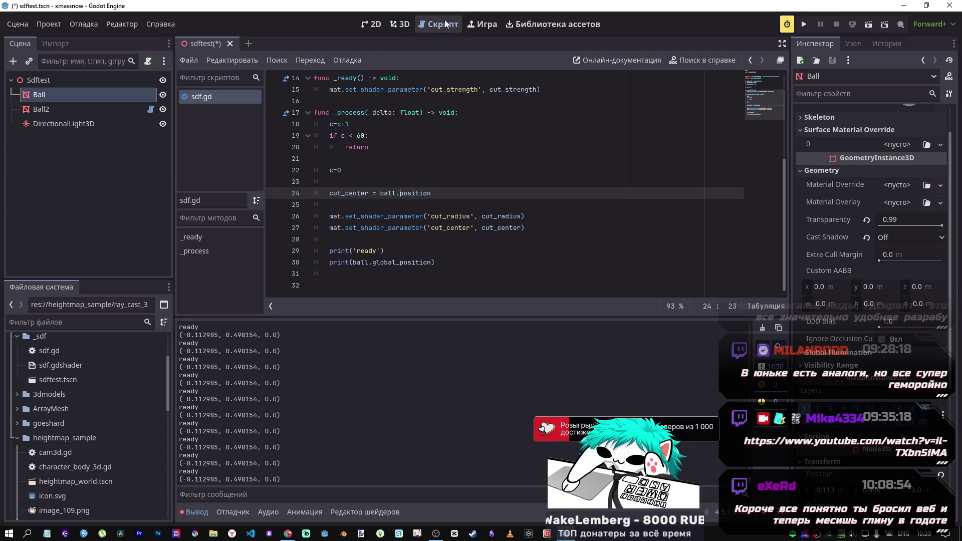
{"action": "left_click", "coordinate": [367, 145]}
{"action": "scroll", "coordinate": [366, 193], "scroll_direction": "up", "scroll_amount": 4}
{"action": "left_click", "coordinate": [388, 171]}
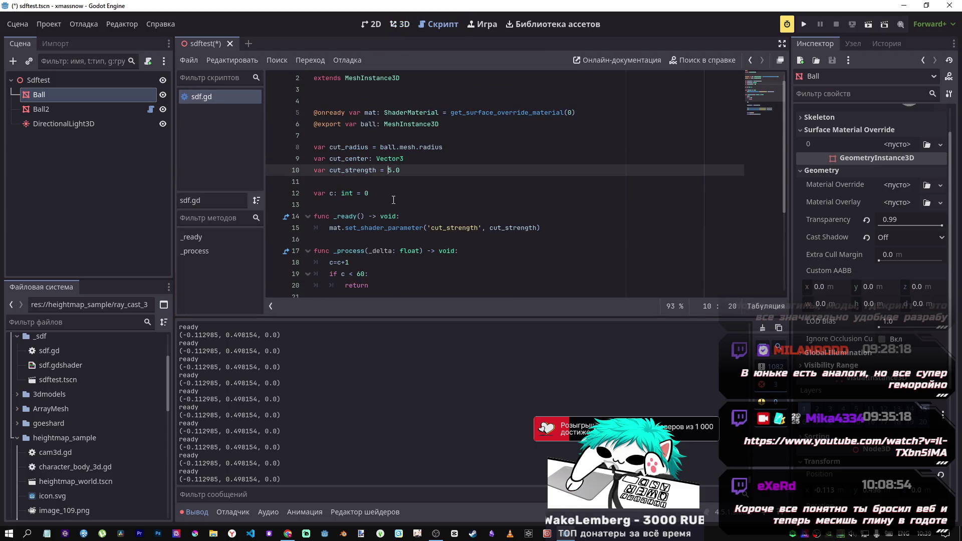
{"action": "key", "text": "ctrl+s"}
{"action": "left_click", "coordinate": [400, 24]}
Move the Ball along Y to (-0.112985, 0.544913, 0.0)
{"action": "left_click_drag", "start_coordinate": [481, 201], "coordinate": [661, 201]}
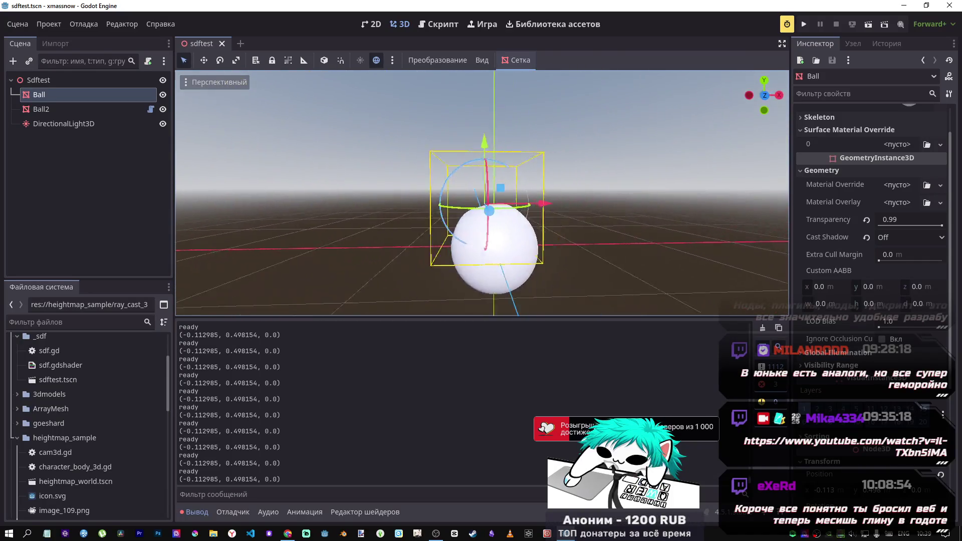
{"action": "scroll", "coordinate": [440, 161], "scroll_direction": "up", "scroll_amount": 3}
{"action": "mouse_move", "coordinate": [473, 151]}
{"action": "left_mouse_down"}
{"action": "mouse_move", "coordinate": [472, 159]}
{"action": "mouse_move", "coordinate": [475, 113]}
{"action": "mouse_move", "coordinate": [475, 128]}
{"action": "left_mouse_up"}
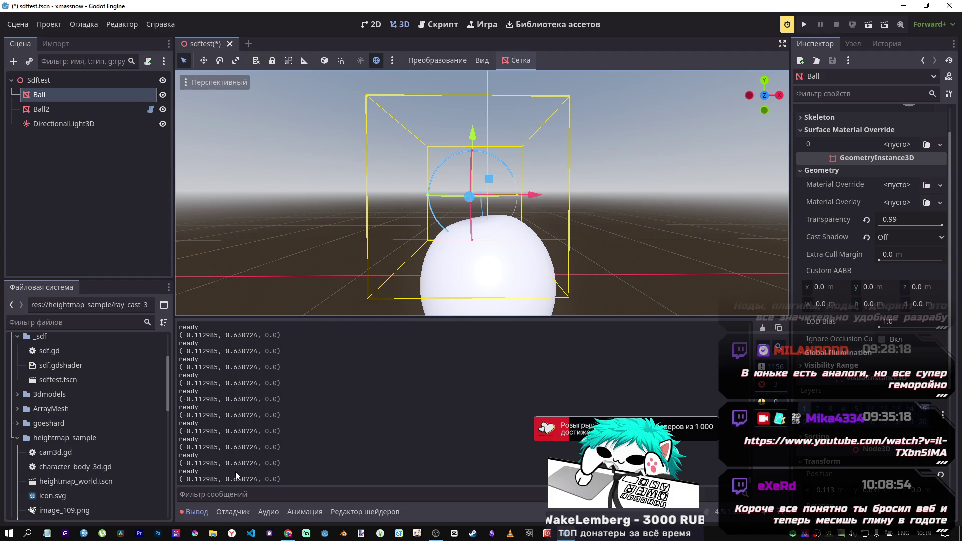
{"action": "left_click_drag", "start_coordinate": [474, 144], "coordinate": [471, 146]}
{"action": "key", "text": "w"}
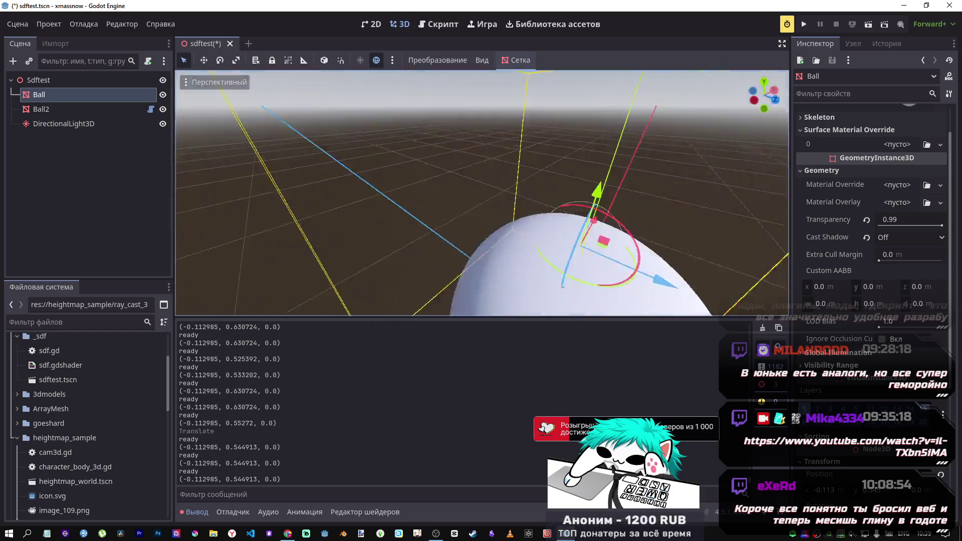
{"action": "key", "text": "s"}
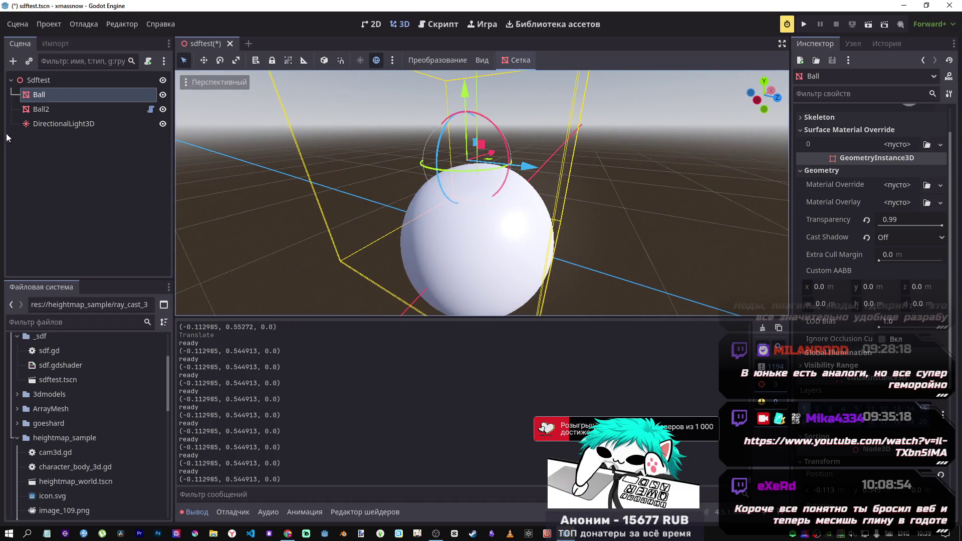
{"action": "left_click", "coordinate": [64, 124]}
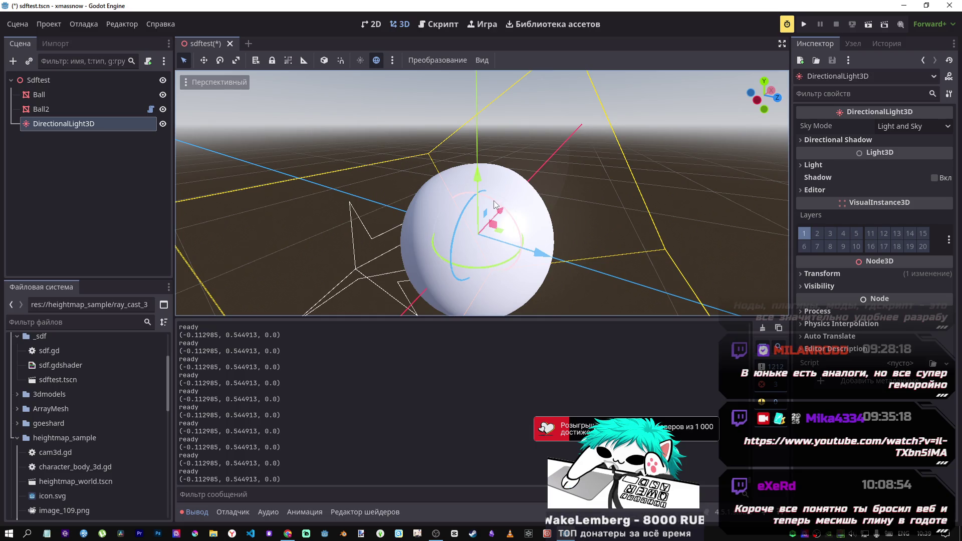
Undo the accidental move of the directional light and fly the view around the sphere
{"action": "mouse_move", "coordinate": [511, 219]}
{"action": "left_mouse_down"}
{"action": "mouse_move", "coordinate": [521, 263]}
{"action": "mouse_move", "coordinate": [479, 202]}
{"action": "left_mouse_up"}
{"action": "key", "text": "ctrl+z"}
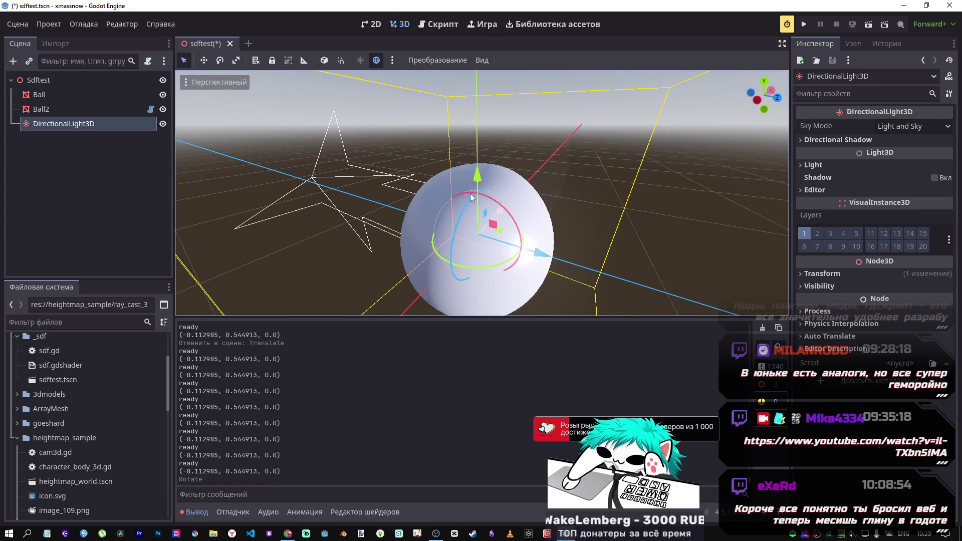
{"action": "key", "text": "w"}
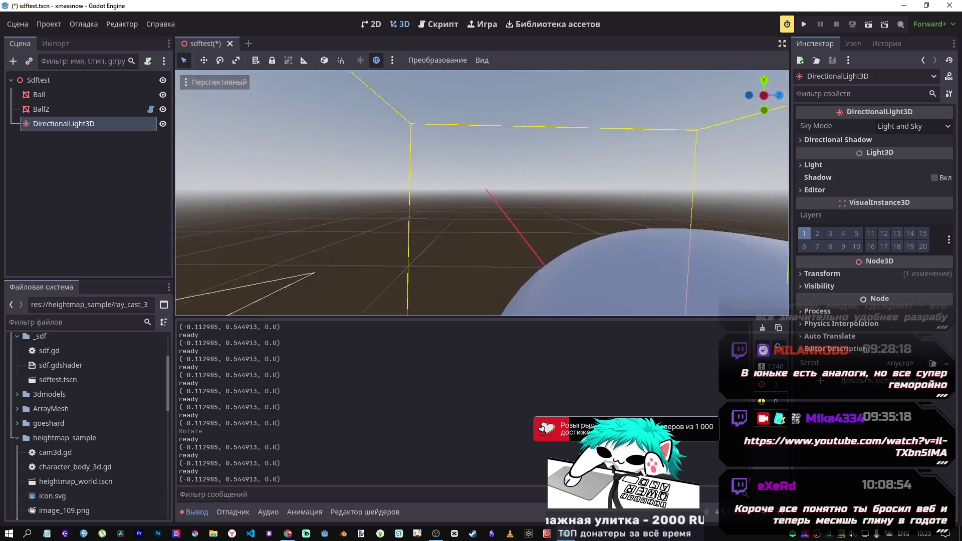
{"action": "key", "text": "f"}
{"action": "key", "text": "s"}
{"action": "key", "text": "w"}
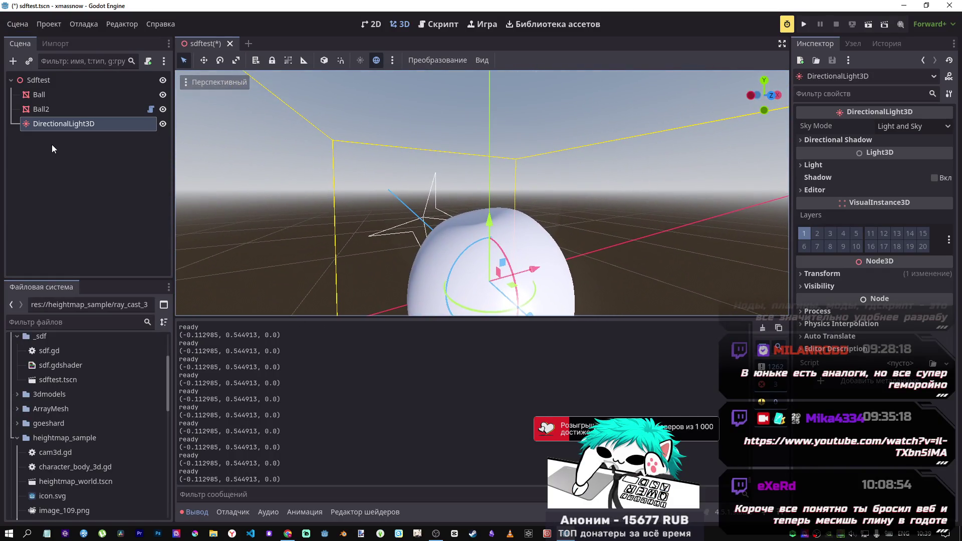
Shift the Ball along Y and Z to (-0.2385, 0.544913, -0.000134)
{"action": "left_click", "coordinate": [39, 95]}
{"action": "mouse_move", "coordinate": [473, 134]}
{"action": "left_mouse_down"}
{"action": "mouse_move", "coordinate": [474, 171]}
{"action": "mouse_move", "coordinate": [474, 139]}
{"action": "left_mouse_up"}
{"action": "mouse_move", "coordinate": [523, 201]}
{"action": "left_mouse_down"}
{"action": "mouse_move", "coordinate": [534, 223]}
{"action": "mouse_move", "coordinate": [514, 205]}
{"action": "mouse_move", "coordinate": [472, 204]}
{"action": "left_mouse_up"}
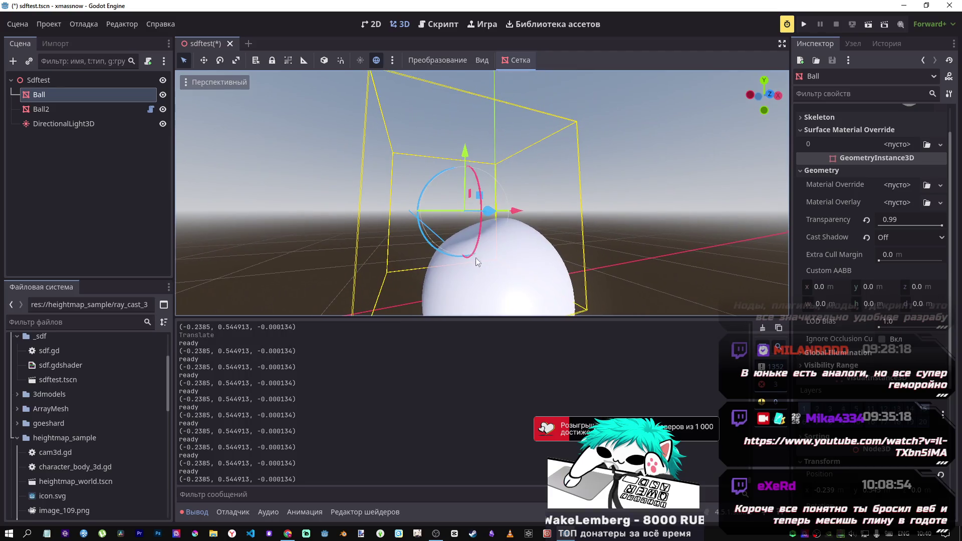
Move the Ball along Y to 0.61904 and review Ball2's cut shader parameters
{"action": "mouse_move", "coordinate": [462, 153]}
{"action": "left_mouse_down"}
{"action": "mouse_move", "coordinate": [466, 163]}
{"action": "mouse_move", "coordinate": [465, 147]}
{"action": "left_mouse_up"}
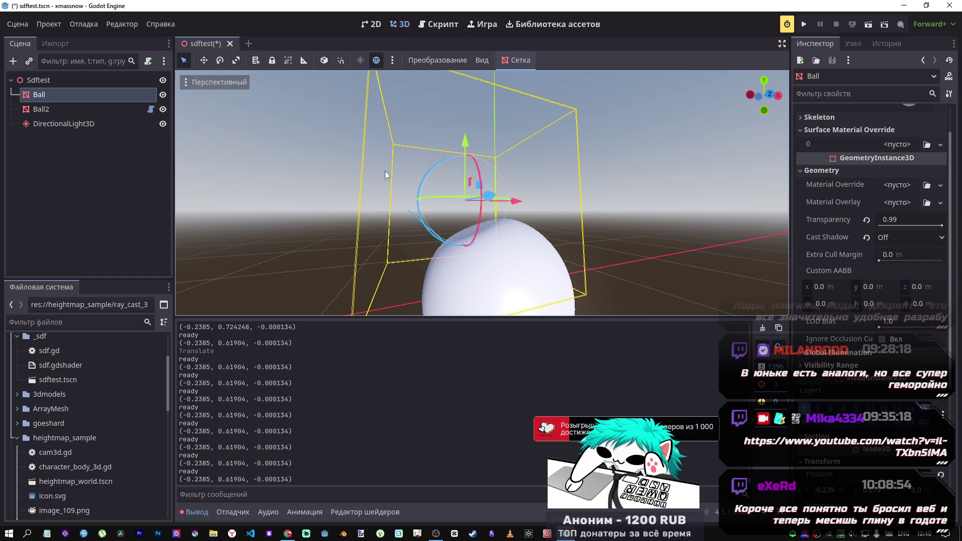
{"action": "scroll", "coordinate": [878, 429], "scroll_direction": "down", "scroll_amount": 5}
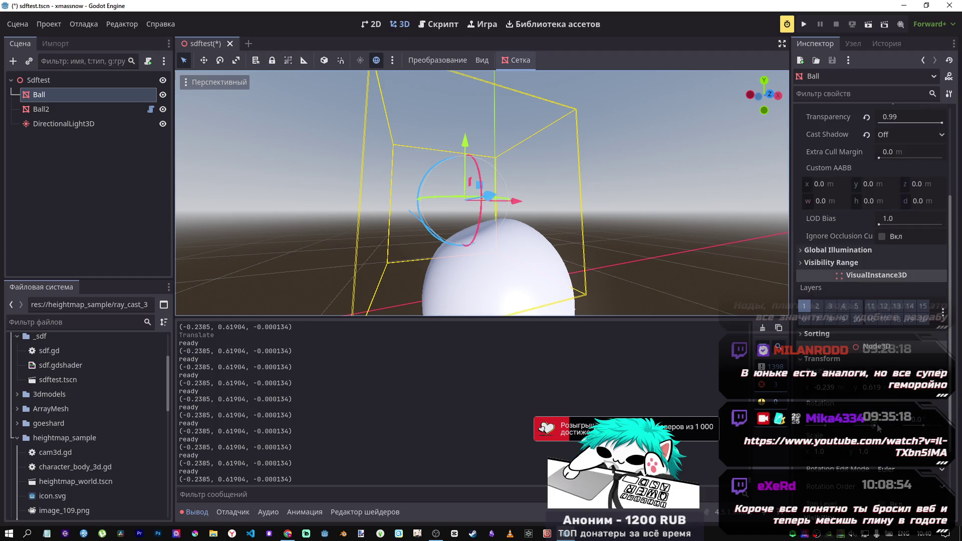
{"action": "left_click", "coordinate": [50, 124]}
{"action": "left_click", "coordinate": [41, 109]}
{"action": "scroll", "coordinate": [818, 351], "scroll_direction": "down", "scroll_amount": 5}
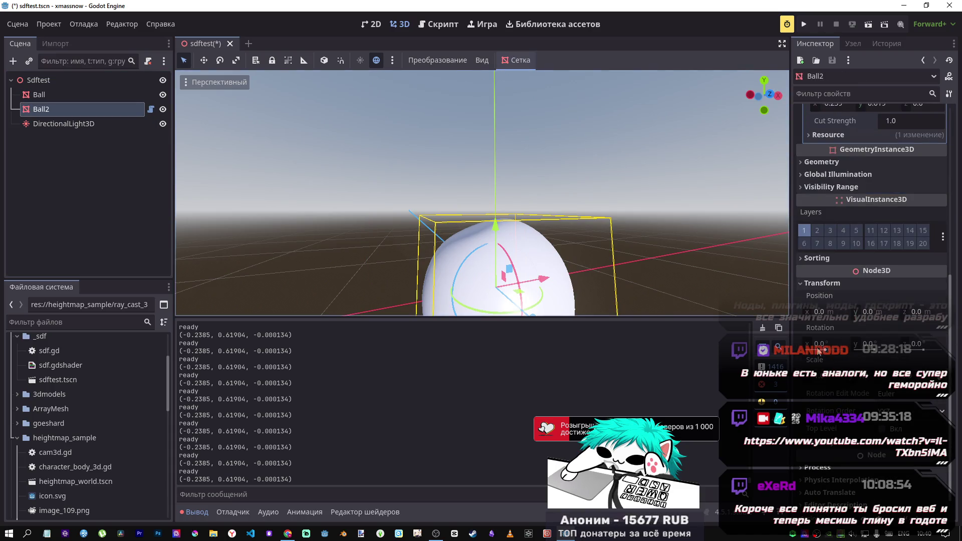
{"action": "scroll", "coordinate": [818, 351], "scroll_direction": "up", "scroll_amount": 3}
{"action": "scroll", "coordinate": [851, 361], "scroll_direction": "up", "scroll_amount": 4}
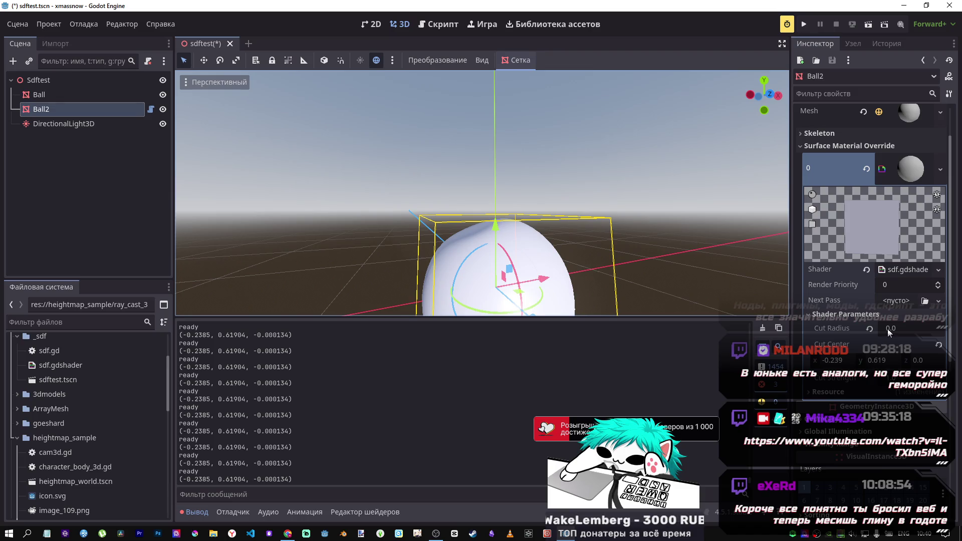
Reselect the Ball and bring up its sdf.gd script
{"action": "left_click", "coordinate": [83, 95]}
{"action": "left_click", "coordinate": [107, 115]}
{"action": "left_click", "coordinate": [90, 94]}
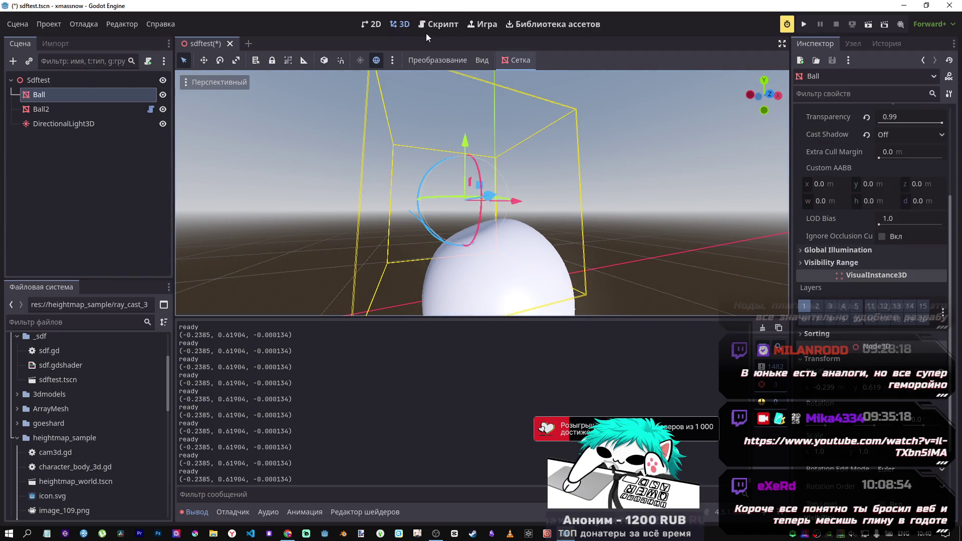
{"action": "left_click", "coordinate": [443, 25]}
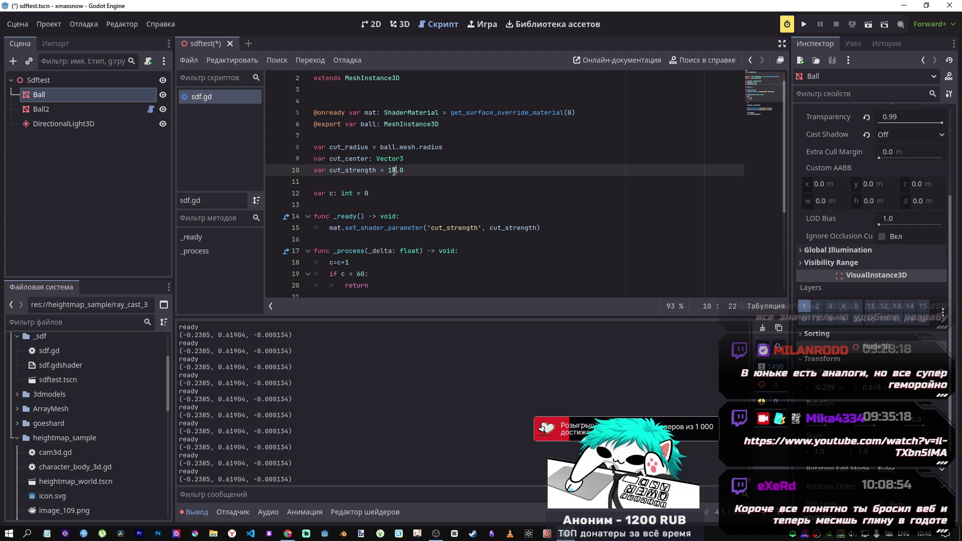
{"action": "type", "text": "5"}
Add cut_radius as a second argument to the 'cut radius:' print in _process
{"action": "left_click", "coordinate": [445, 148]}
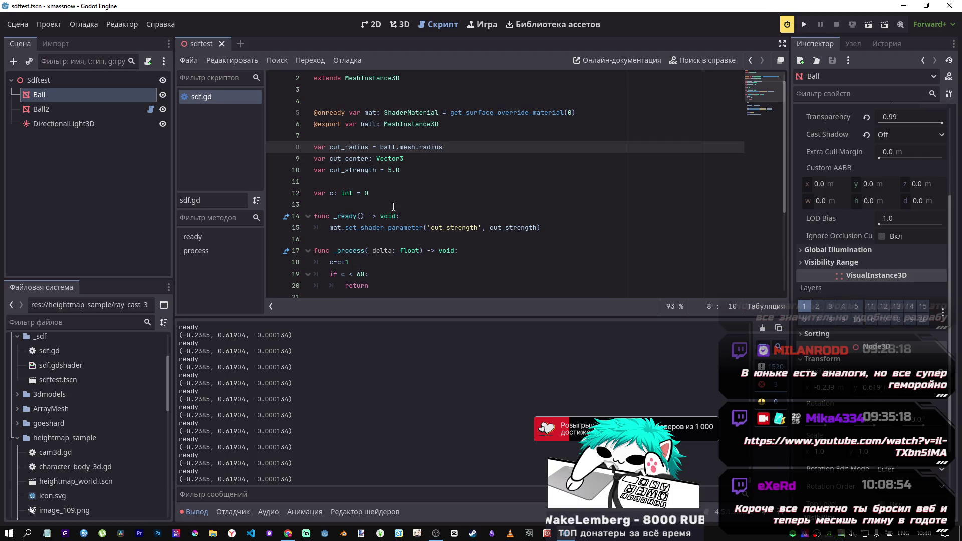
{"action": "scroll", "coordinate": [394, 212], "scroll_direction": "down", "scroll_amount": 1}
{"action": "scroll", "coordinate": [376, 181], "scroll_direction": "down", "scroll_amount": 3}
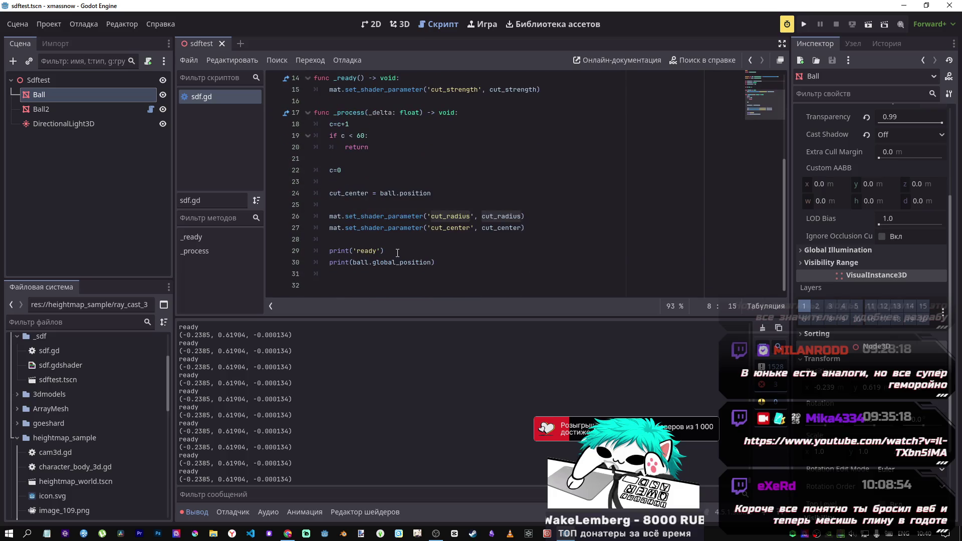
{"action": "left_click", "coordinate": [397, 253]}
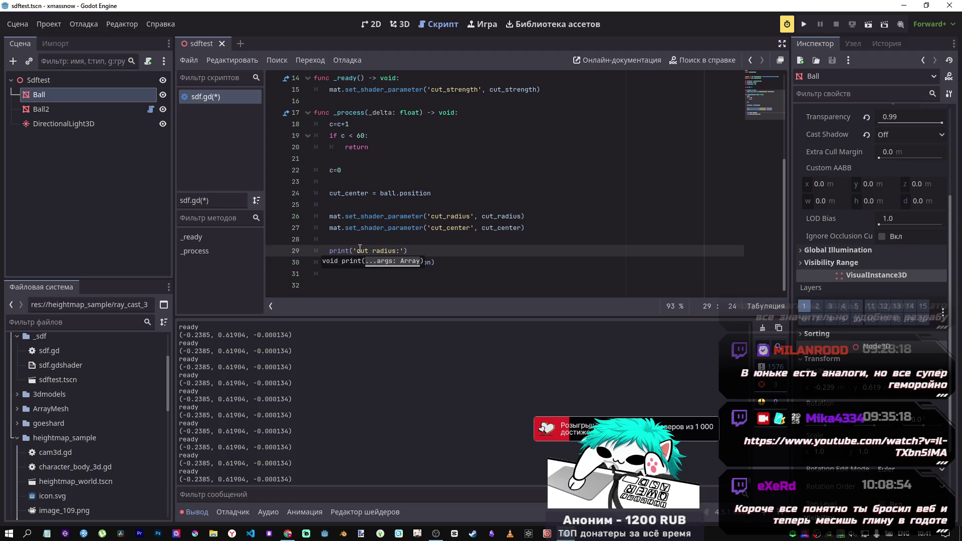
{"action": "type", "text": ", cut_radius"}
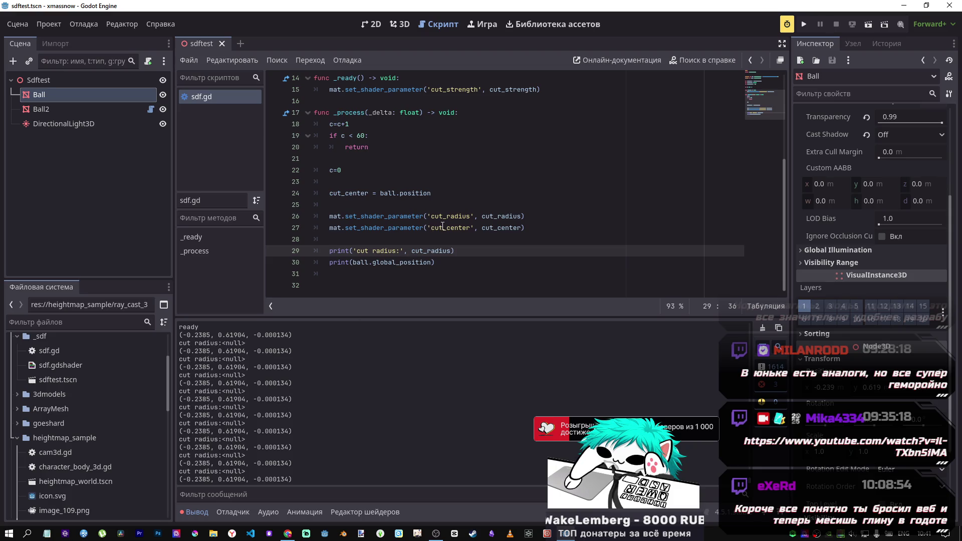
{"action": "scroll", "coordinate": [442, 224], "scroll_direction": "up", "scroll_amount": 4}
{"action": "scroll", "coordinate": [429, 213], "scroll_direction": "down", "scroll_amount": 2}
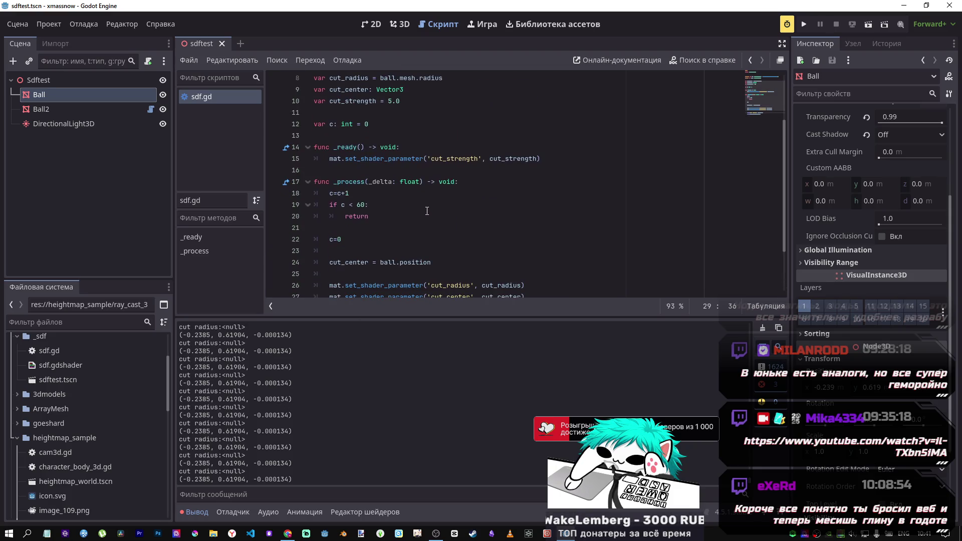
{"action": "scroll", "coordinate": [386, 168], "scroll_direction": "up", "scroll_amount": 2}
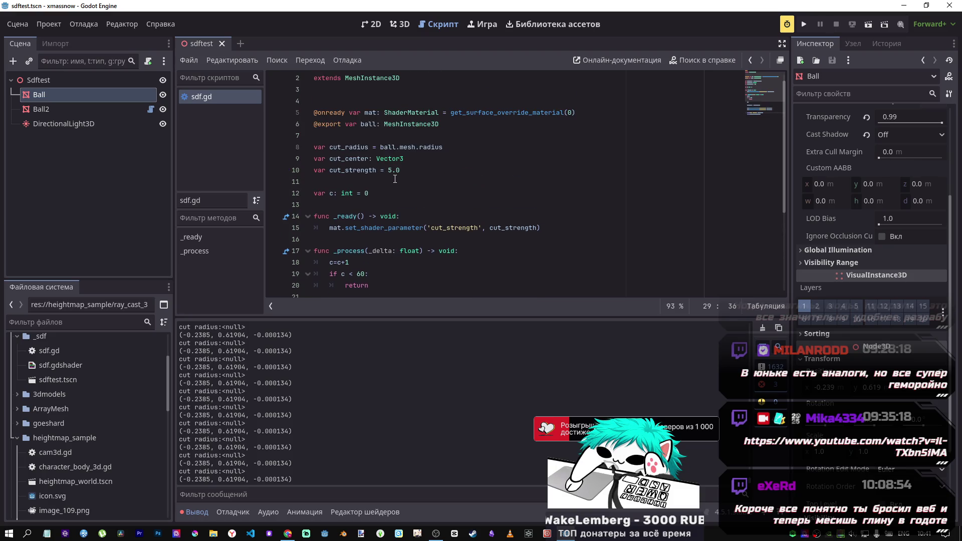
{"action": "scroll", "coordinate": [441, 179], "scroll_direction": "up", "scroll_amount": 1}
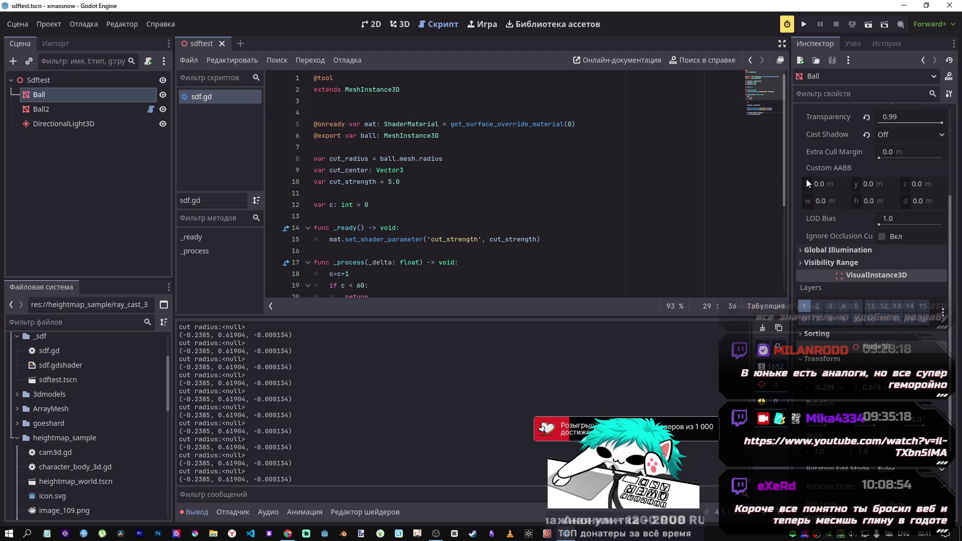
{"action": "scroll", "coordinate": [804, 180], "scroll_direction": "up", "scroll_amount": 3}
Declare 'var cut_radius : float' on line 8, using the Ball mesh's Radius property
{"action": "left_click", "coordinate": [910, 135]}
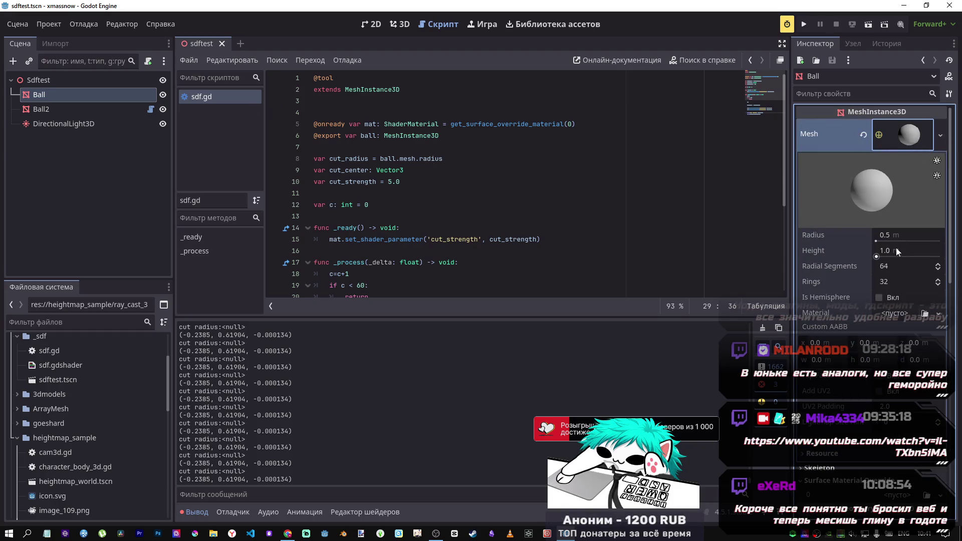
{"action": "mouse_move", "coordinate": [847, 236]}
{"action": "left_mouse_down"}
{"action": "mouse_move", "coordinate": [523, 165]}
{"action": "mouse_move", "coordinate": [483, 178]}
{"action": "mouse_move", "coordinate": [487, 159]}
{"action": "left_mouse_up"}
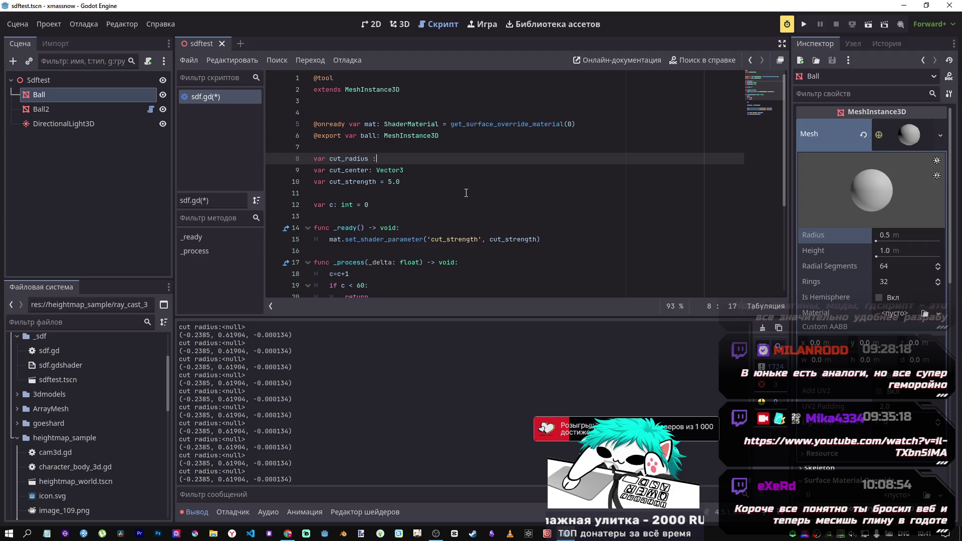
{"action": "type", "text": " float"}
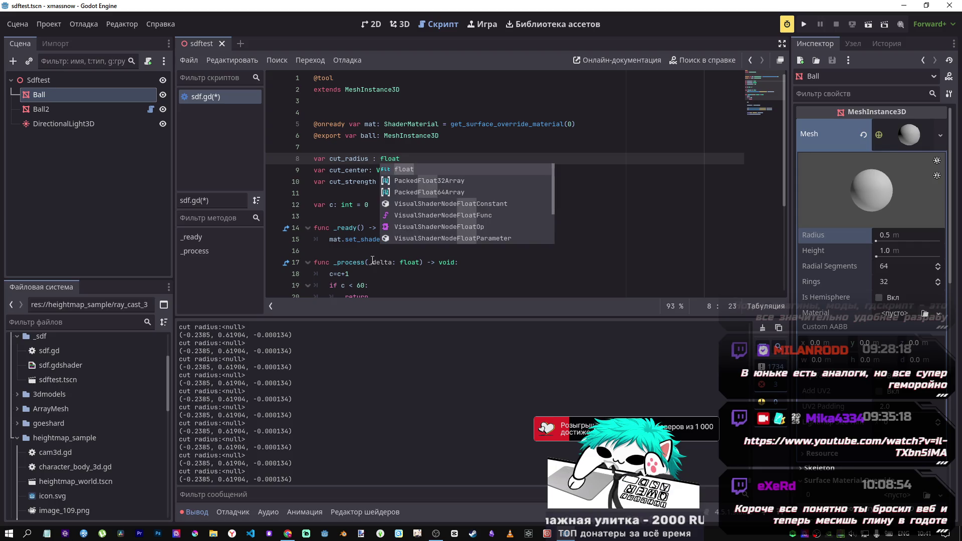
{"action": "left_click", "coordinate": [381, 274]}
Add 'cut_radius = ball.mesh.radius' above the cut_center assignment in _process
{"action": "scroll", "coordinate": [381, 252], "scroll_direction": "down", "scroll_amount": 3}
{"action": "left_click", "coordinate": [401, 232]}
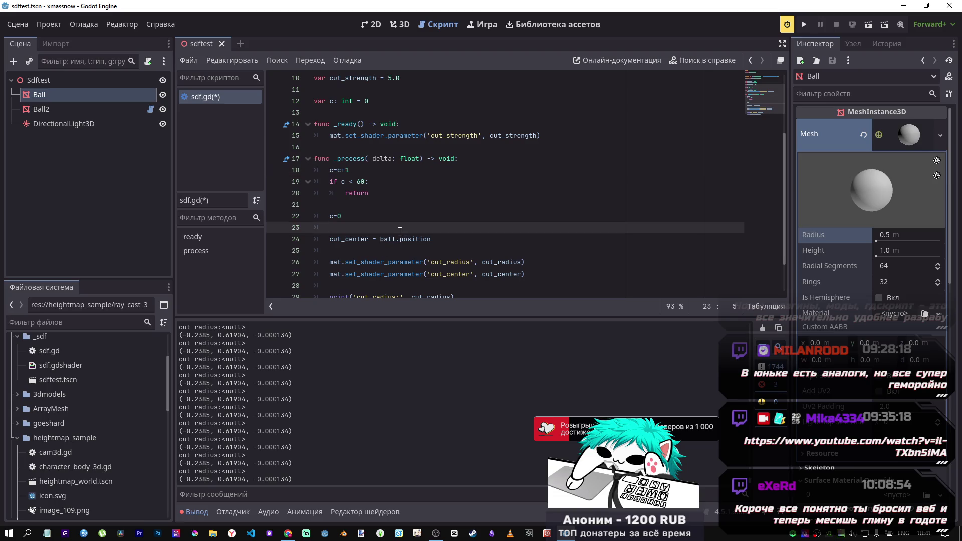
{"action": "key", "text": "Return"}
{"action": "type", "text": "cut_"}
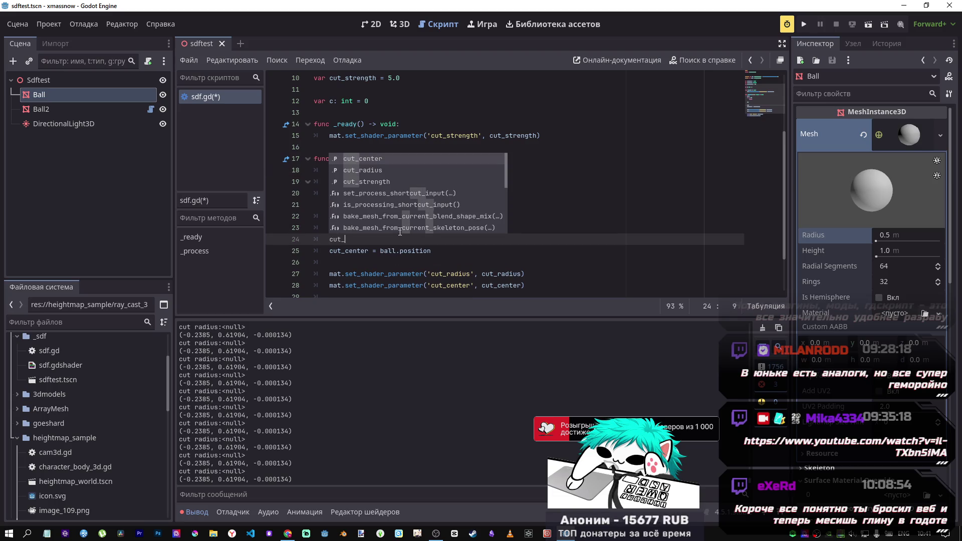
{"action": "key", "text": "Down"}
{"action": "key", "text": "Return"}
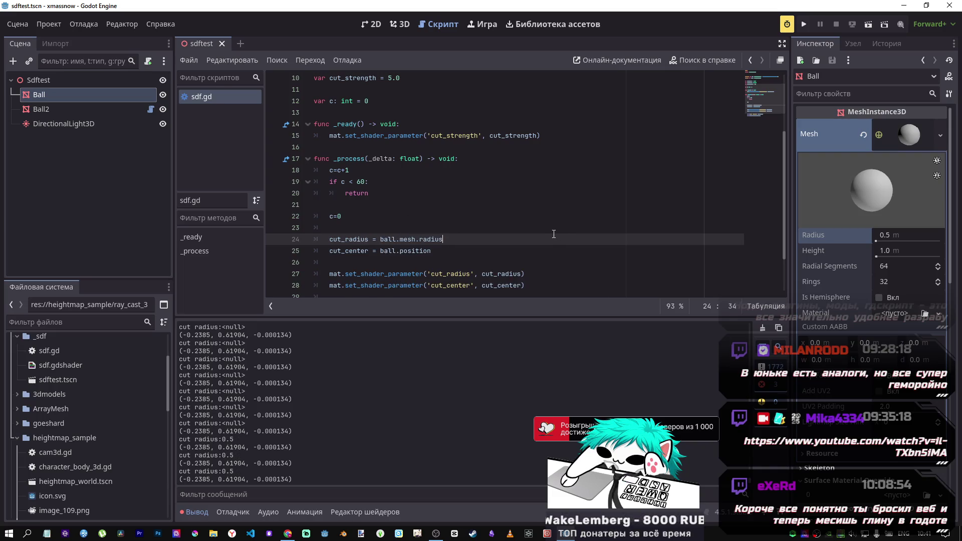
{"action": "left_click", "coordinate": [400, 25]}
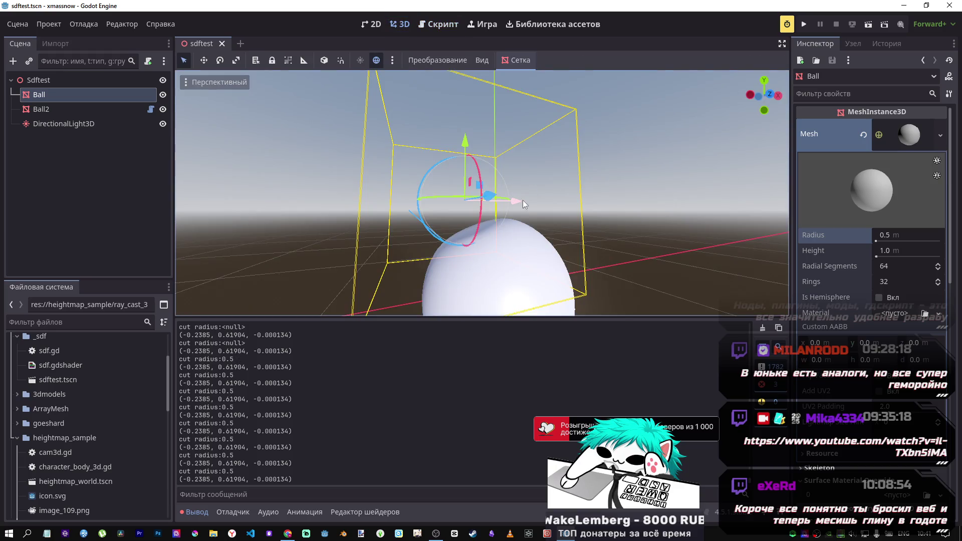
Move the Ball along X to (-0.012325, 0.581225, -0.000134), fly around it, then reopen sdf.gd
{"action": "mouse_move", "coordinate": [430, 149]}
{"action": "left_mouse_down"}
{"action": "mouse_move", "coordinate": [429, 174]}
{"action": "mouse_move", "coordinate": [430, 143]}
{"action": "left_mouse_up"}
{"action": "left_click_drag", "start_coordinate": [488, 212], "coordinate": [496, 214]}
{"action": "key", "text": "w"}
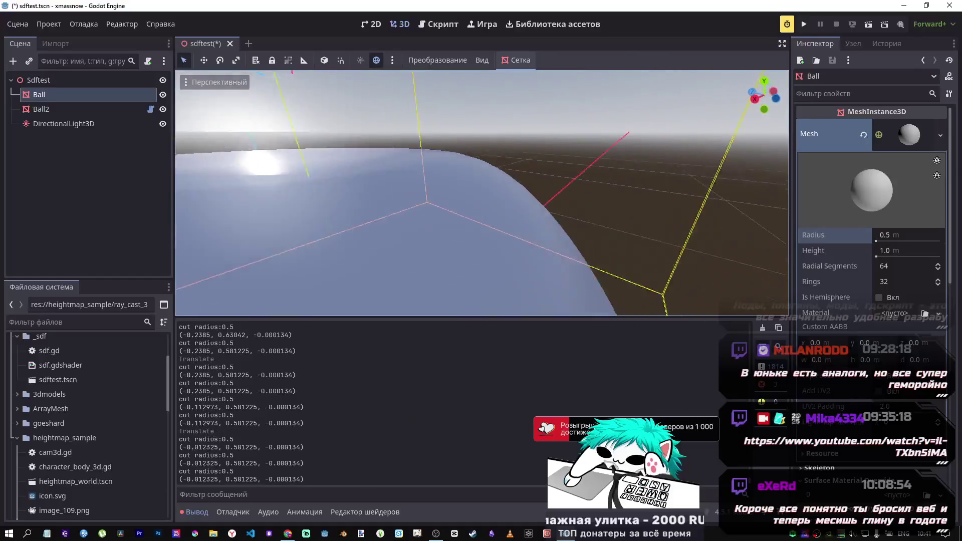
{"action": "key", "text": "s"}
{"action": "key", "text": "w"}
{"action": "key", "text": "s"}
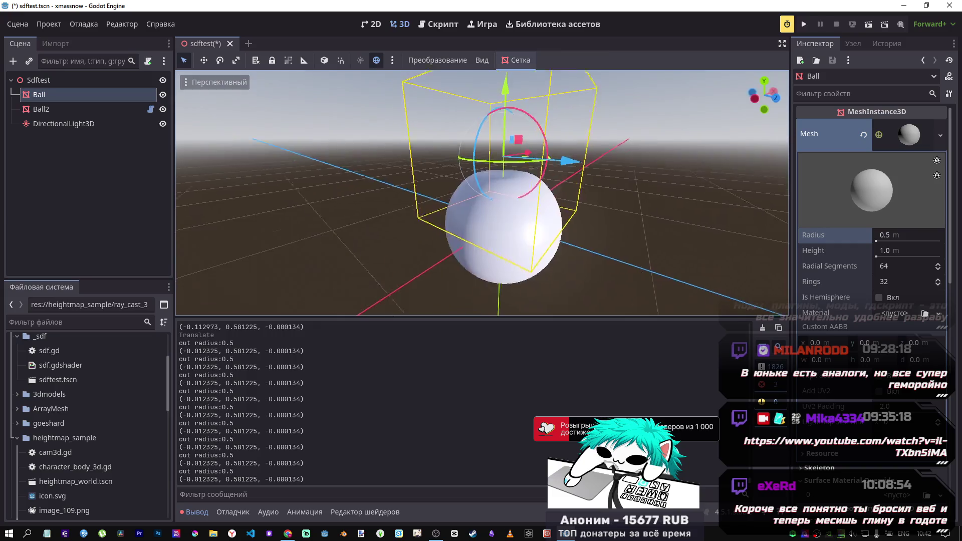
{"action": "key", "text": "s"}
{"action": "key", "text": "w"}
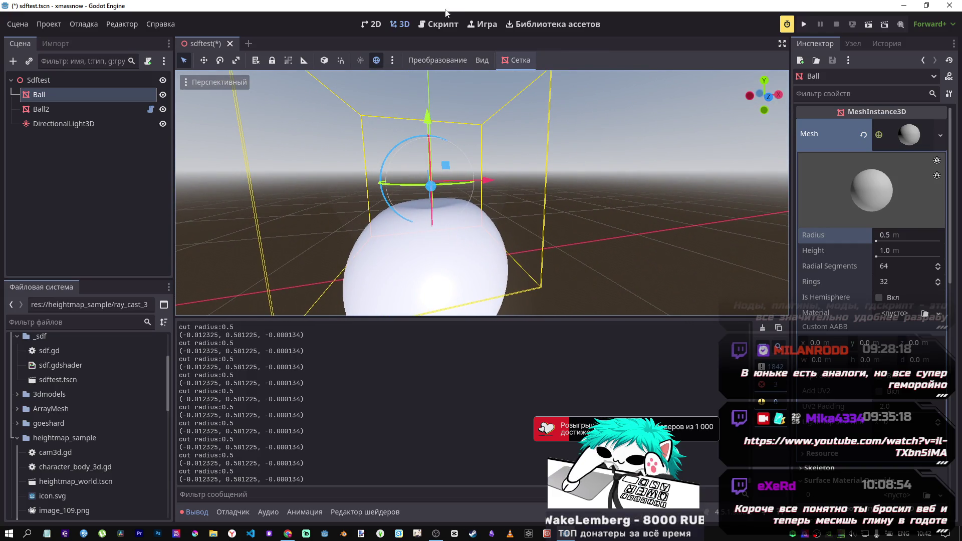
{"action": "left_click", "coordinate": [438, 24]}
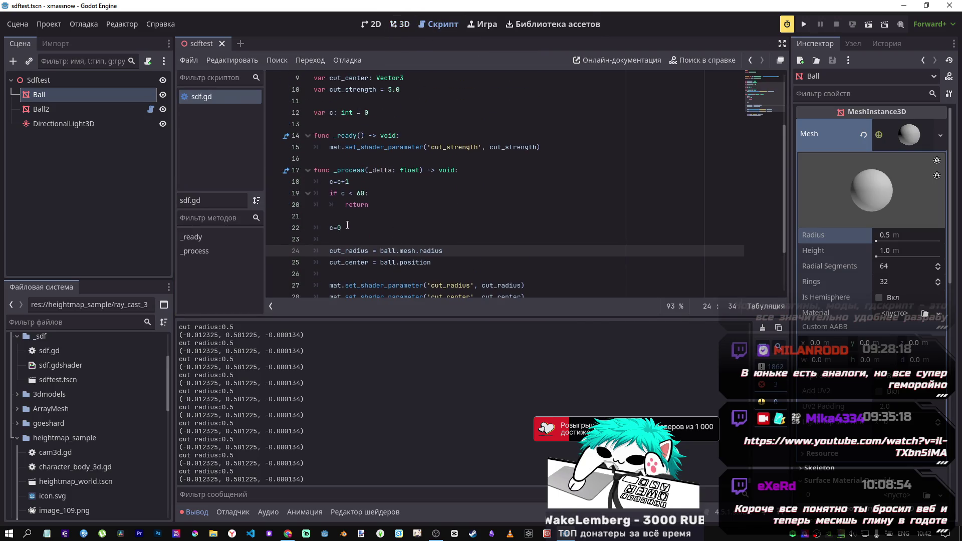
Comment out sdf.gd lines 18–22 and drag the Ball to about (-0.309, 0.524, 0)
{"action": "left_click_drag", "start_coordinate": [347, 226], "coordinate": [335, 182]}
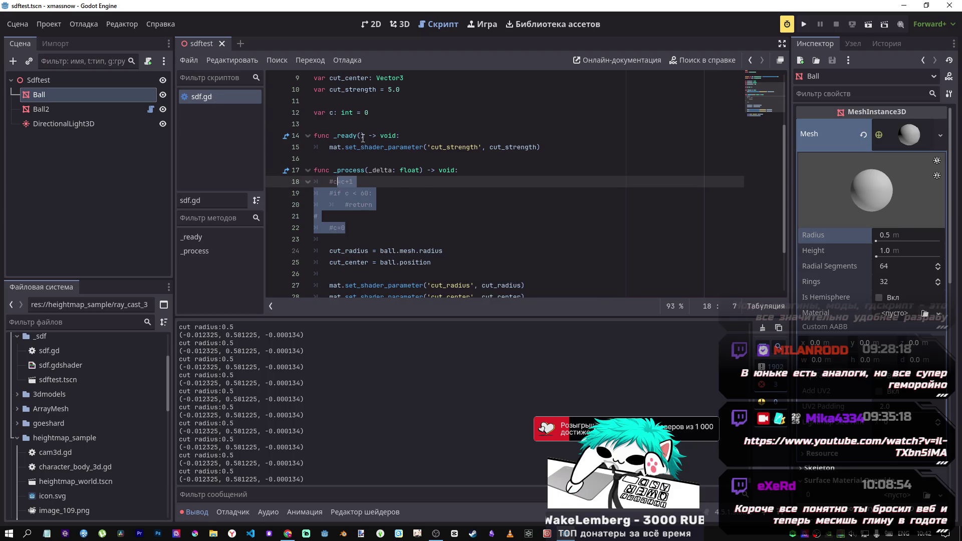
{"action": "left_click", "coordinate": [403, 22]}
{"action": "mouse_move", "coordinate": [528, 181]}
{"action": "left_mouse_down"}
{"action": "mouse_move", "coordinate": [552, 182]}
{"action": "mouse_move", "coordinate": [490, 194]}
{"action": "left_mouse_up"}
{"action": "mouse_move", "coordinate": [418, 121]}
{"action": "left_mouse_down"}
{"action": "mouse_move", "coordinate": [410, 147]}
{"action": "mouse_move", "coordinate": [411, 132]}
{"action": "left_mouse_up"}
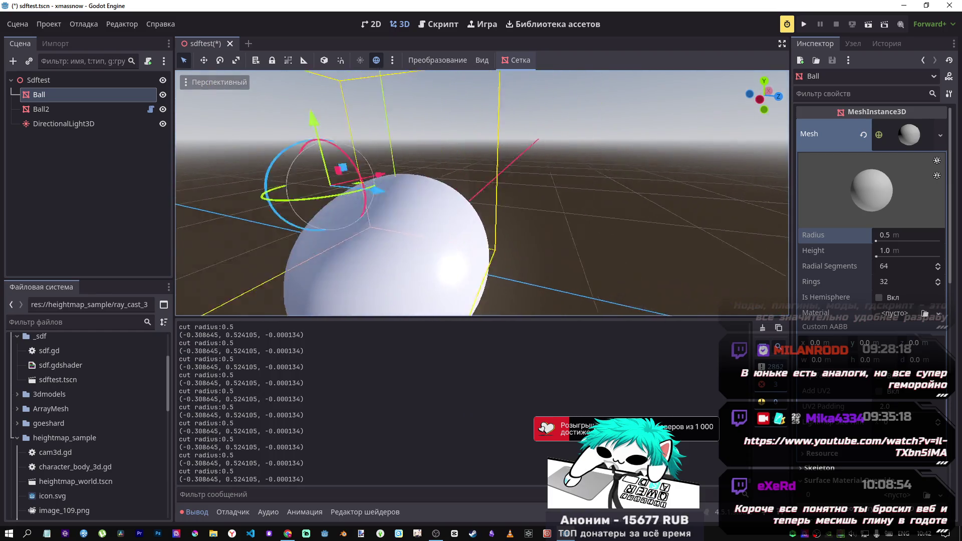
{"action": "left_click", "coordinate": [103, 124]}
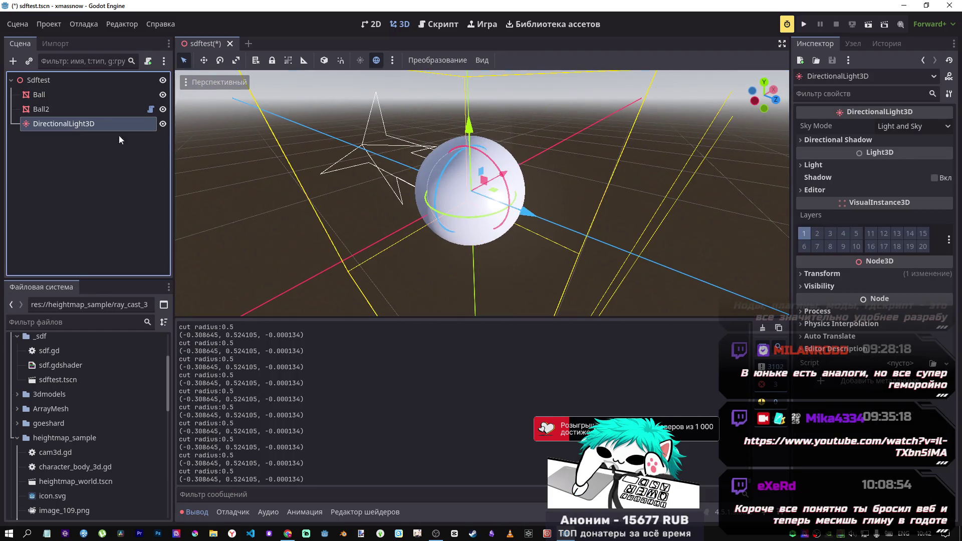
Rotate the directional light about 155 degrees and try the Normal Buffer debug view
{"action": "mouse_move", "coordinate": [478, 219]}
{"action": "left_mouse_down"}
{"action": "mouse_move", "coordinate": [507, 210]}
{"action": "mouse_move", "coordinate": [516, 185]}
{"action": "mouse_move", "coordinate": [501, 161]}
{"action": "mouse_move", "coordinate": [480, 151]}
{"action": "mouse_move", "coordinate": [517, 191]}
{"action": "mouse_move", "coordinate": [515, 224]}
{"action": "mouse_move", "coordinate": [494, 222]}
{"action": "left_mouse_up"}
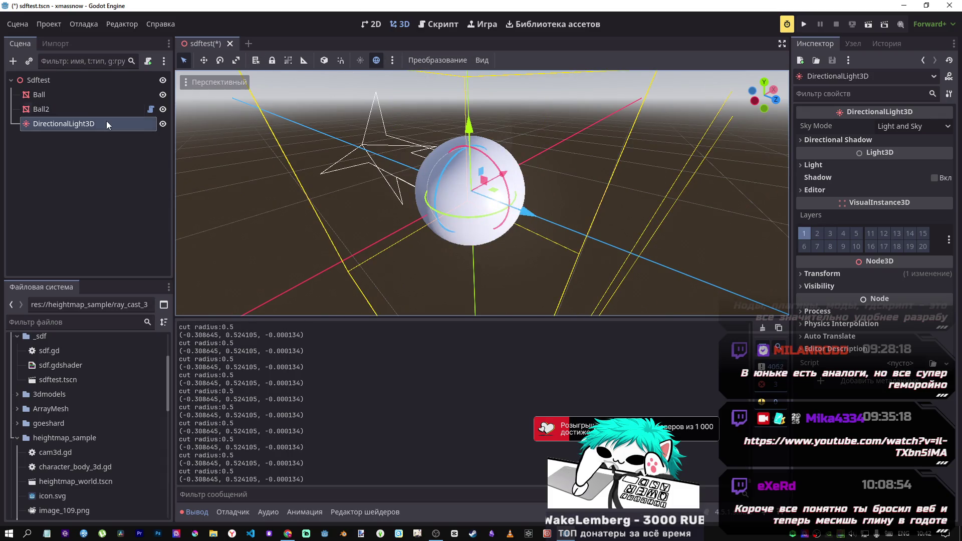
{"action": "left_click", "coordinate": [95, 110]}
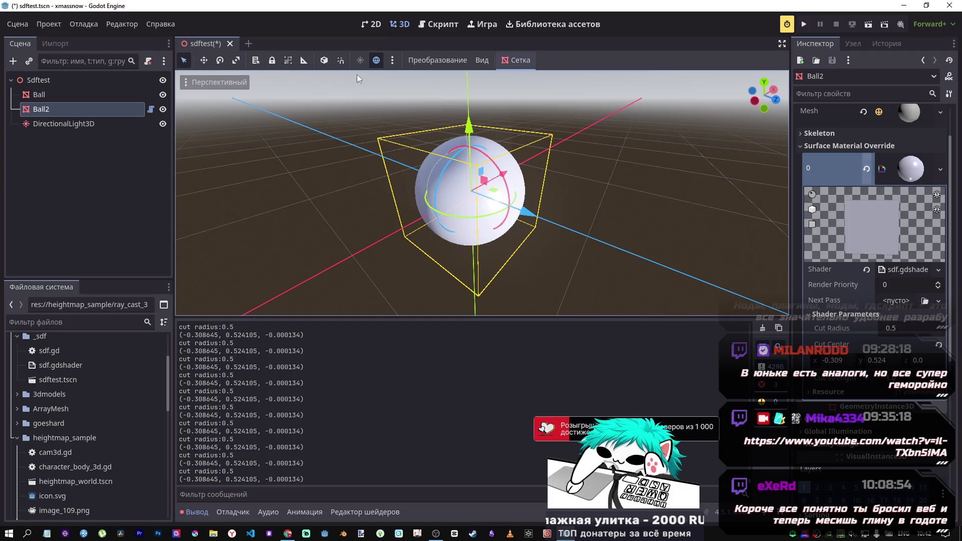
{"action": "left_click", "coordinate": [185, 82]}
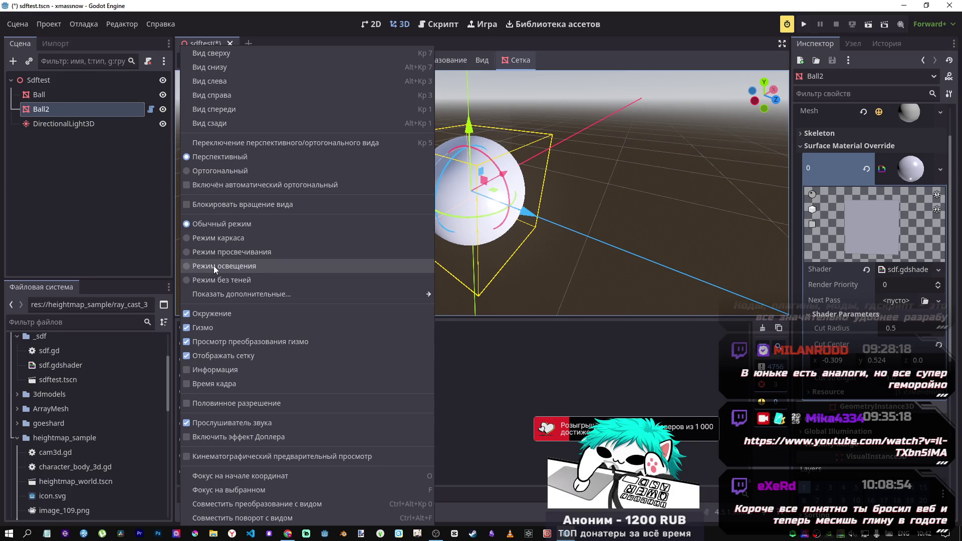
{"action": "mouse_move", "coordinate": [321, 294]}
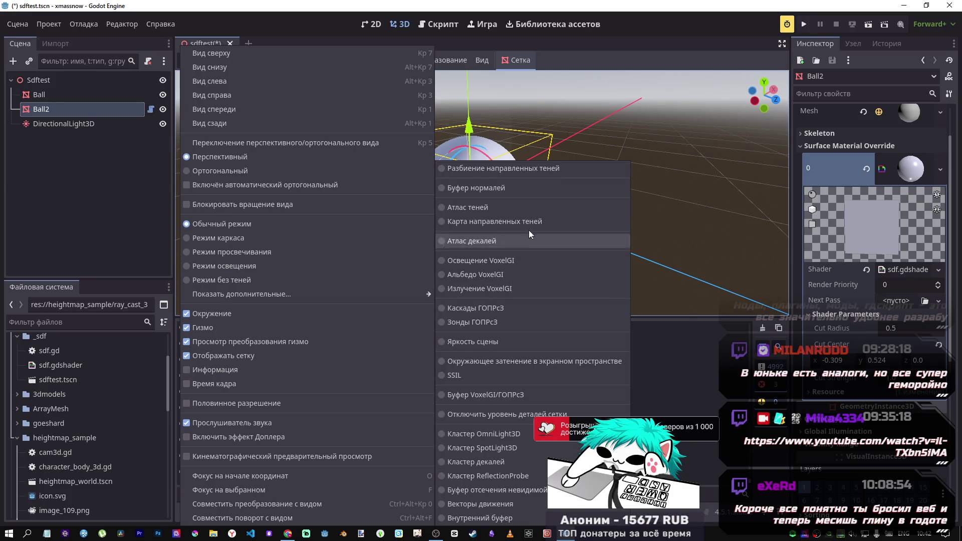
{"action": "left_click", "coordinate": [512, 187]}
{"action": "left_click", "coordinate": [612, 124]}
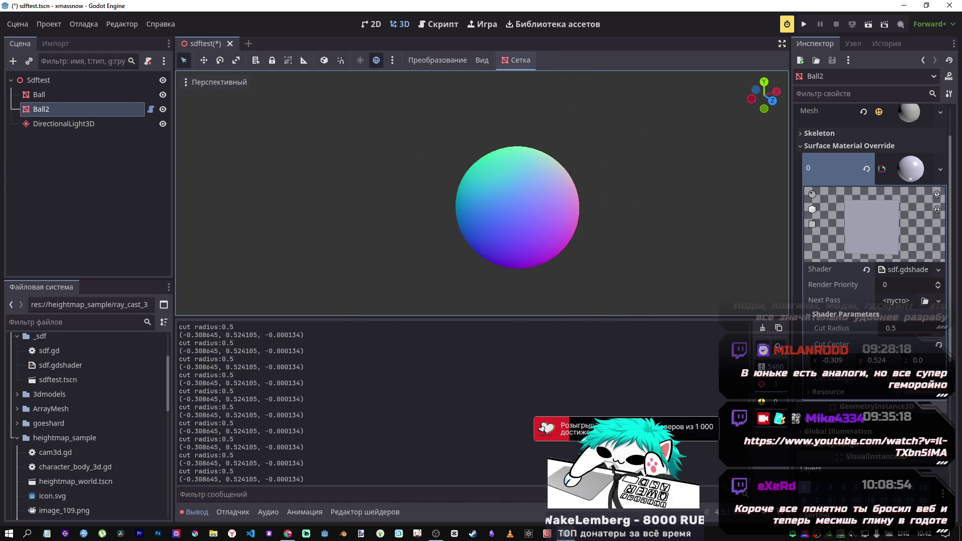
Switch the 3D viewport display to Wireframe
{"action": "left_click", "coordinate": [188, 82]}
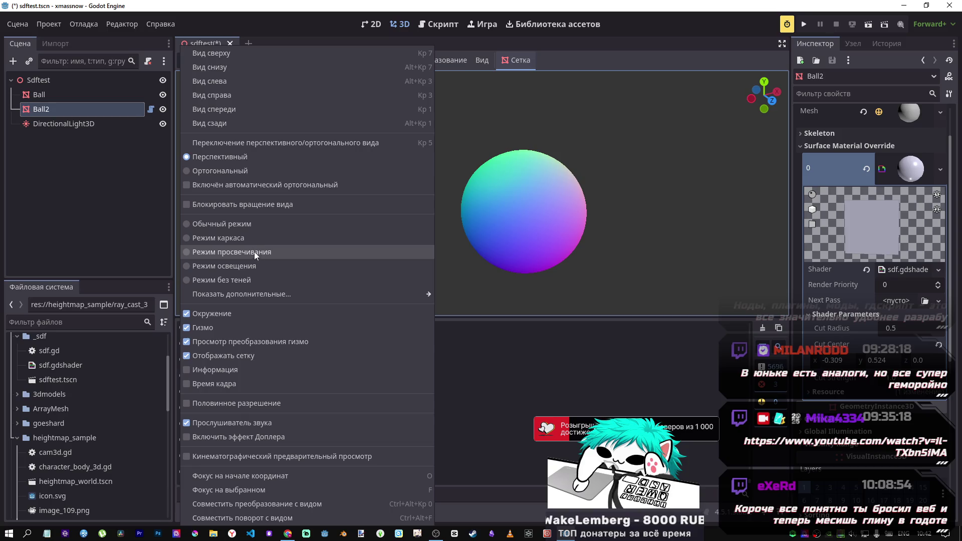
{"action": "left_click", "coordinate": [250, 237]}
{"action": "key", "text": "Escape"}
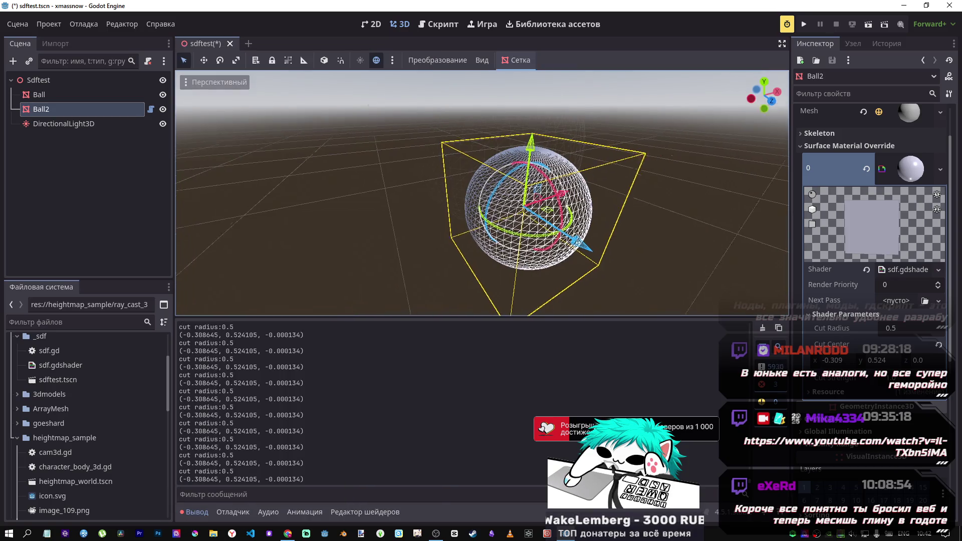
From front view, slide Ball along X into Ball2, reaching (0.192937, 0.480467, 0.319306)
{"action": "key", "text": "KP_1"}
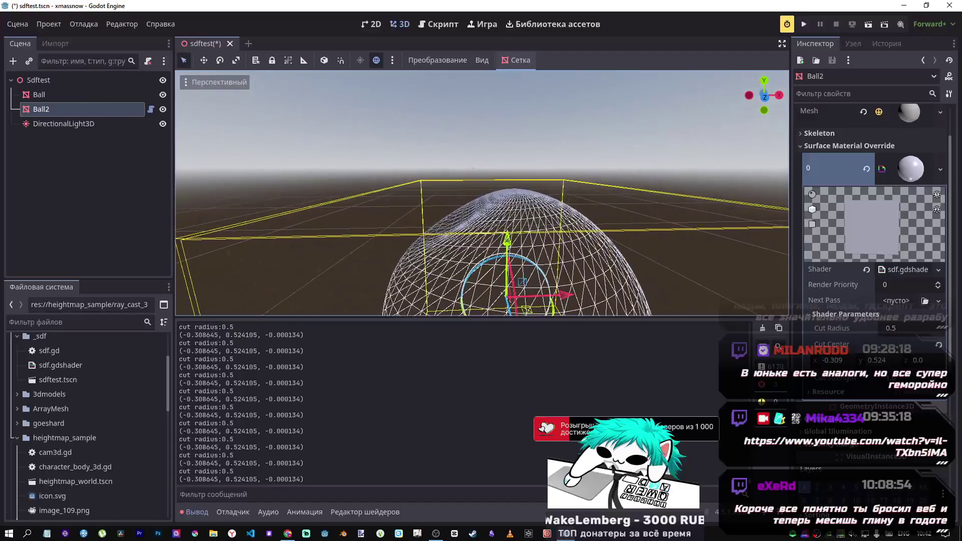
{"action": "scroll", "coordinate": [481, 241], "scroll_direction": "up", "scroll_amount": 3}
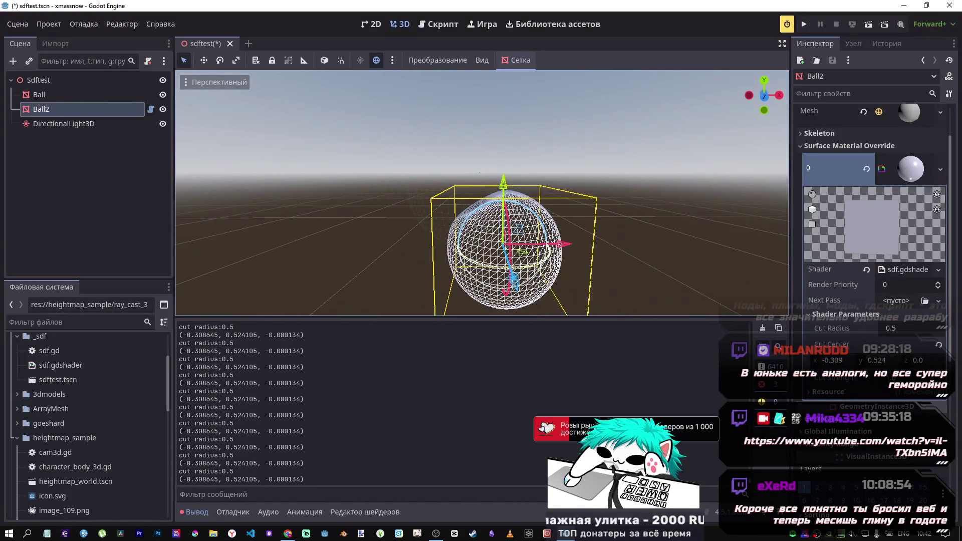
{"action": "scroll", "coordinate": [649, 181], "scroll_direction": "down", "scroll_amount": 3}
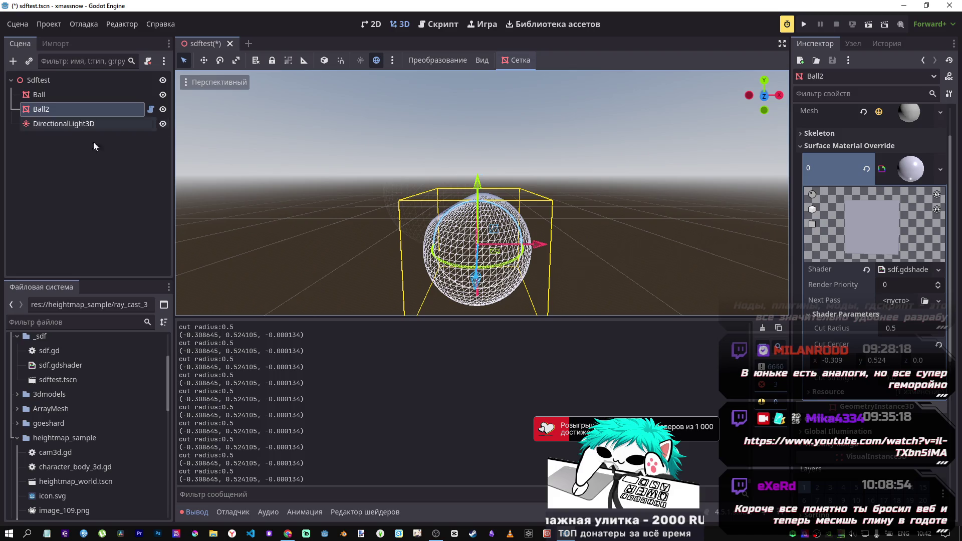
{"action": "left_click", "coordinate": [54, 124]}
{"action": "left_click", "coordinate": [60, 109]}
{"action": "left_click", "coordinate": [70, 95]}
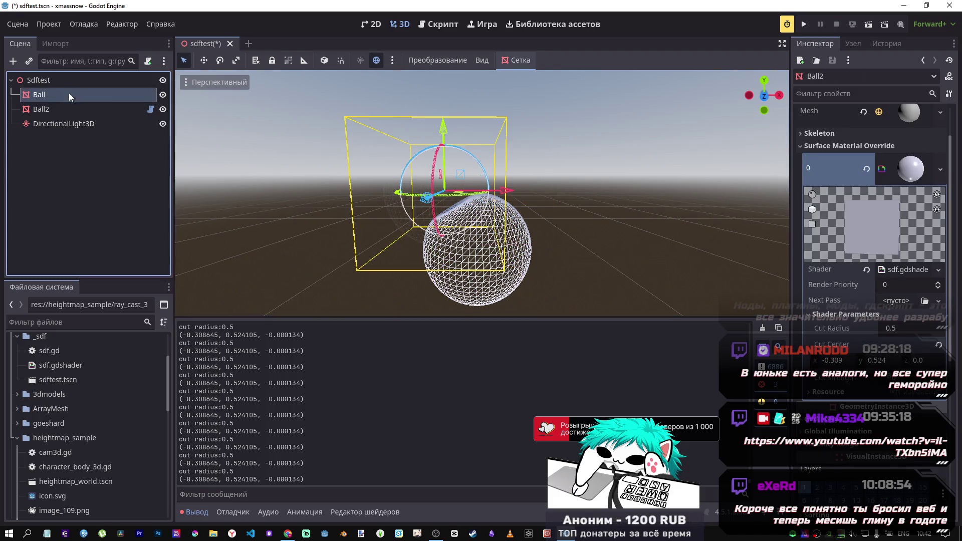
{"action": "mouse_move", "coordinate": [504, 191]}
{"action": "left_mouse_down"}
{"action": "mouse_move", "coordinate": [561, 194]}
{"action": "mouse_move", "coordinate": [583, 206]}
{"action": "mouse_move", "coordinate": [530, 201]}
{"action": "mouse_move", "coordinate": [546, 221]}
{"action": "mouse_move", "coordinate": [536, 208]}
{"action": "mouse_move", "coordinate": [541, 219]}
{"action": "mouse_move", "coordinate": [547, 204]}
{"action": "mouse_move", "coordinate": [561, 230]}
{"action": "mouse_move", "coordinate": [587, 231]}
{"action": "left_mouse_up"}
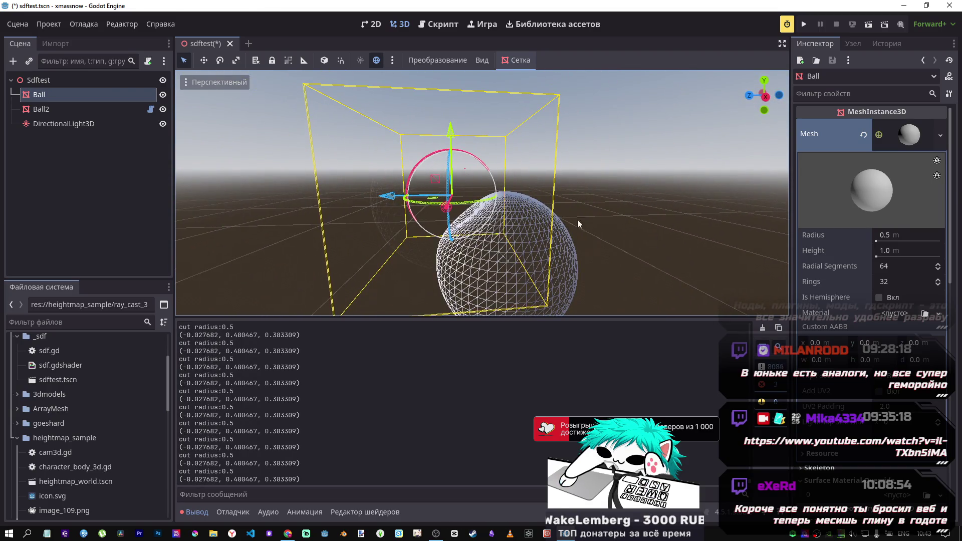
{"action": "mouse_move", "coordinate": [394, 198]}
{"action": "left_mouse_down"}
{"action": "mouse_move", "coordinate": [458, 211]}
{"action": "mouse_move", "coordinate": [454, 234]}
{"action": "mouse_move", "coordinate": [446, 233]}
{"action": "left_mouse_up"}
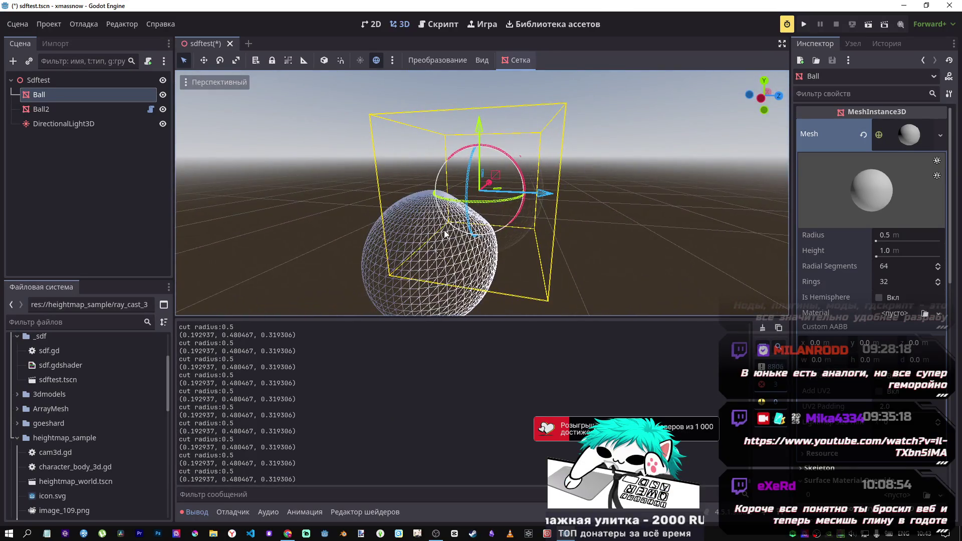
Open Windows Task Manager and show its Performance graphs
{"action": "key", "text": "ctrl+shift+Escape"}
{"action": "mouse_move", "coordinate": [595, 130]}
{"action": "left_mouse_down"}
{"action": "mouse_move", "coordinate": [818, 86]}
{"action": "mouse_move", "coordinate": [822, 71]}
{"action": "left_mouse_up"}
{"action": "left_click", "coordinate": [671, 126]}
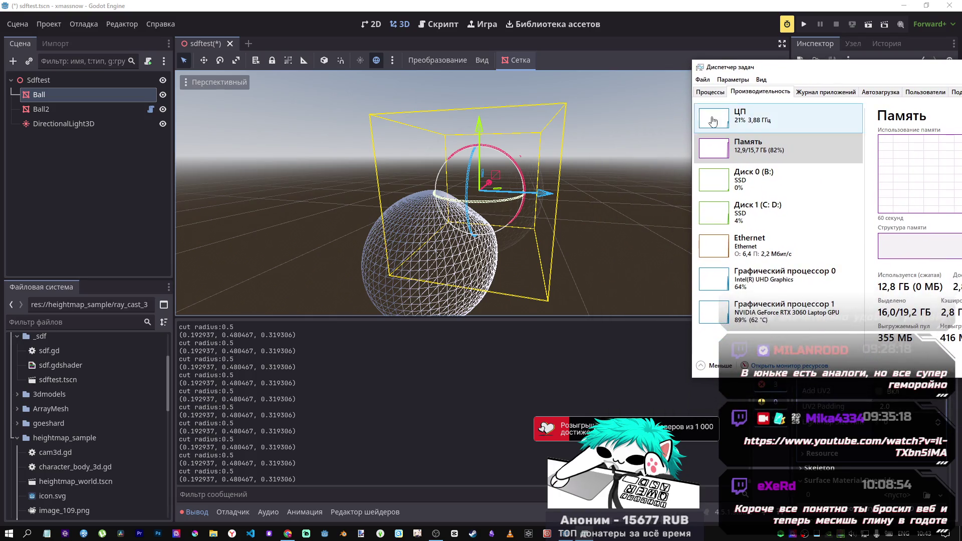
Shift Ball left along X, then comment out sdf.gd's debug print lines and save
{"action": "mouse_move", "coordinate": [502, 223]}
{"action": "left_mouse_down"}
{"action": "mouse_move", "coordinate": [486, 221]}
{"action": "mouse_move", "coordinate": [462, 243]}
{"action": "mouse_move", "coordinate": [437, 247]}
{"action": "left_mouse_up"}
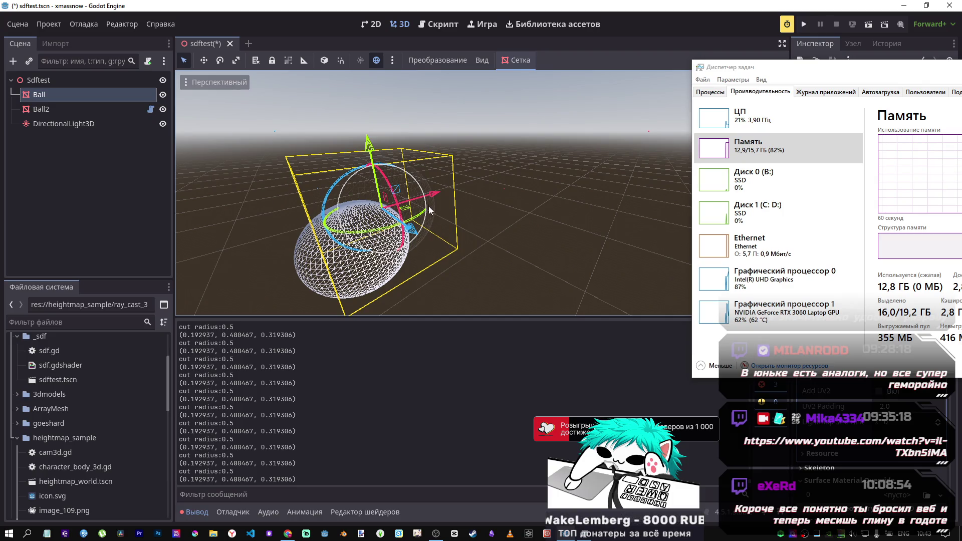
{"action": "mouse_move", "coordinate": [425, 198]}
{"action": "left_mouse_down"}
{"action": "mouse_move", "coordinate": [393, 208]}
{"action": "mouse_move", "coordinate": [434, 203]}
{"action": "mouse_move", "coordinate": [400, 218]}
{"action": "mouse_move", "coordinate": [443, 214]}
{"action": "mouse_move", "coordinate": [431, 205]}
{"action": "mouse_move", "coordinate": [436, 194]}
{"action": "mouse_move", "coordinate": [425, 237]}
{"action": "mouse_move", "coordinate": [471, 243]}
{"action": "mouse_move", "coordinate": [418, 247]}
{"action": "mouse_move", "coordinate": [368, 270]}
{"action": "mouse_move", "coordinate": [357, 251]}
{"action": "left_mouse_up"}
{"action": "left_click", "coordinate": [437, 24]}
{"action": "scroll", "coordinate": [381, 200], "scroll_direction": "down", "scroll_amount": 2}
{"action": "key", "text": "ctrl+k"}
{"action": "key", "text": "ctrl+s"}
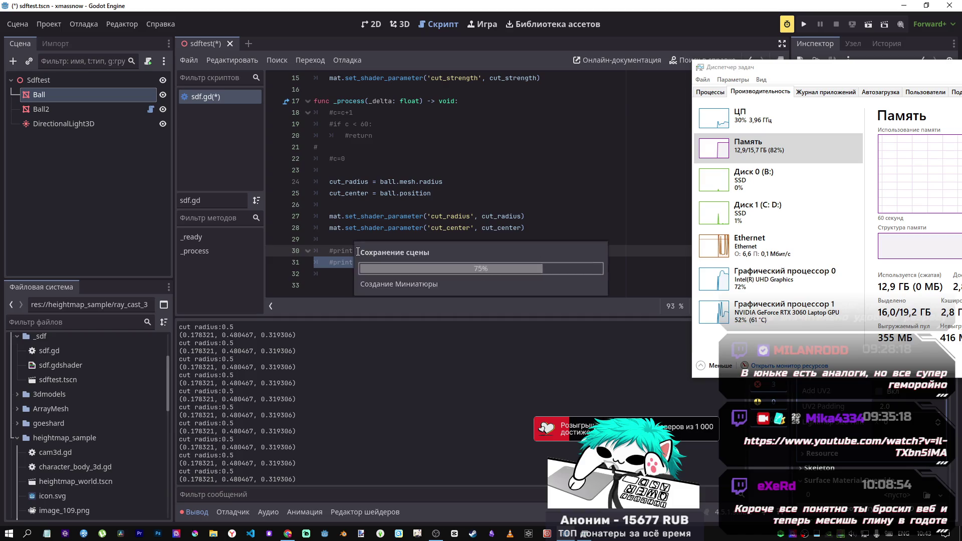
Drag Ball along X, Z and Y onto Ball2, ending at (0.178321, 0.480467, 0.319306)
{"action": "left_click", "coordinate": [394, 25]}
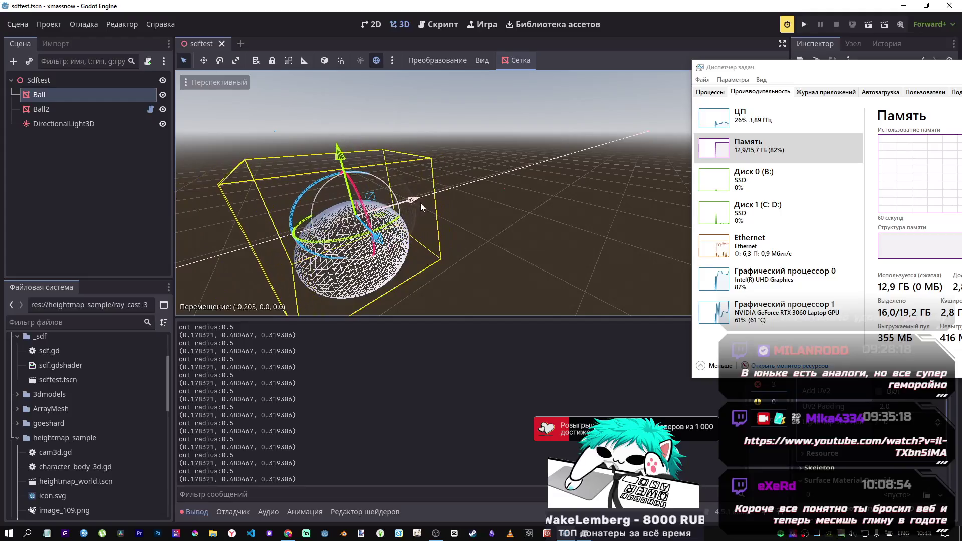
{"action": "left_click_drag", "start_coordinate": [437, 196], "coordinate": [474, 198]}
{"action": "scroll", "coordinate": [433, 193], "scroll_direction": "up", "scroll_amount": 5}
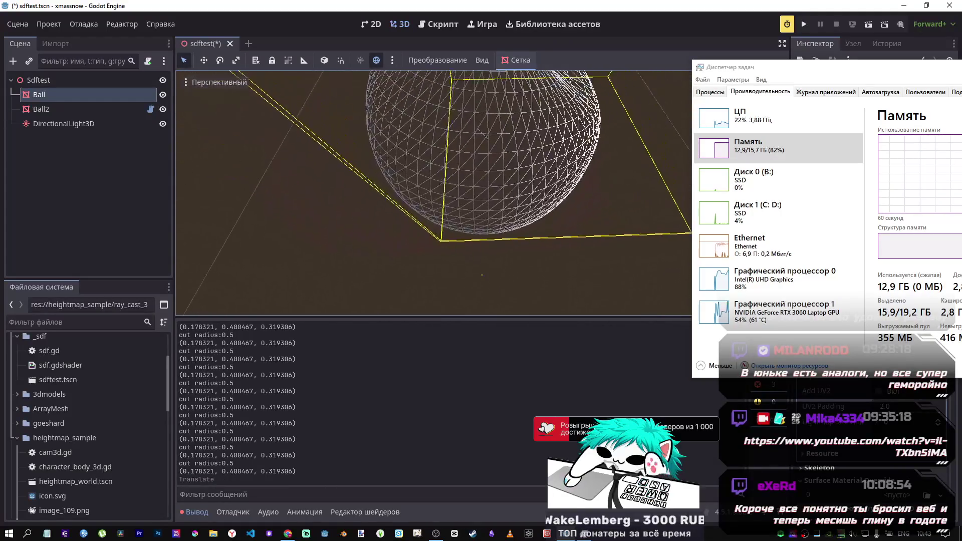
{"action": "mouse_move", "coordinate": [593, 113]}
{"action": "left_mouse_down"}
{"action": "mouse_move", "coordinate": [481, 113]}
{"action": "mouse_move", "coordinate": [592, 125]}
{"action": "mouse_move", "coordinate": [510, 124]}
{"action": "mouse_move", "coordinate": [535, 125]}
{"action": "mouse_move", "coordinate": [476, 135]}
{"action": "mouse_move", "coordinate": [482, 180]}
{"action": "left_mouse_up"}
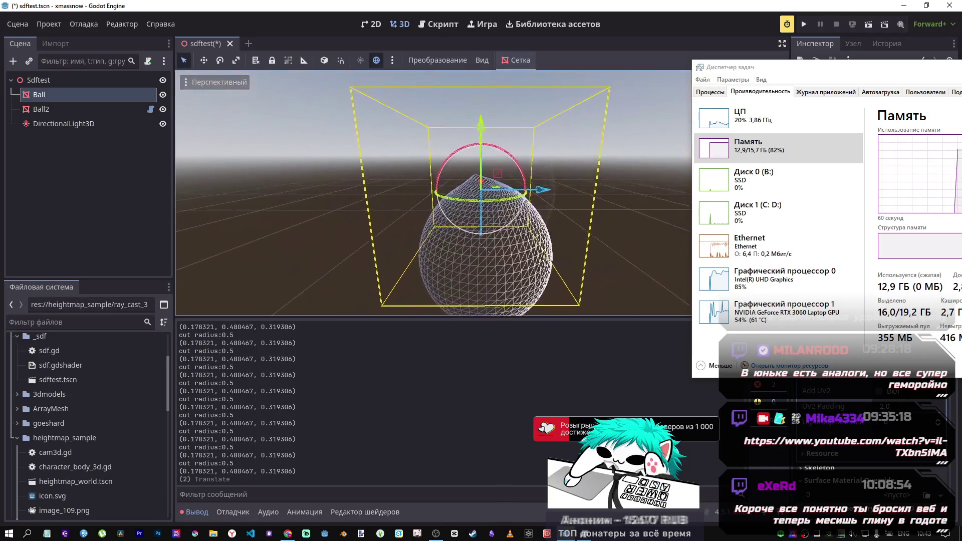
{"action": "mouse_move", "coordinate": [473, 132]}
{"action": "left_mouse_down"}
{"action": "mouse_move", "coordinate": [472, 168]}
{"action": "mouse_move", "coordinate": [479, 119]}
{"action": "left_mouse_up"}
{"action": "mouse_move", "coordinate": [532, 194]}
{"action": "left_mouse_down"}
{"action": "mouse_move", "coordinate": [569, 198]}
{"action": "mouse_move", "coordinate": [496, 203]}
{"action": "mouse_move", "coordinate": [561, 213]}
{"action": "mouse_move", "coordinate": [517, 216]}
{"action": "mouse_move", "coordinate": [553, 219]}
{"action": "mouse_move", "coordinate": [526, 226]}
{"action": "mouse_move", "coordinate": [545, 234]}
{"action": "mouse_move", "coordinate": [502, 236]}
{"action": "mouse_move", "coordinate": [650, 264]}
{"action": "left_mouse_up"}
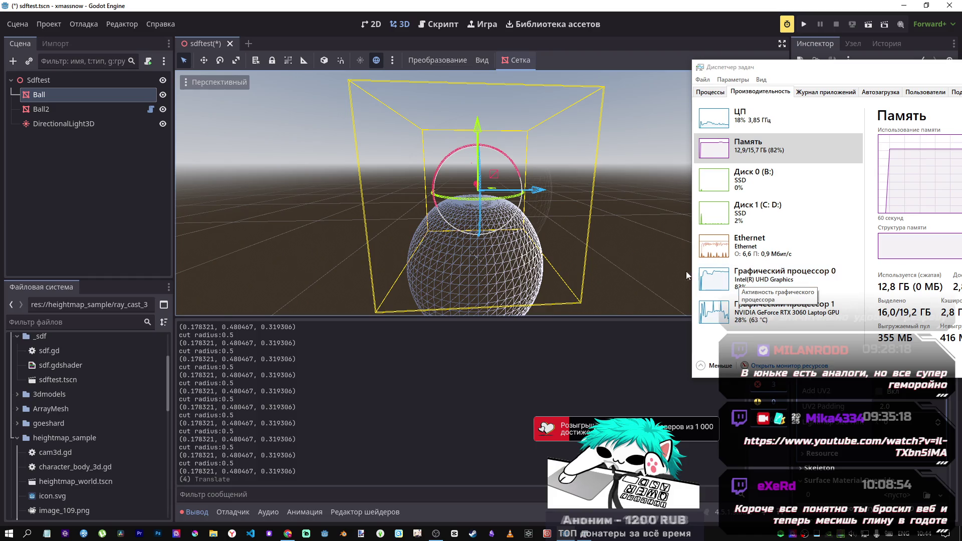
{"action": "mouse_move", "coordinate": [540, 197]}
{"action": "left_mouse_down"}
{"action": "mouse_move", "coordinate": [505, 211]}
{"action": "mouse_move", "coordinate": [543, 216]}
{"action": "mouse_move", "coordinate": [522, 223]}
{"action": "mouse_move", "coordinate": [558, 233]}
{"action": "mouse_move", "coordinate": [516, 235]}
{"action": "left_mouse_up"}
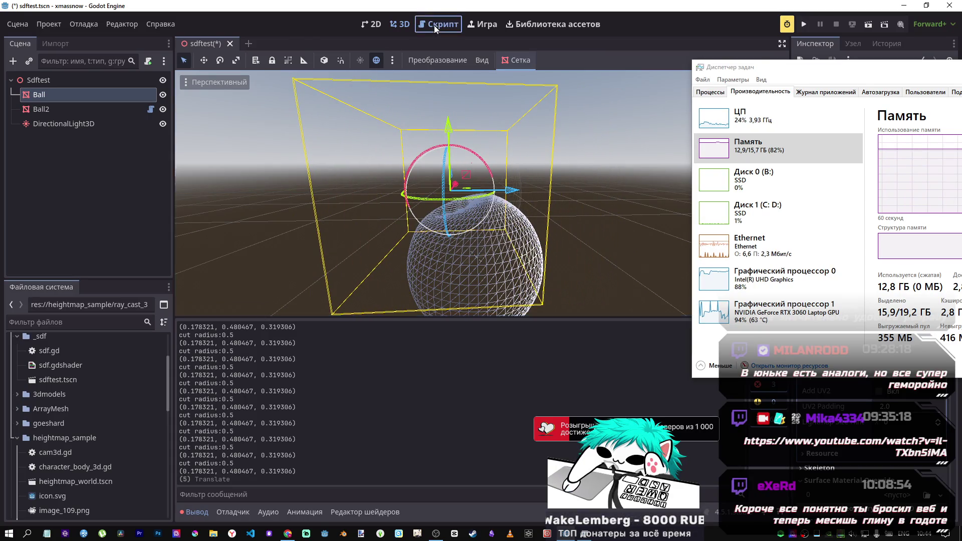
Uncomment the frame-counter lines 18–22, change the threshold from 60 to 14, and save sdf.gd
{"action": "left_click", "coordinate": [435, 25]}
{"action": "left_click", "coordinate": [351, 204]}
{"action": "scroll", "coordinate": [351, 205], "scroll_direction": "up", "scroll_amount": 2}
{"action": "left_click_drag", "start_coordinate": [346, 228], "coordinate": [338, 184]}
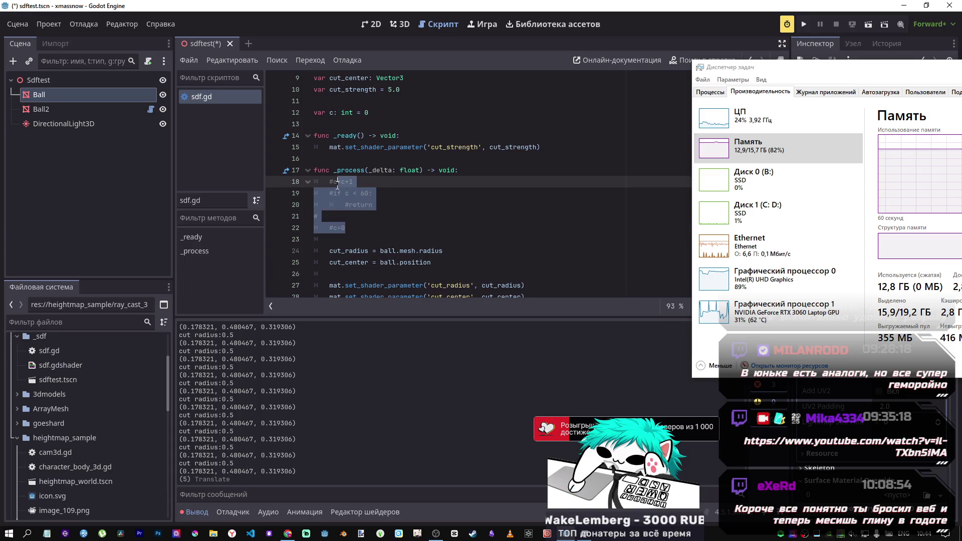
{"action": "left_click", "coordinate": [371, 194]}
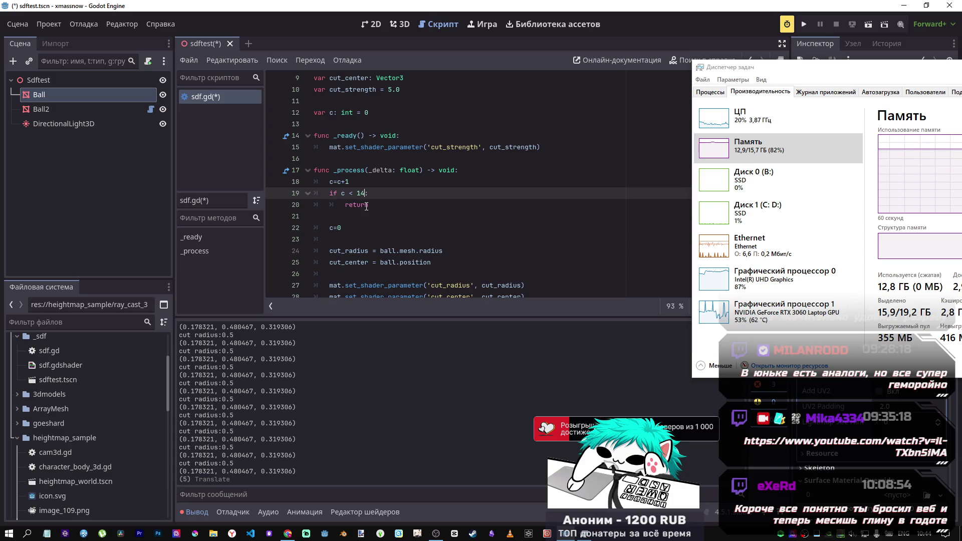
{"action": "key", "text": "ctrl+s"}
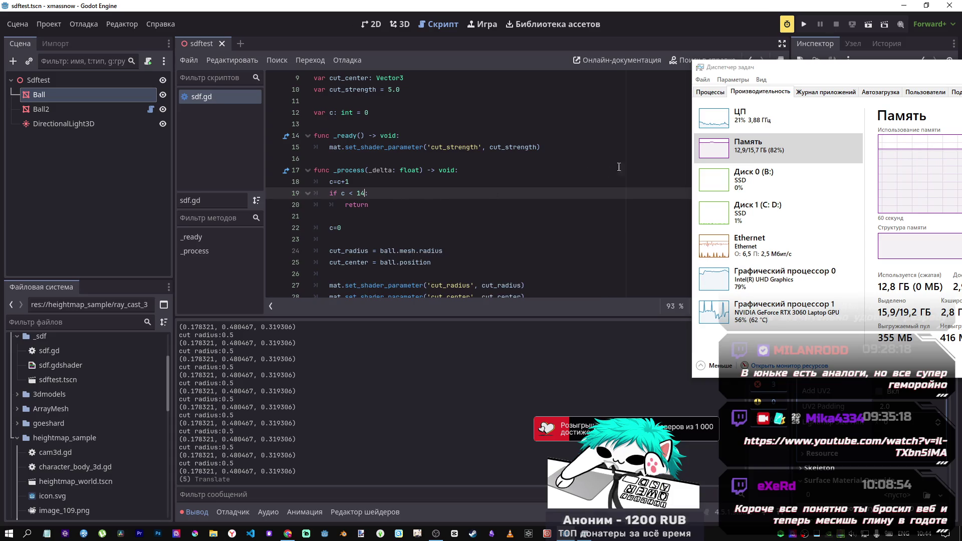
{"action": "left_click", "coordinate": [409, 23]}
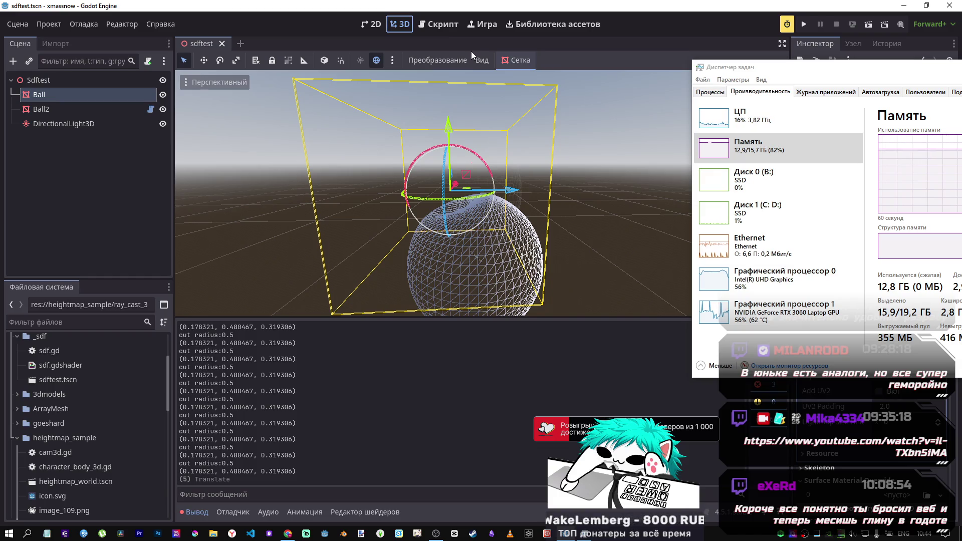
Drag Ball back and forth along Z across Ball2 so it carves a notch, then zoom in
{"action": "mouse_move", "coordinate": [519, 189]}
{"action": "left_mouse_down"}
{"action": "mouse_move", "coordinate": [568, 213]}
{"action": "mouse_move", "coordinate": [534, 191]}
{"action": "mouse_move", "coordinate": [558, 224]}
{"action": "mouse_move", "coordinate": [498, 220]}
{"action": "mouse_move", "coordinate": [564, 238]}
{"action": "left_mouse_up"}
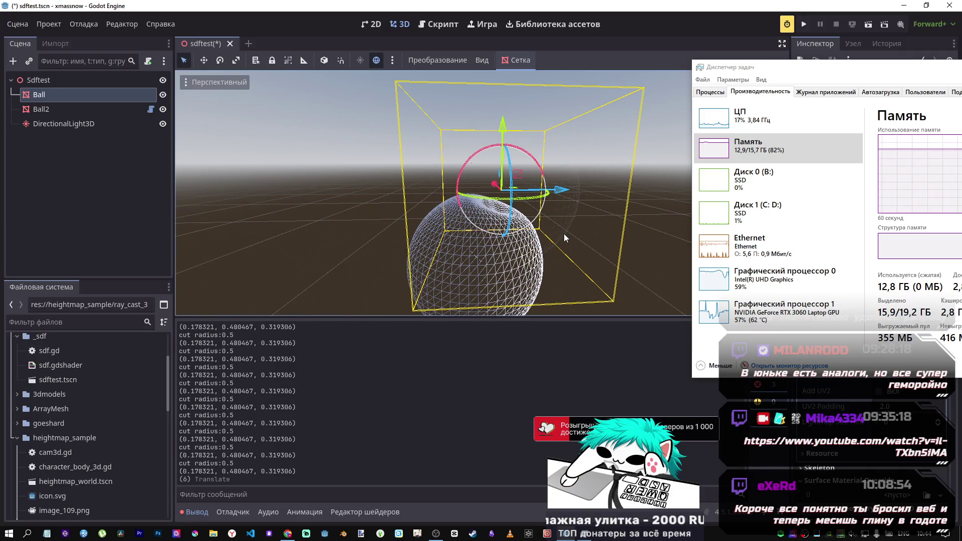
{"action": "mouse_move", "coordinate": [563, 192]}
{"action": "left_mouse_down"}
{"action": "mouse_move", "coordinate": [511, 201]}
{"action": "mouse_move", "coordinate": [561, 211]}
{"action": "left_mouse_up"}
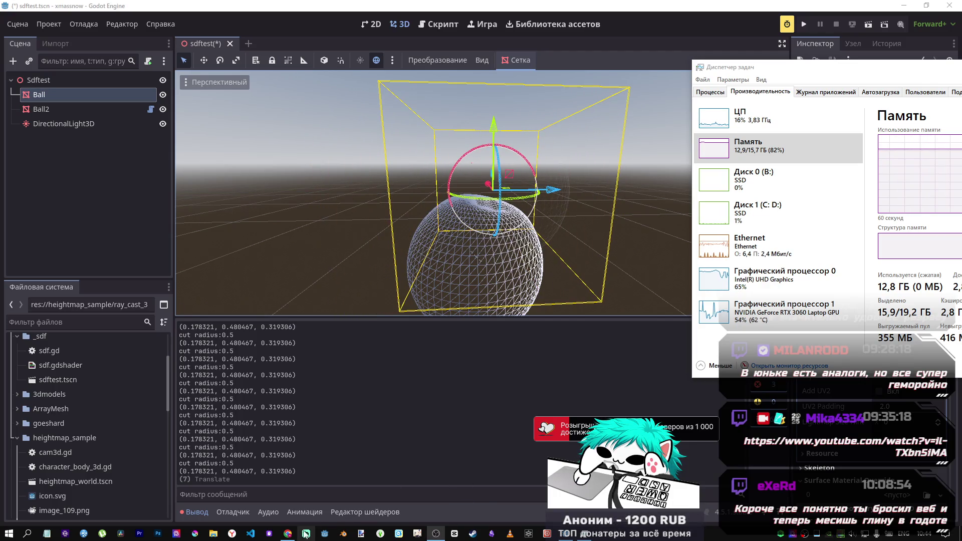
{"action": "mouse_move", "coordinate": [291, 533]}
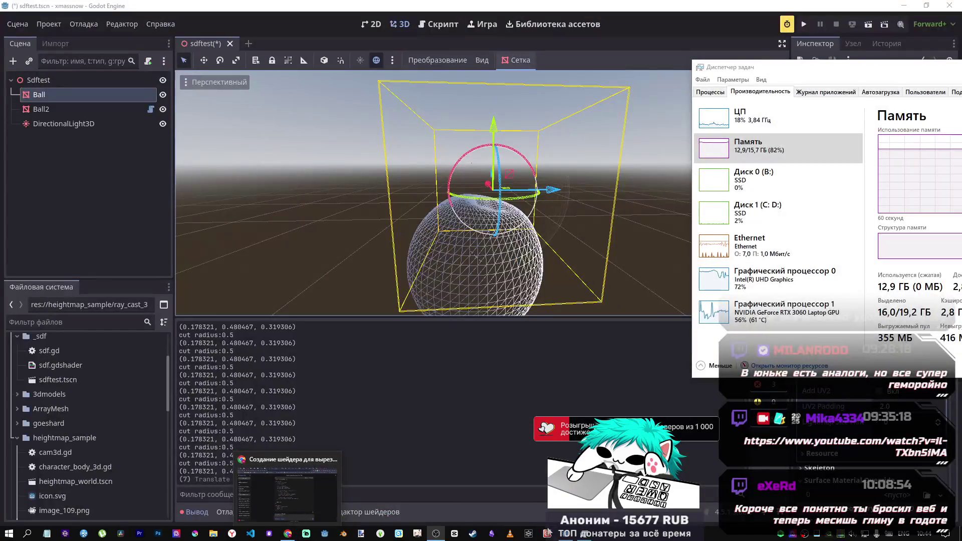
{"action": "mouse_move", "coordinate": [565, 537]}
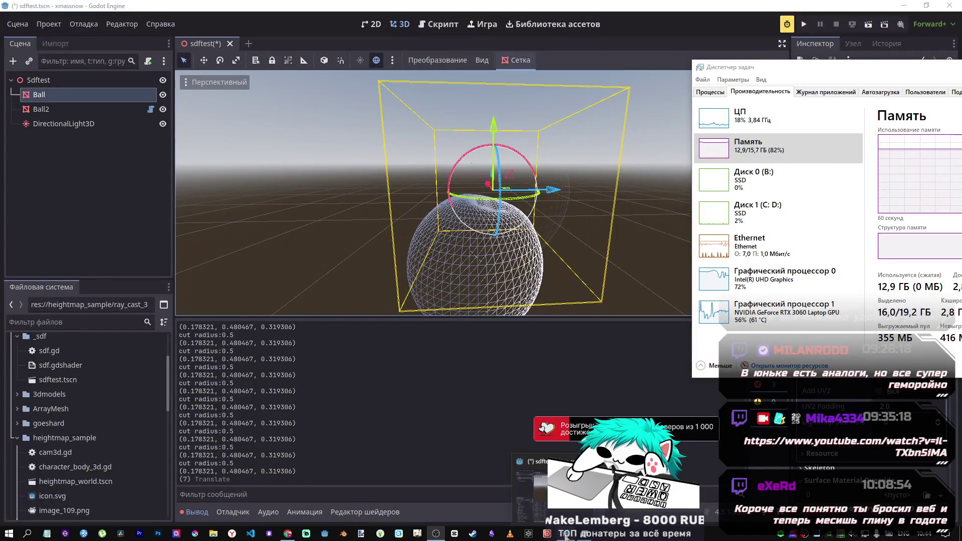
{"action": "mouse_move", "coordinate": [547, 199]}
{"action": "left_mouse_down"}
{"action": "mouse_move", "coordinate": [514, 203]}
{"action": "mouse_move", "coordinate": [567, 205]}
{"action": "mouse_move", "coordinate": [500, 211]}
{"action": "mouse_move", "coordinate": [555, 209]}
{"action": "mouse_move", "coordinate": [537, 209]}
{"action": "mouse_move", "coordinate": [557, 220]}
{"action": "mouse_move", "coordinate": [507, 216]}
{"action": "mouse_move", "coordinate": [557, 219]}
{"action": "mouse_move", "coordinate": [511, 220]}
{"action": "mouse_move", "coordinate": [551, 226]}
{"action": "mouse_move", "coordinate": [502, 225]}
{"action": "mouse_move", "coordinate": [598, 230]}
{"action": "left_mouse_up"}
{"action": "scroll", "coordinate": [434, 193], "scroll_direction": "up", "scroll_amount": 5}
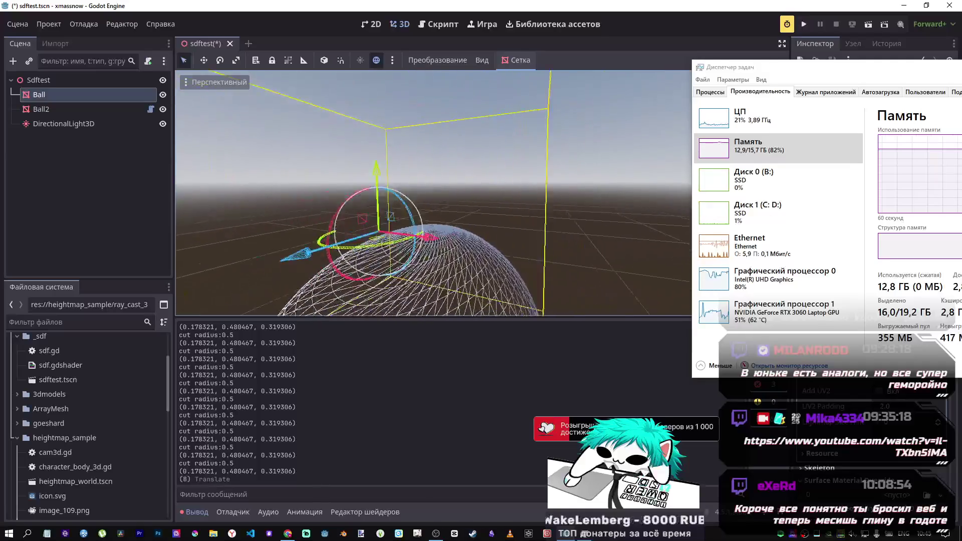
Reposition Ball along Z, Y and X so it rests above Ball2's carved hollow
{"action": "mouse_move", "coordinate": [433, 193]}
{"action": "left_mouse_down"}
{"action": "mouse_move", "coordinate": [396, 188]}
{"action": "mouse_move", "coordinate": [617, 176]}
{"action": "left_mouse_up"}
{"action": "mouse_move", "coordinate": [552, 210]}
{"action": "left_mouse_down"}
{"action": "mouse_move", "coordinate": [476, 211]}
{"action": "mouse_move", "coordinate": [567, 234]}
{"action": "mouse_move", "coordinate": [484, 248]}
{"action": "mouse_move", "coordinate": [541, 250]}
{"action": "left_mouse_up"}
{"action": "left_click_drag", "start_coordinate": [485, 150], "coordinate": [488, 147]}
{"action": "mouse_move", "coordinate": [544, 210]}
{"action": "left_mouse_down"}
{"action": "mouse_move", "coordinate": [466, 210]}
{"action": "mouse_move", "coordinate": [516, 207]}
{"action": "mouse_move", "coordinate": [591, 235]}
{"action": "mouse_move", "coordinate": [622, 261]}
{"action": "left_mouse_up"}
{"action": "mouse_move", "coordinate": [415, 158]}
{"action": "left_mouse_down"}
{"action": "mouse_move", "coordinate": [507, 284]}
{"action": "mouse_move", "coordinate": [492, 238]}
{"action": "mouse_move", "coordinate": [629, 206]}
{"action": "left_mouse_up"}
{"action": "mouse_move", "coordinate": [510, 154]}
{"action": "left_mouse_down"}
{"action": "mouse_move", "coordinate": [498, 146]}
{"action": "mouse_move", "coordinate": [551, 167]}
{"action": "mouse_move", "coordinate": [417, 209]}
{"action": "mouse_move", "coordinate": [407, 177]}
{"action": "mouse_move", "coordinate": [381, 171]}
{"action": "mouse_move", "coordinate": [351, 185]}
{"action": "mouse_move", "coordinate": [542, 205]}
{"action": "left_mouse_up"}
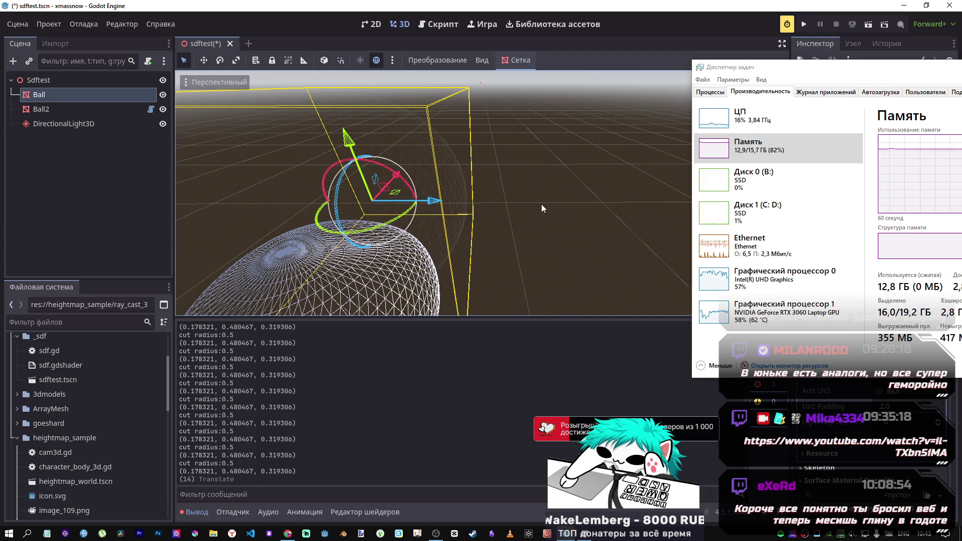
Close the Task Manager window and orbit the view back around Ball
{"action": "mouse_move", "coordinate": [803, 81]}
{"action": "left_mouse_down"}
{"action": "mouse_move", "coordinate": [601, 69]}
{"action": "mouse_move", "coordinate": [660, 93]}
{"action": "left_mouse_up"}
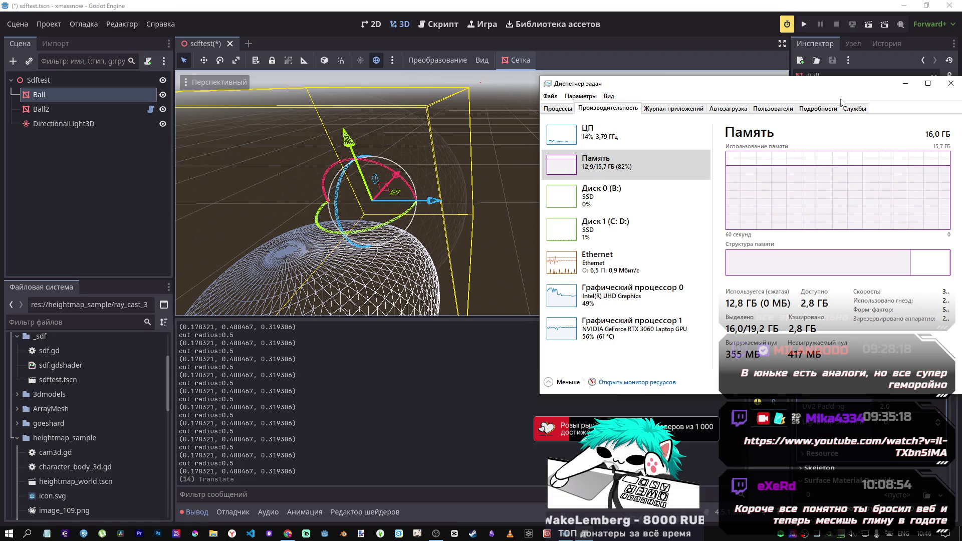
{"action": "left_click", "coordinate": [960, 87]}
{"action": "mouse_move", "coordinate": [330, 234]}
{"action": "left_mouse_down"}
{"action": "mouse_move", "coordinate": [534, 203]}
{"action": "mouse_move", "coordinate": [493, 210]}
{"action": "left_mouse_up"}
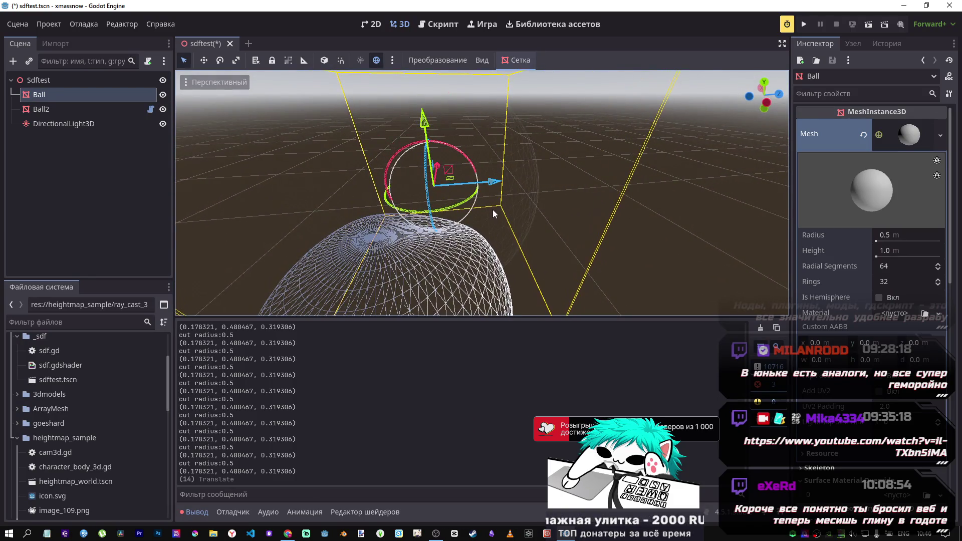